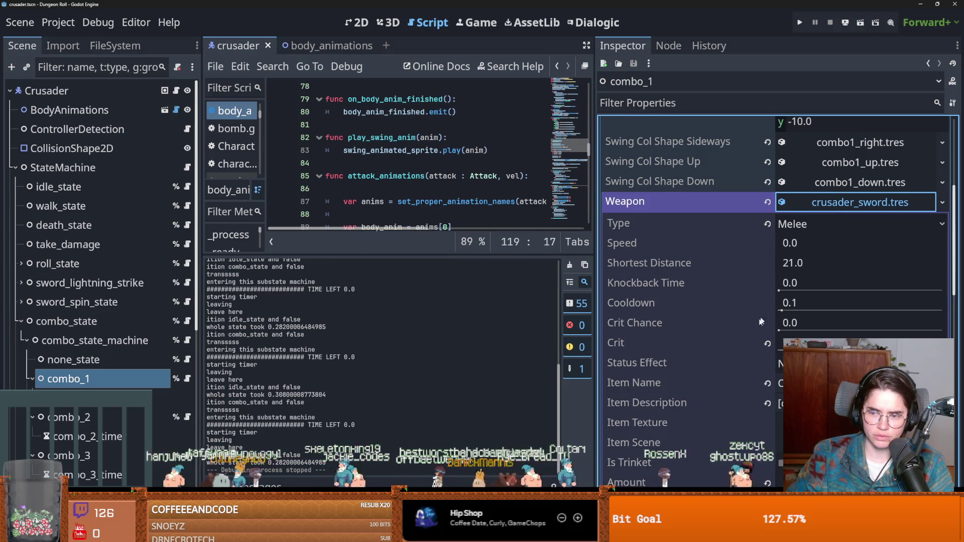
- Select combo_2 in the Scene tree and expand its crusader_sword.tres Weapon resource
scroll(715, 348, "down", 3)
left_click(70, 417)
left_click(823, 303)
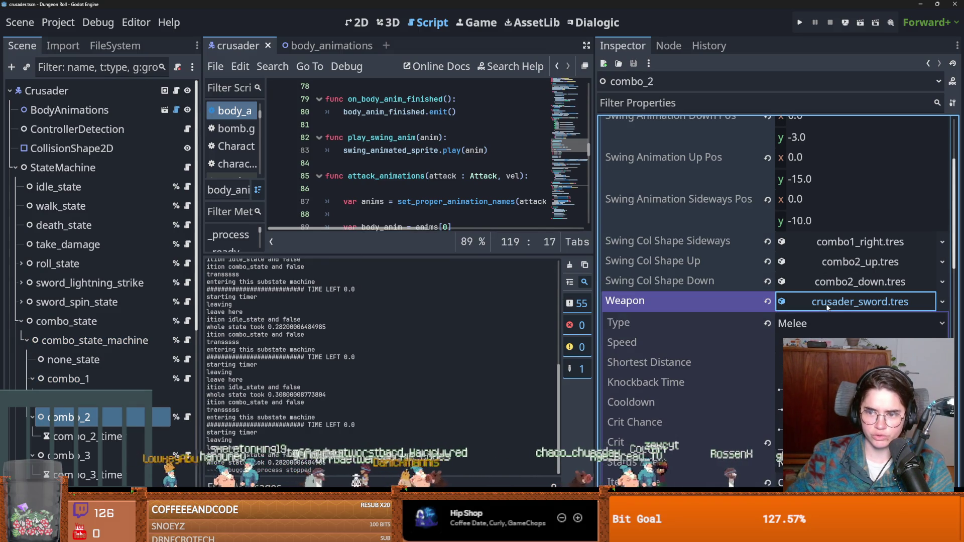
- Launch the game in debug mode after a glance at the Debug menu
left_click(799, 22)
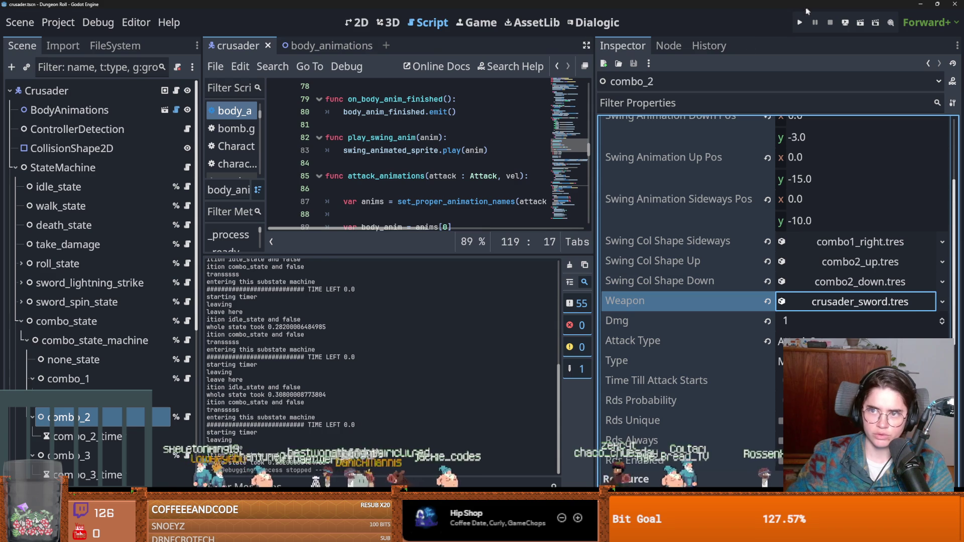
left_click(95, 22)
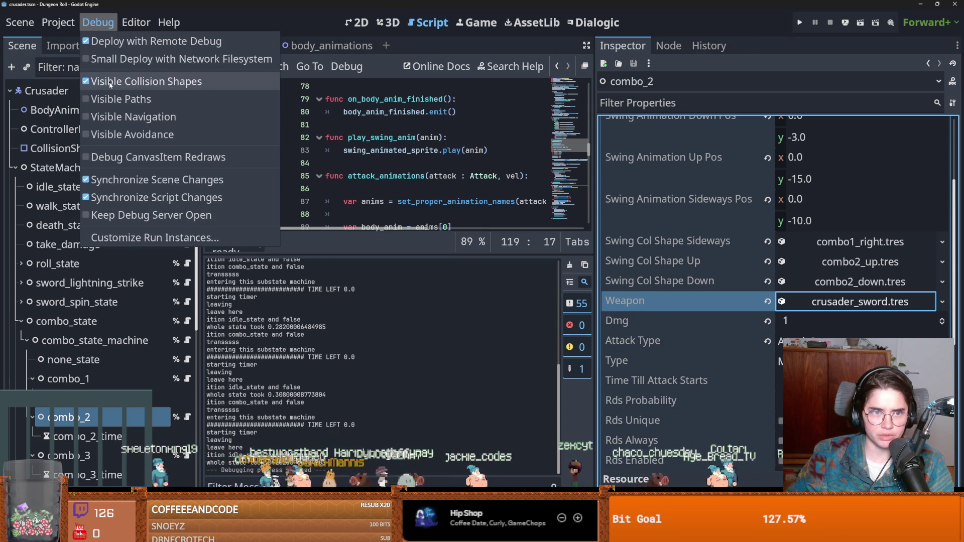
left_click(799, 22)
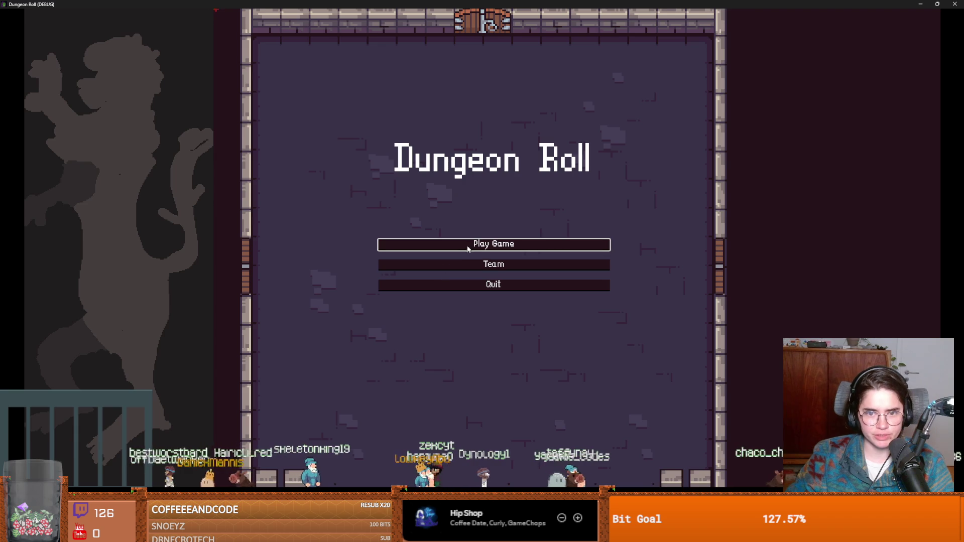
- Start a run as the Crusader, walk right, then bring the editor back in front
left_click(426, 244)
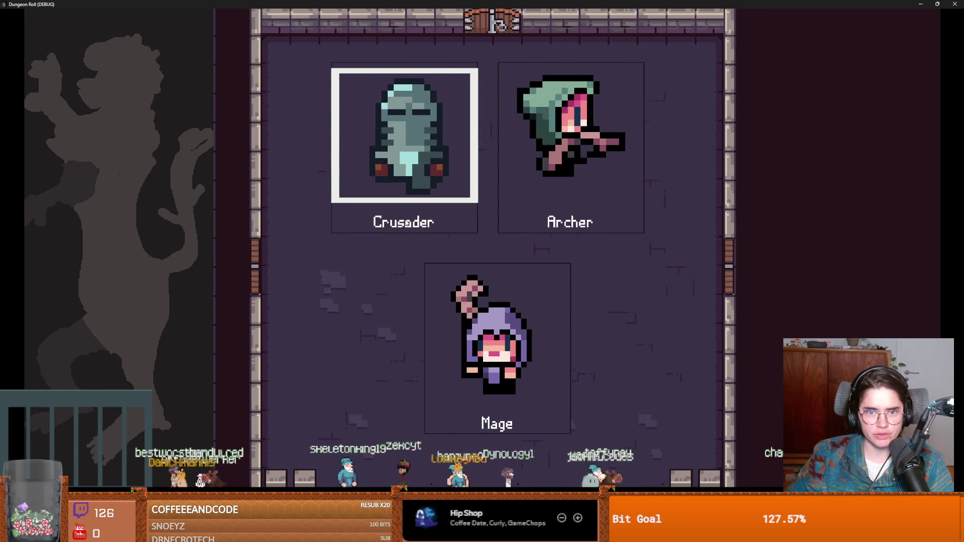
left_click(444, 219)
key("d")
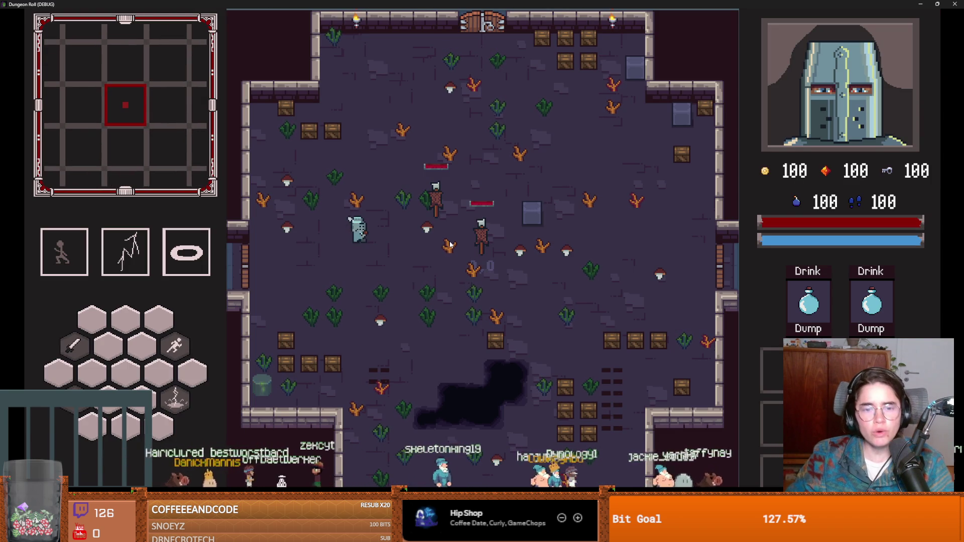
key("super+Down")
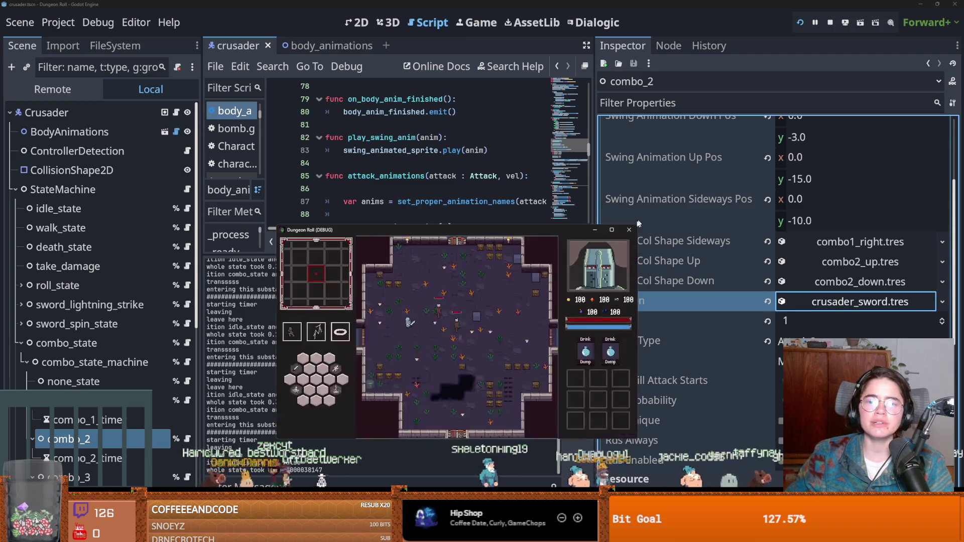
left_click(647, 217)
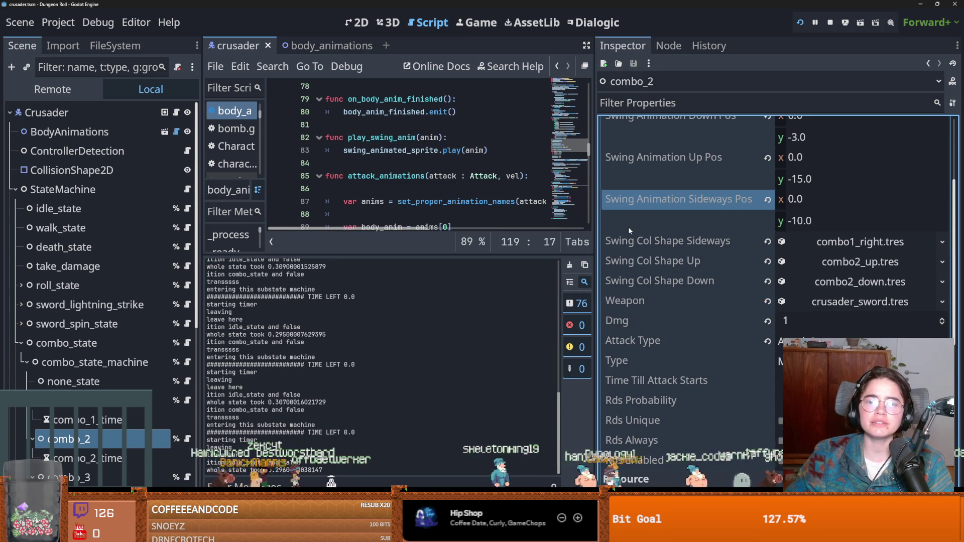
- Reload the game, pick the Crusader again, then close the debug game window
left_click(803, 25)
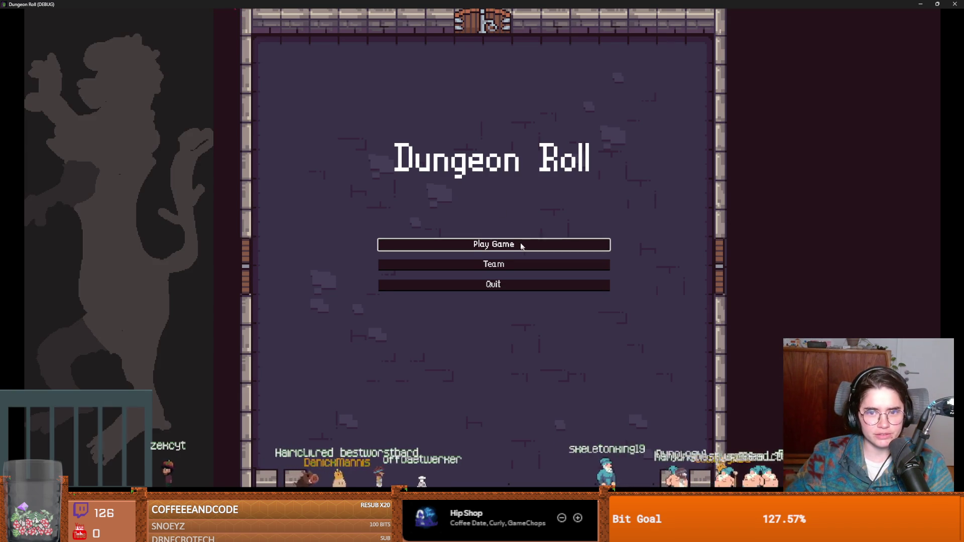
left_click(521, 246)
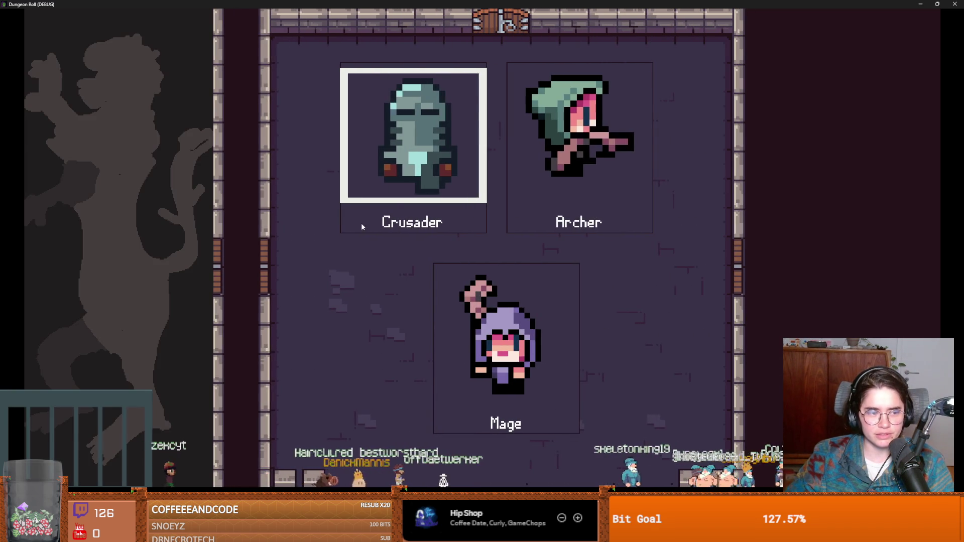
left_click(435, 223)
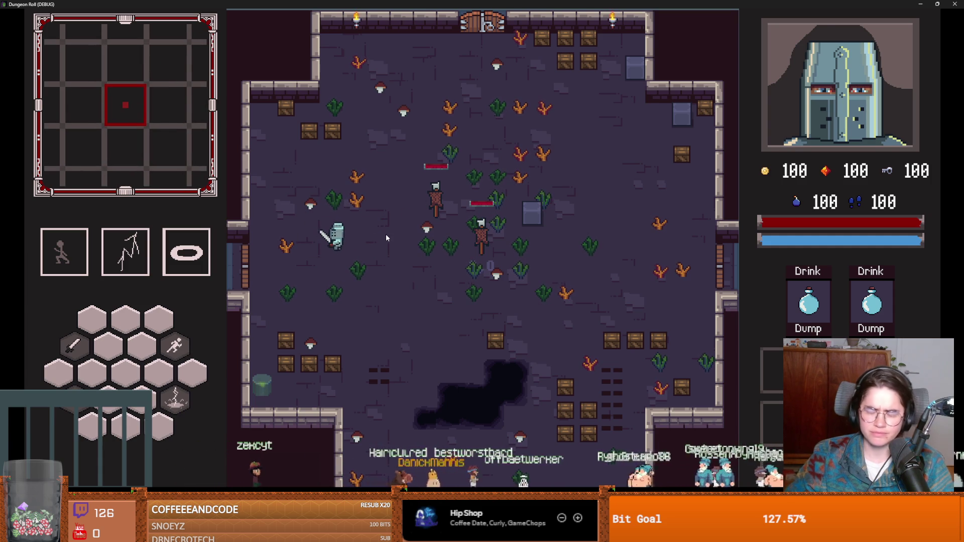
key("super+Down")
left_click(541, 171)
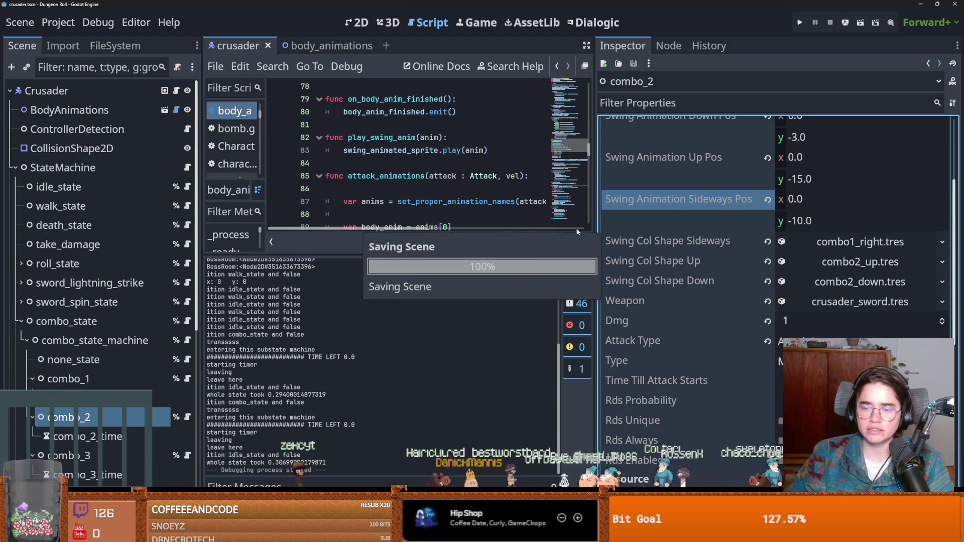
- Check the sword's Cooldown property, then enter 'cooldown_' as the Find in Files search term
left_click(824, 309)
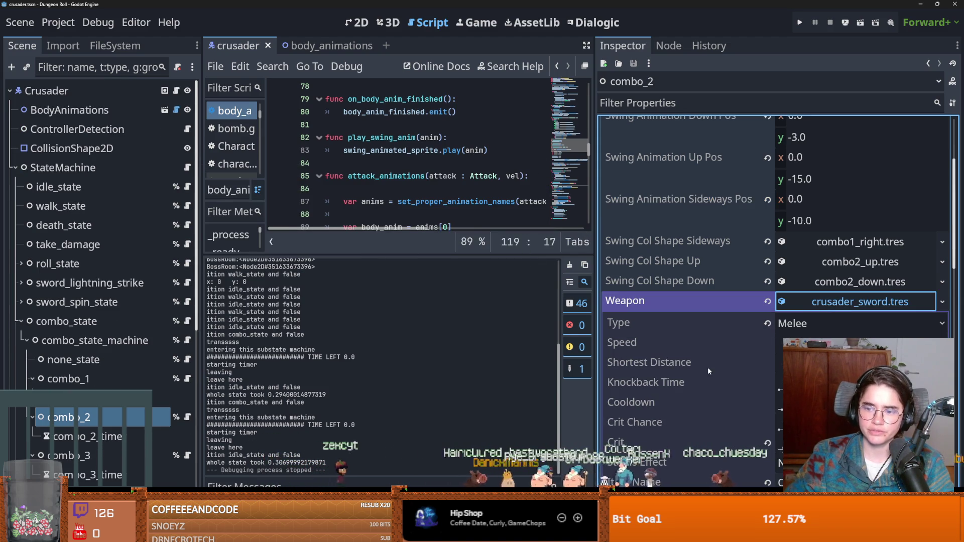
left_click(672, 357)
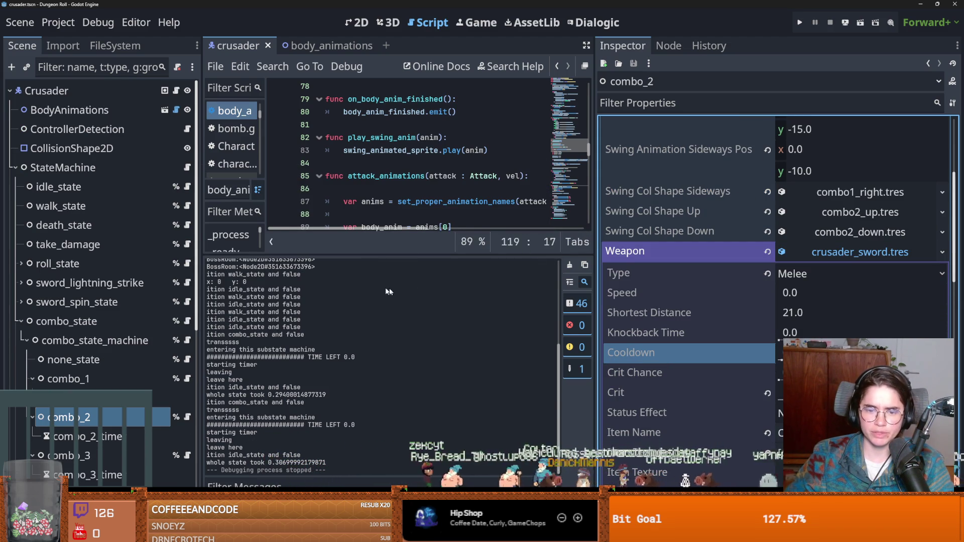
left_click(271, 67)
left_click(292, 162)
type("wea")
key("BackSpace")
key("BackSpace")
key("BackSpace")
type("cooldown_")
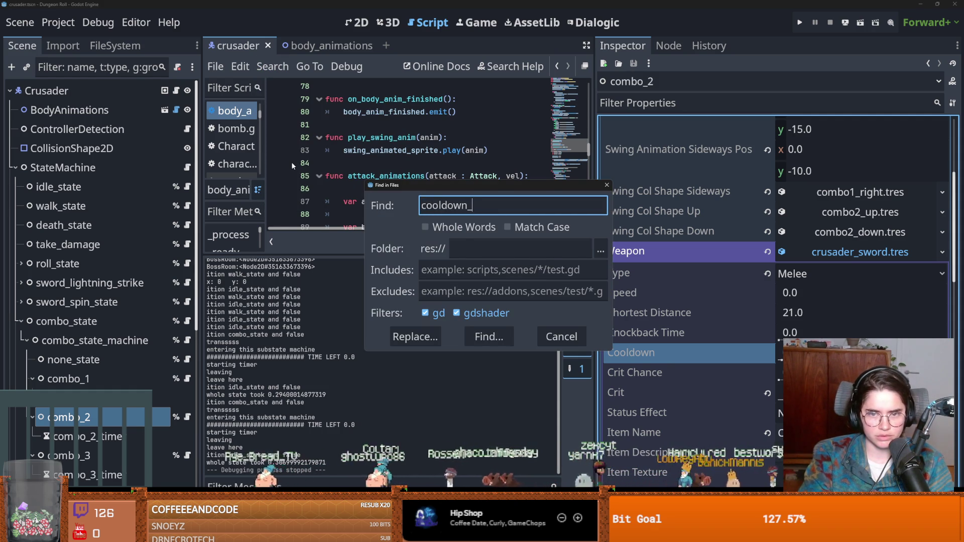
- Search the project for 'cooldown' and open the line 38 match in attack_state.gd
key("BackSpace")
key("Return")
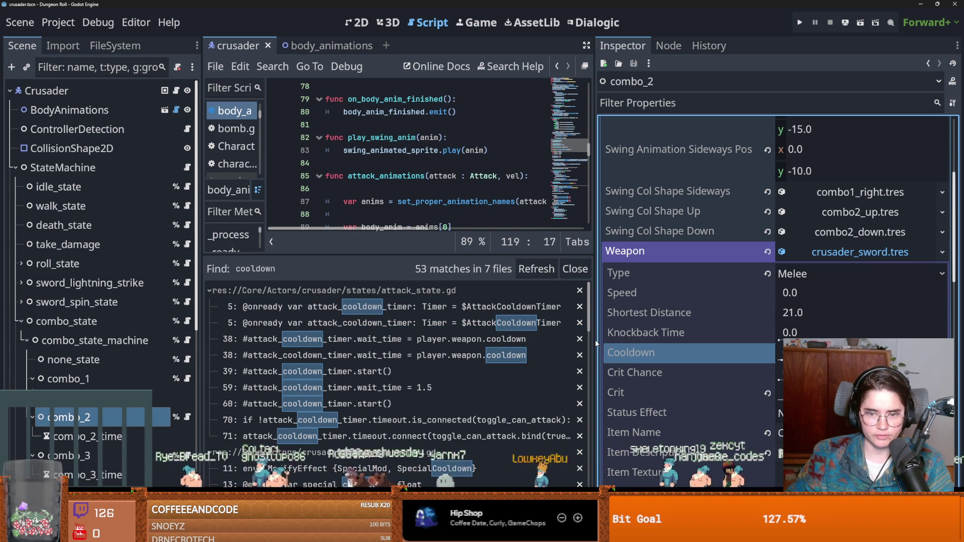
left_click(383, 339)
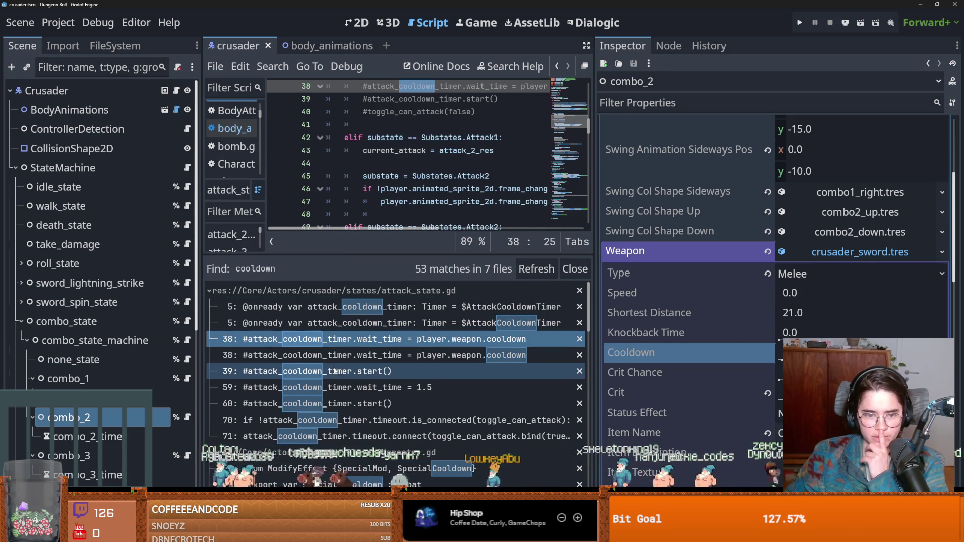
- Jump to line 70, enlarge the script editor and select attack_cooldown_timer
scroll(396, 387, "down", 1)
left_click(413, 394)
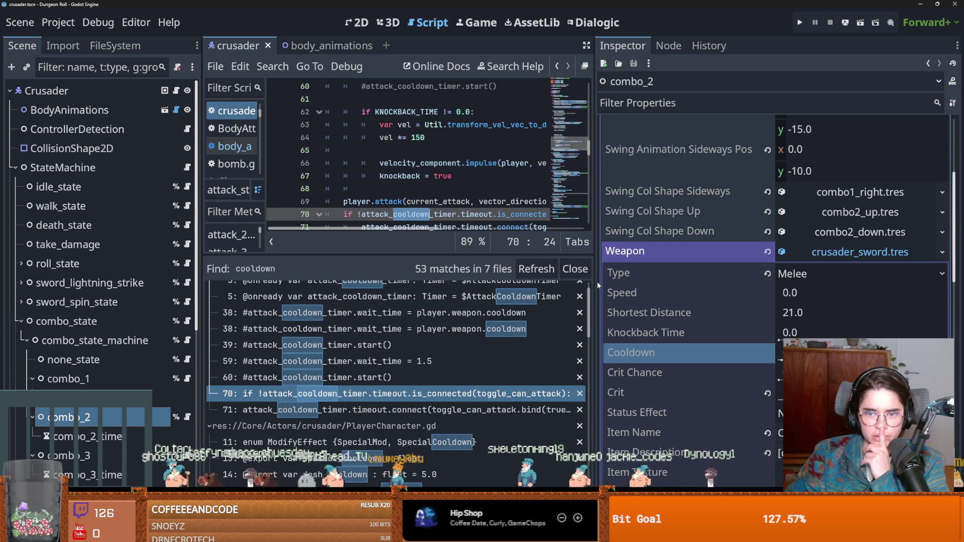
left_click_drag(597, 282, 755, 273)
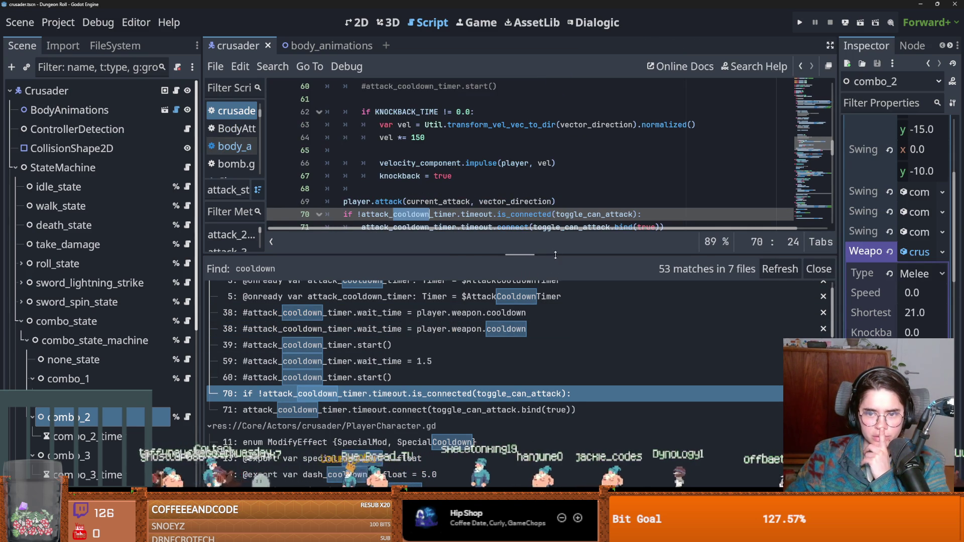
left_click_drag(555, 250, 553, 396)
double_click(411, 214)
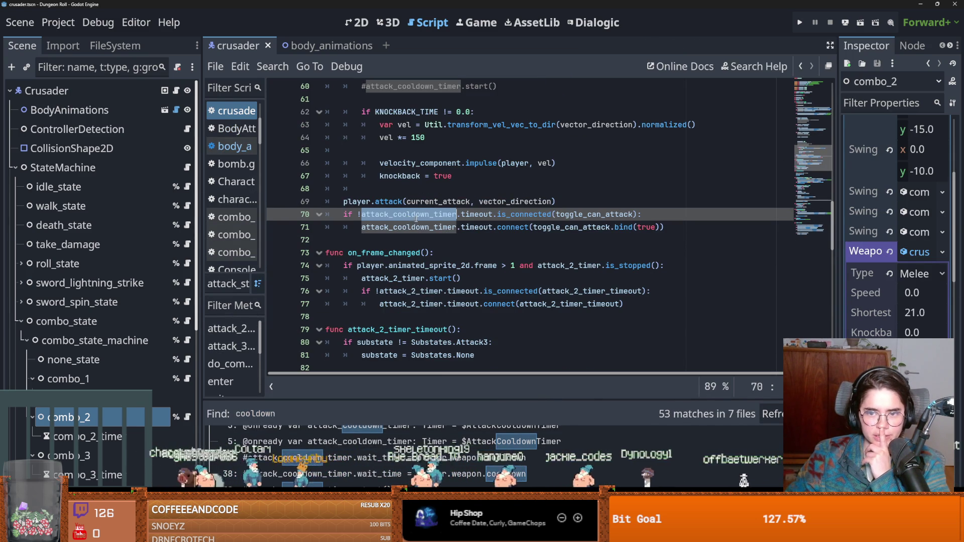
- Open the combo_2 state's script and give the search results more room
scroll(485, 248, "up", 3)
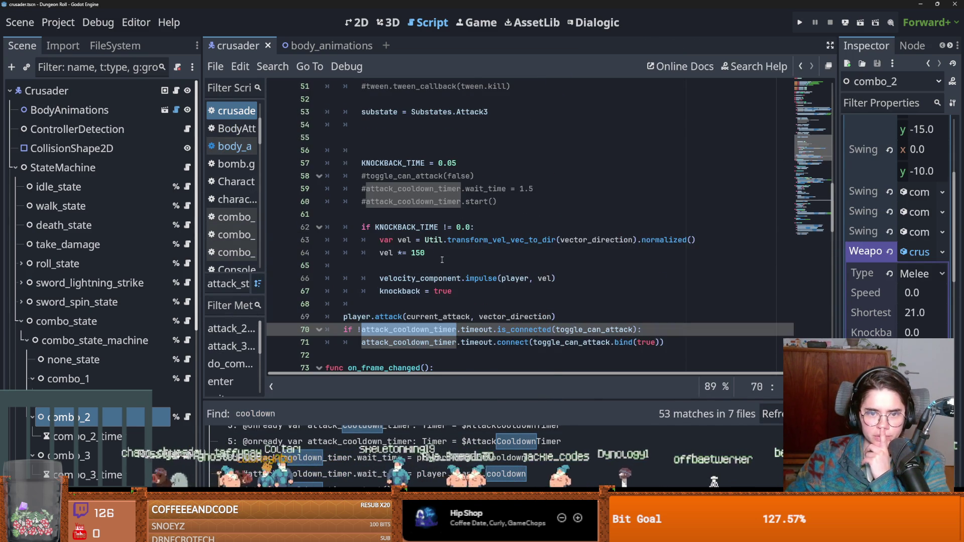
left_click(259, 233)
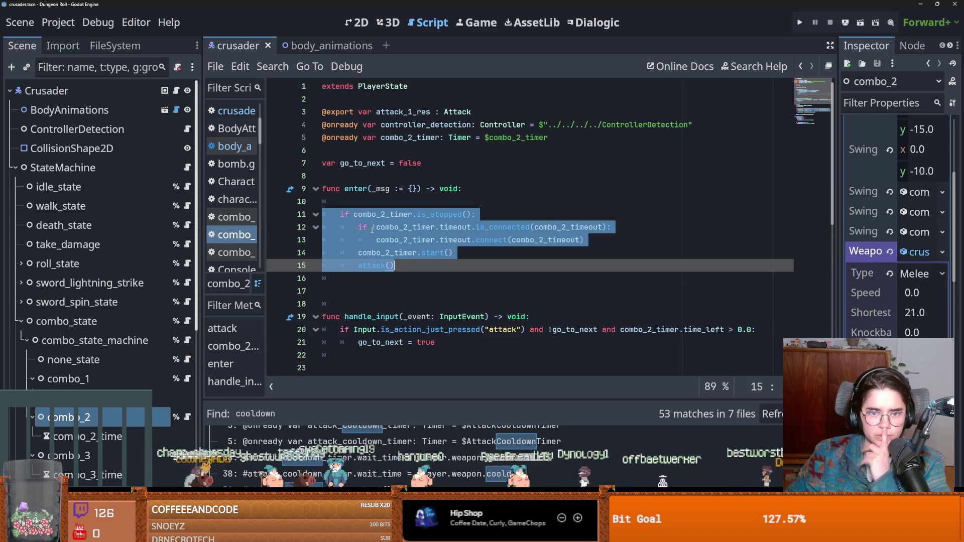
scroll(382, 442, "down", 3)
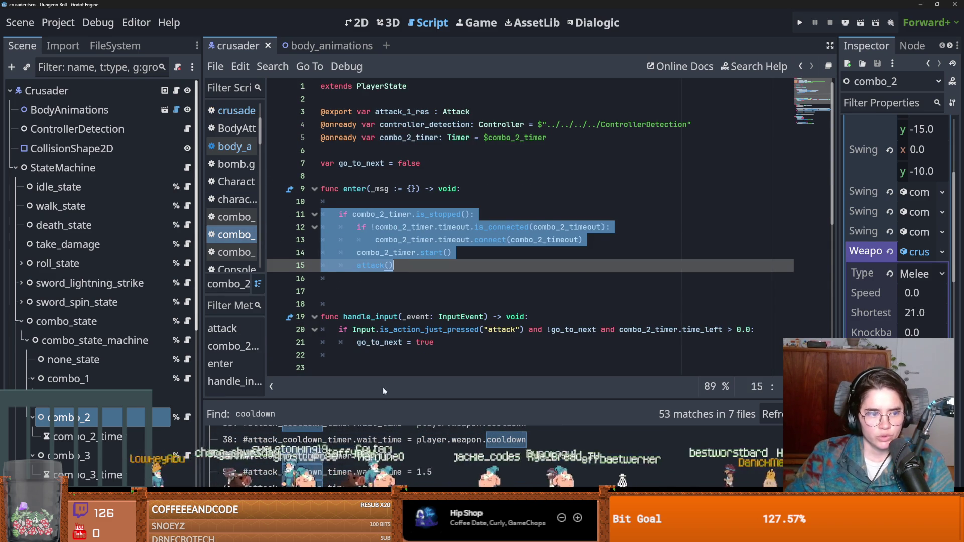
left_click_drag(402, 395, 392, 203)
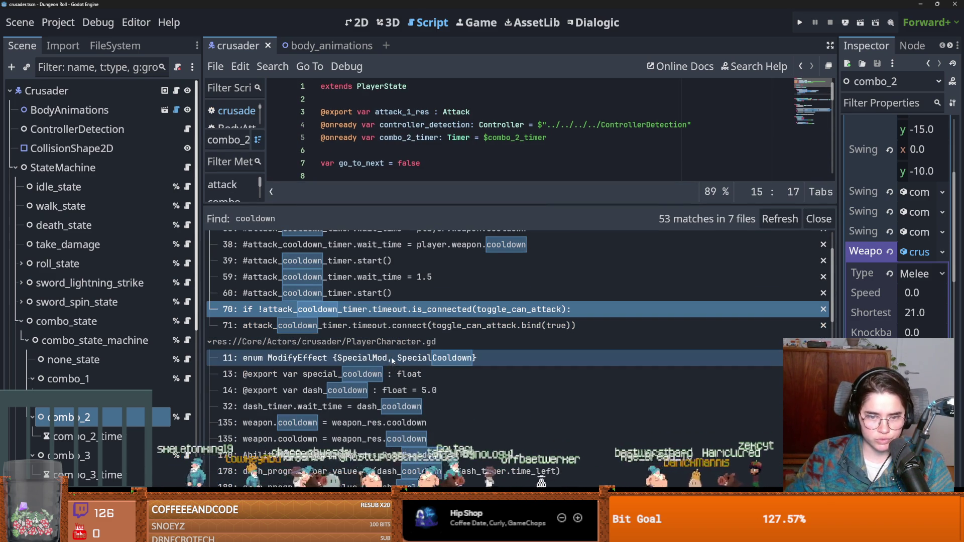
- Open the PlayerCharacter.gd line 135 match at upgrade_weapon and enlarge the results list
scroll(390, 369, "down", 2)
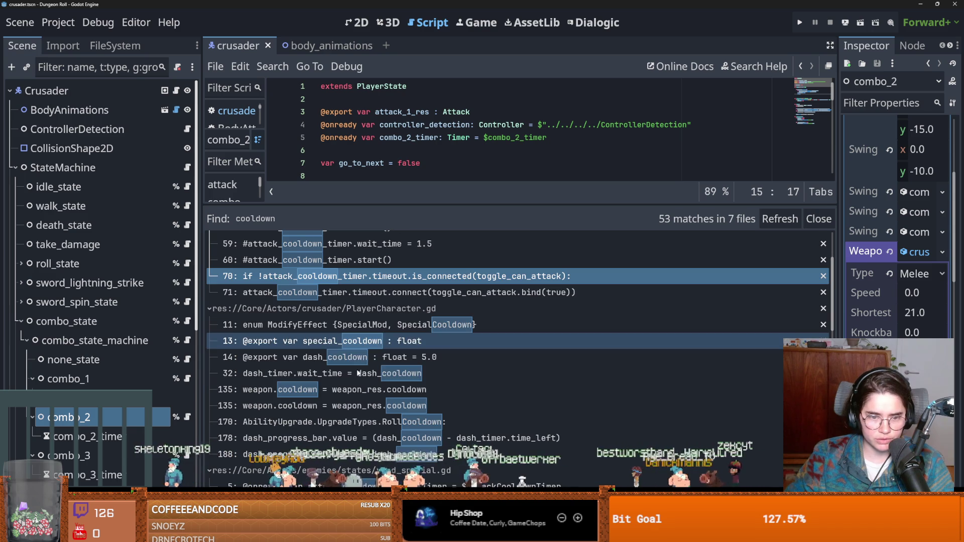
left_click(399, 391)
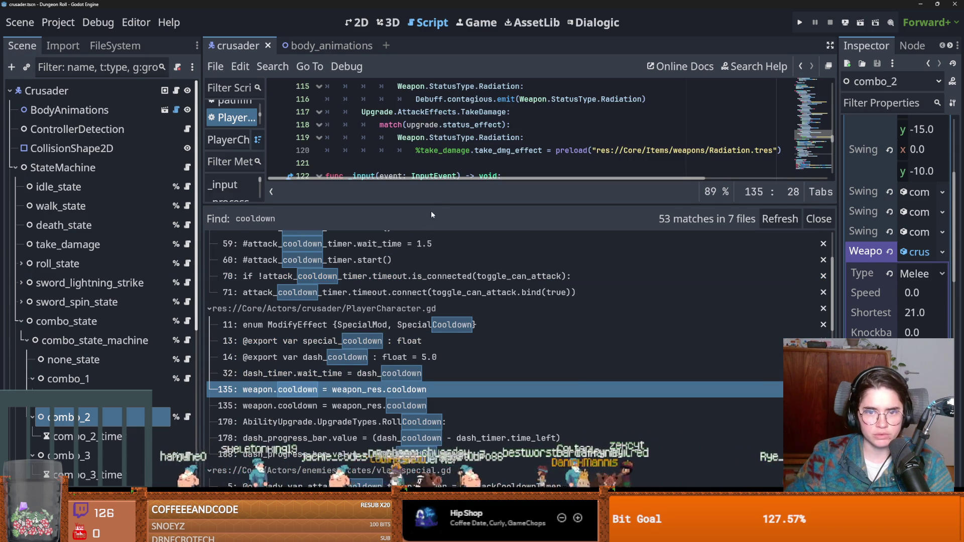
left_click_drag(430, 222, 431, 416)
scroll(443, 281, "down", 2)
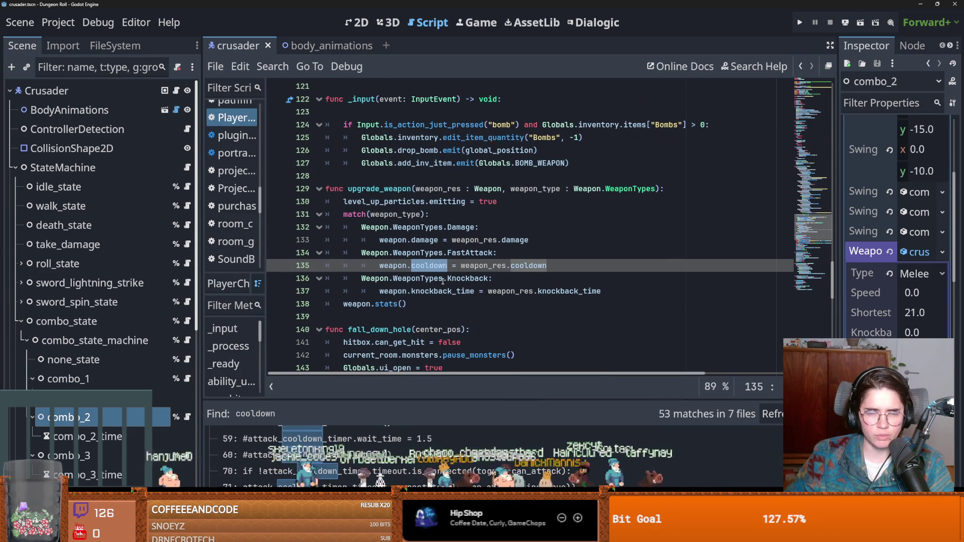
left_click(381, 189)
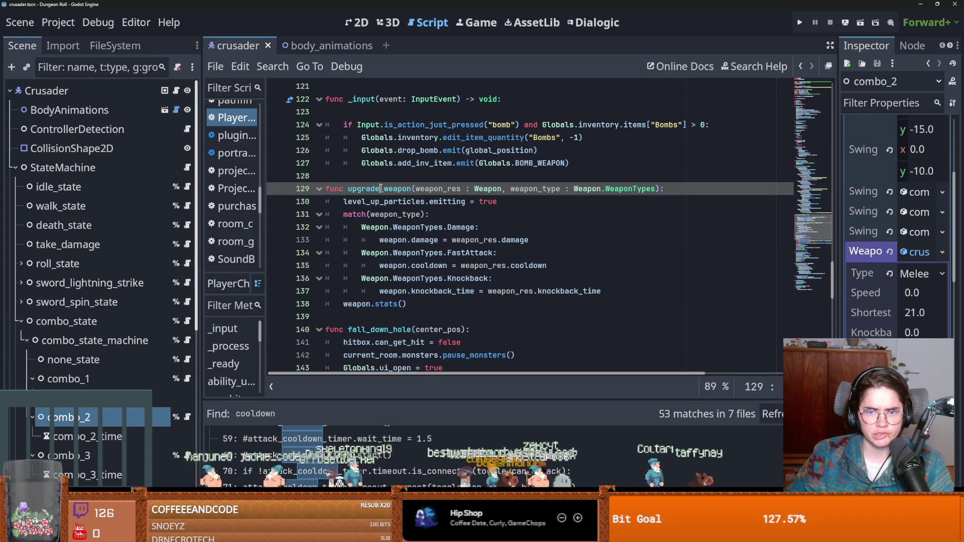
left_click_drag(484, 396, 452, 205)
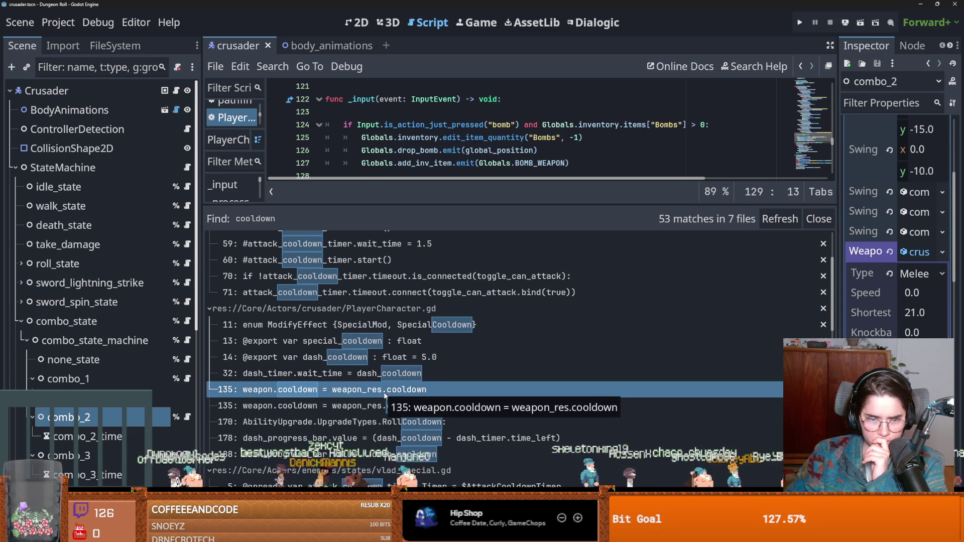
- Open attack_state.gd at its line 22 cooldown match and enlarge the script editor
scroll(384, 395, "down", 2)
left_click(396, 372)
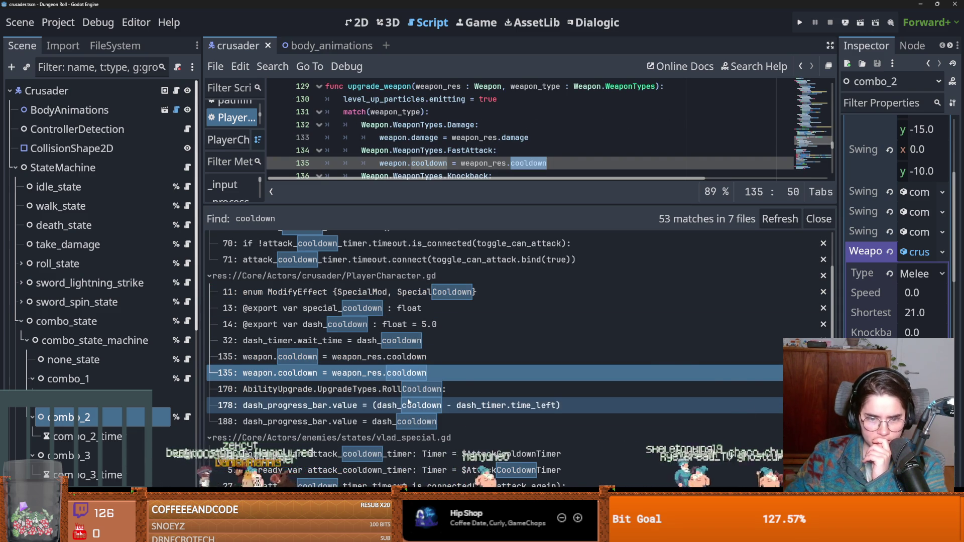
scroll(409, 402, "down", 2)
scroll(422, 387, "down", 2)
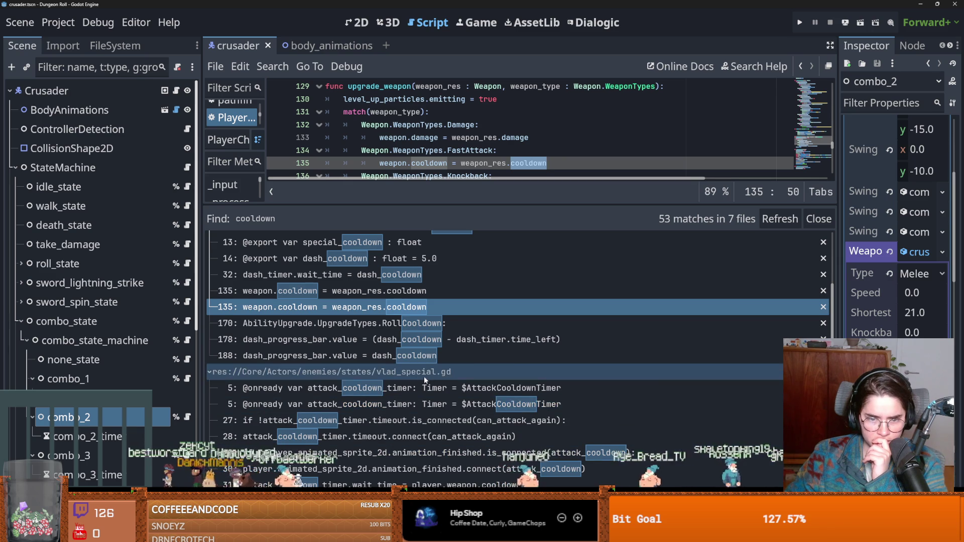
scroll(407, 414, "down", 3)
scroll(407, 416, "down", 4)
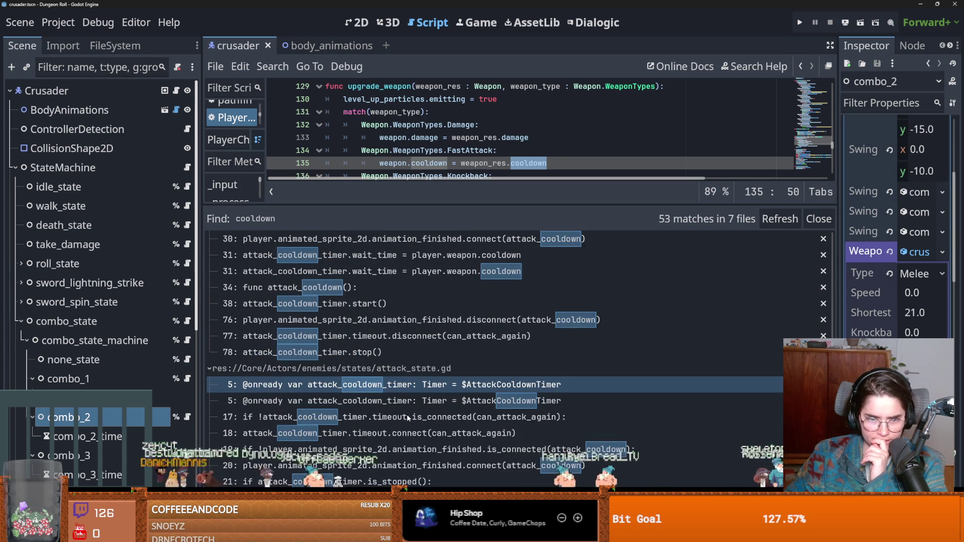
scroll(406, 416, "down", 2)
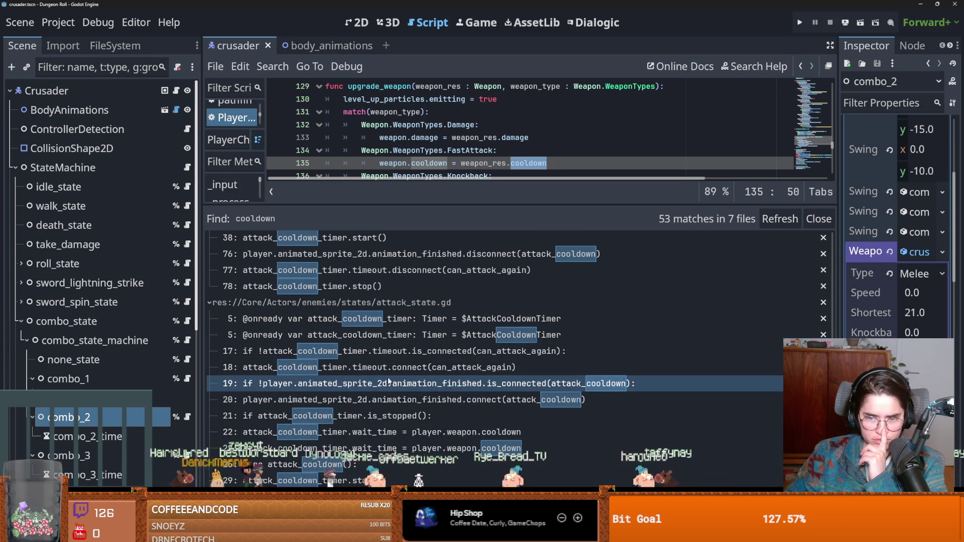
scroll(381, 401, "down", 2)
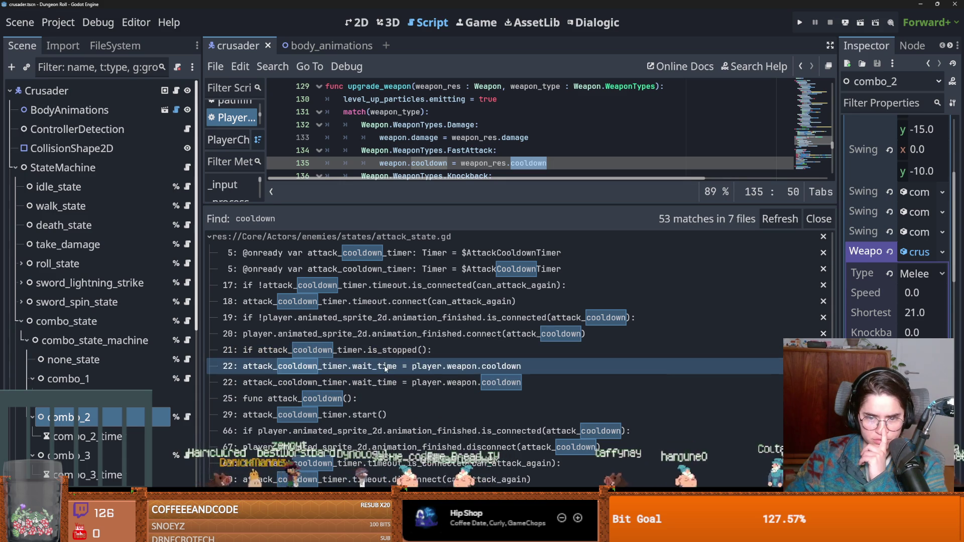
left_click(414, 383)
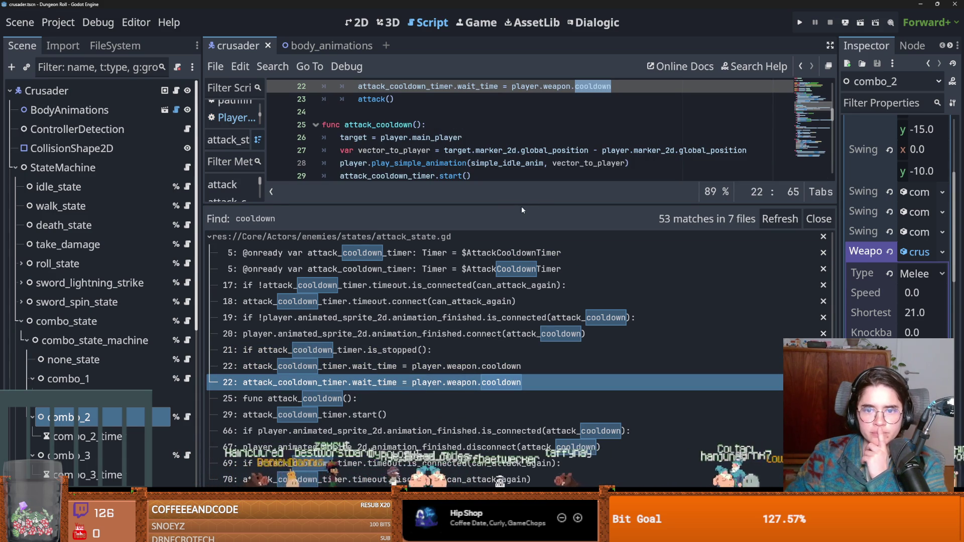
left_click_drag(521, 206, 547, 402)
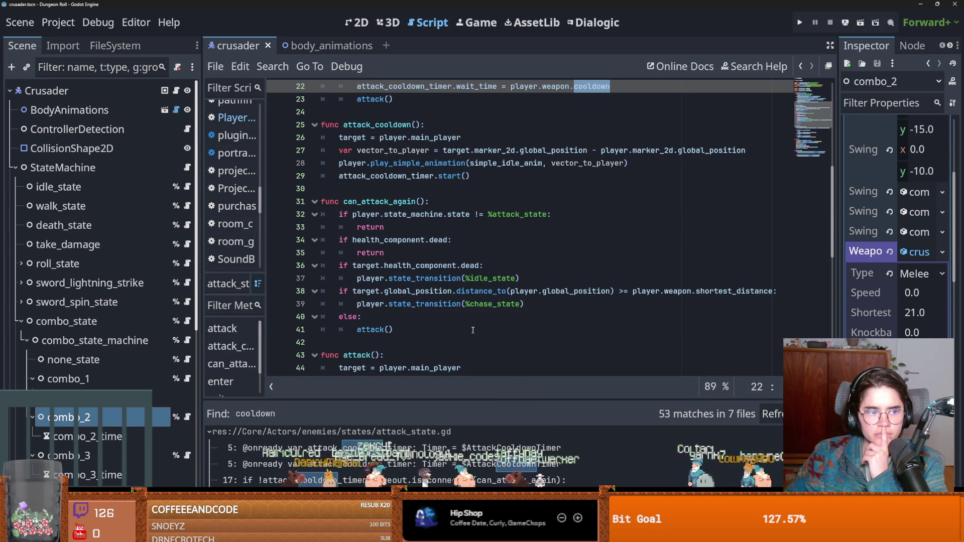
- Open the Room script, then return to the enemy attack state's cooldown line
scroll(476, 281, "up", 3)
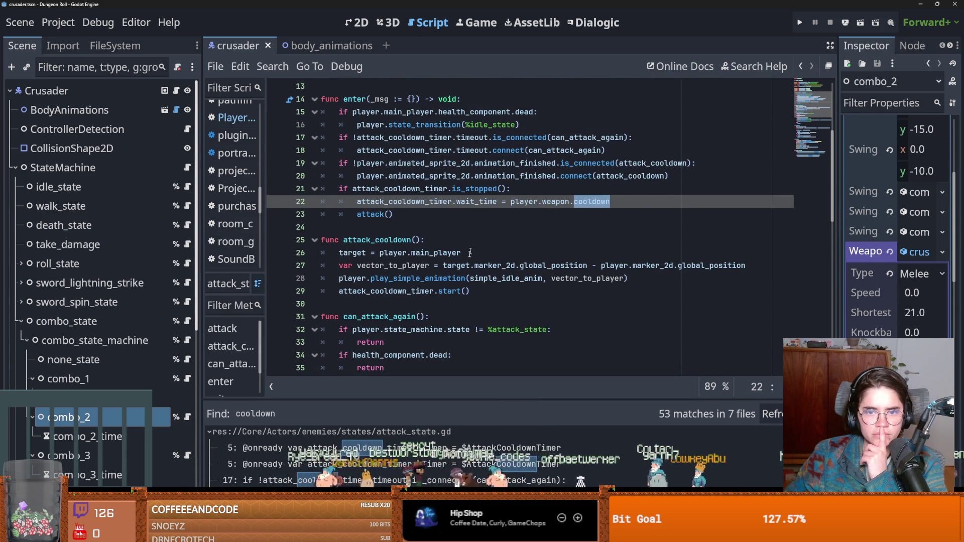
scroll(474, 240, "up", 1)
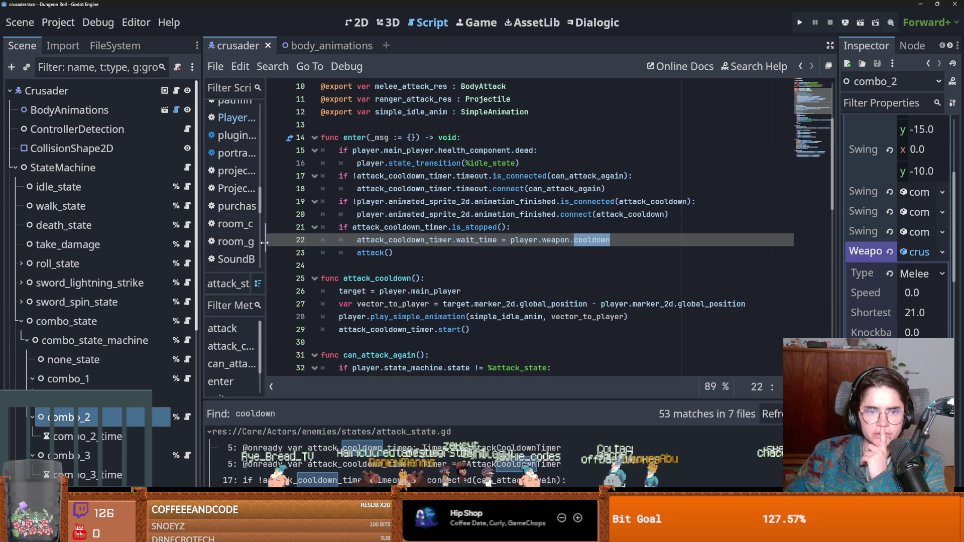
left_click(255, 242)
scroll(448, 452, "down", 2)
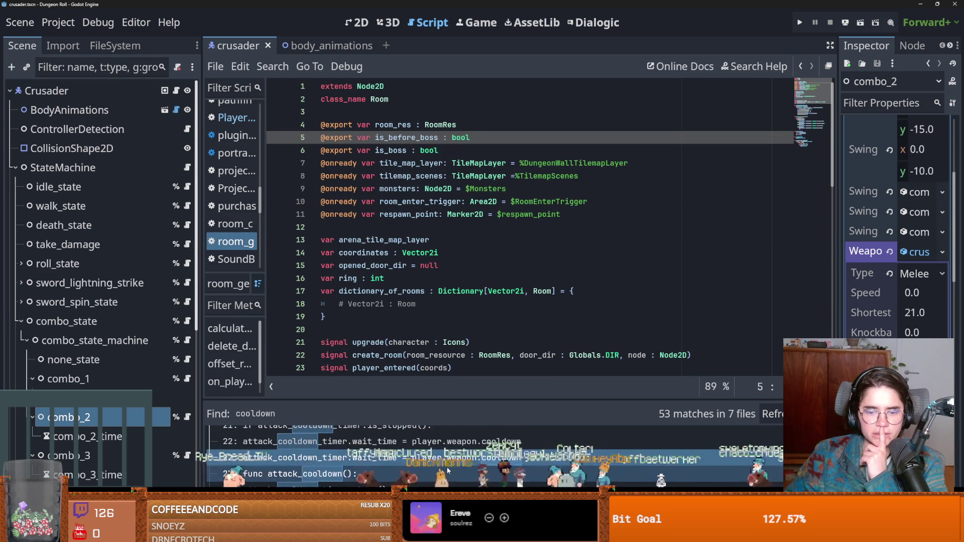
left_click(446, 440)
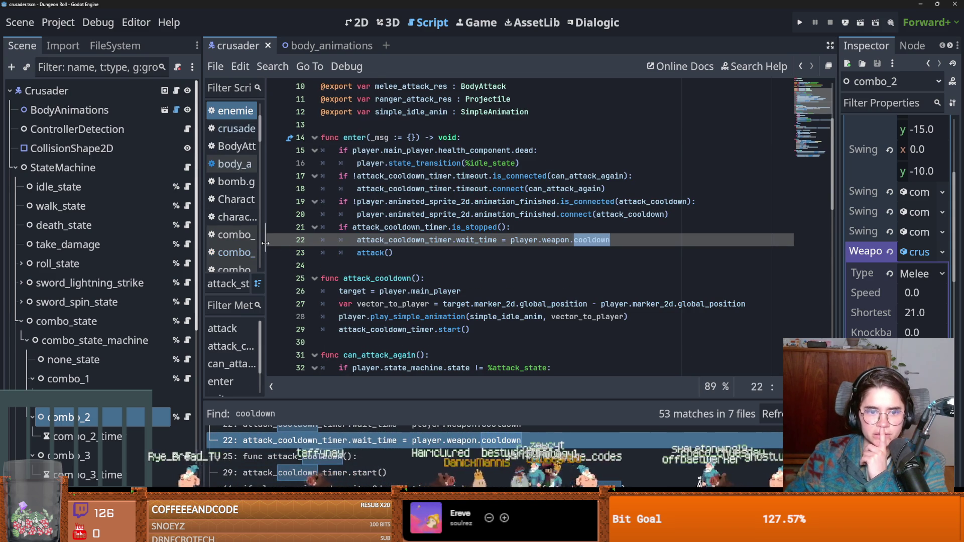
- Widen the script list to read full names, then run the game
left_click_drag(265, 243, 337, 242)
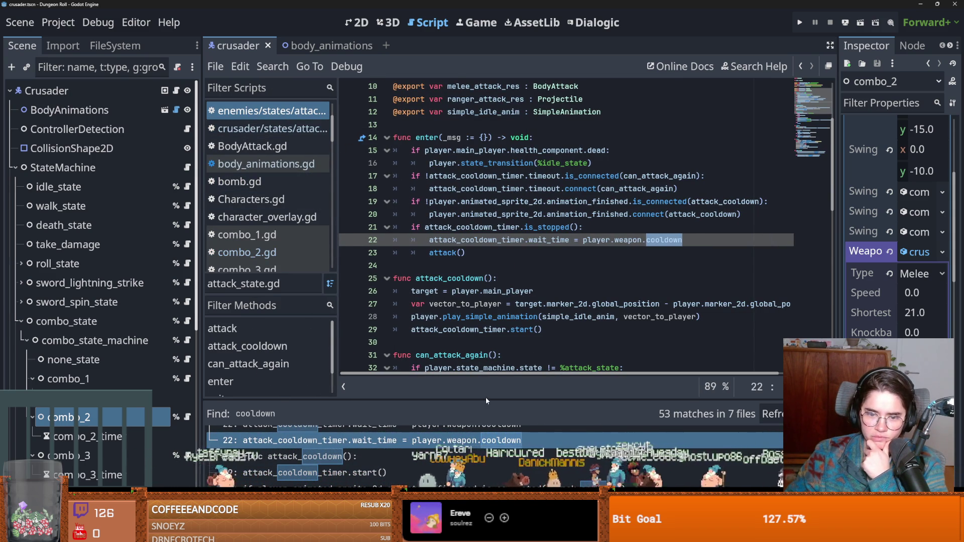
left_click_drag(484, 399, 485, 206)
scroll(478, 378, "down", 1)
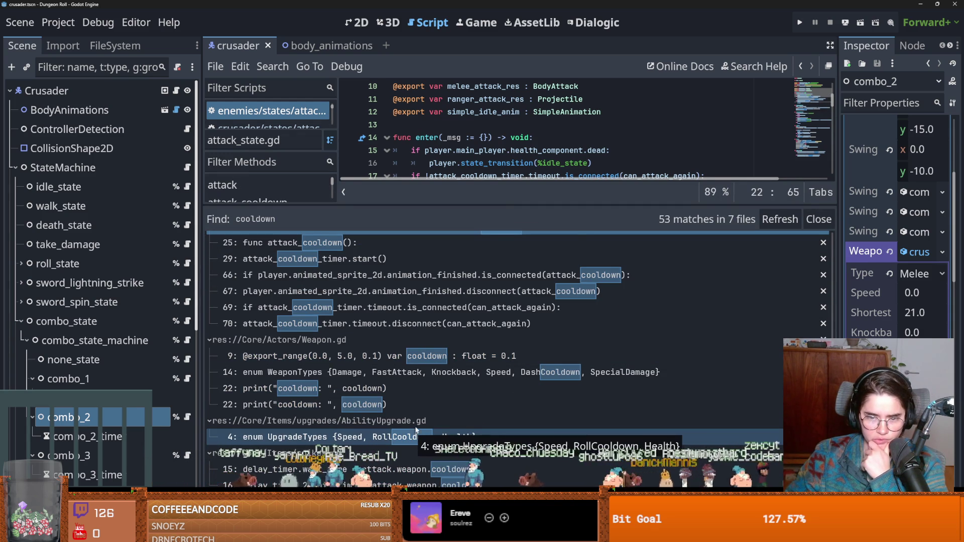
left_click(799, 22)
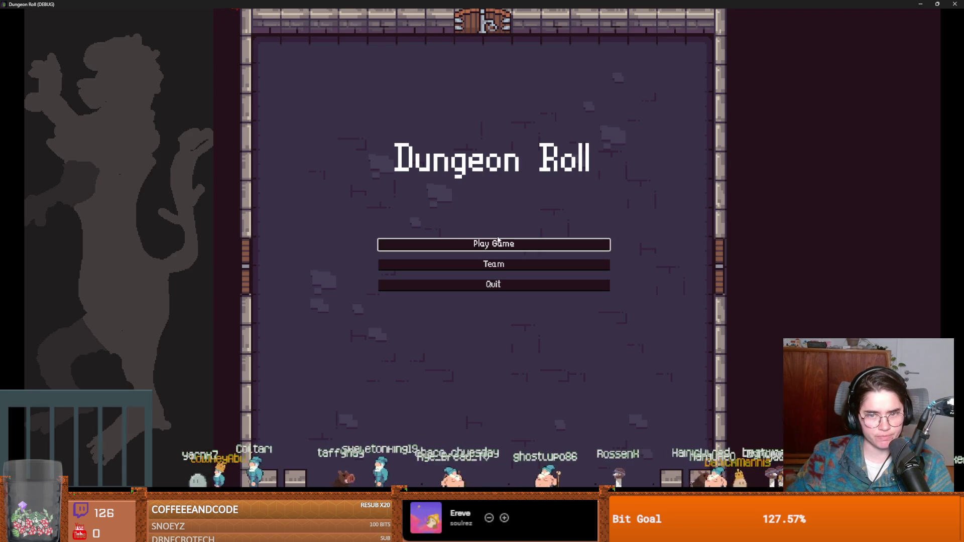
- Start a Crusader game, walk the knight right, down and left around the room, then shrink the window
left_click(497, 243)
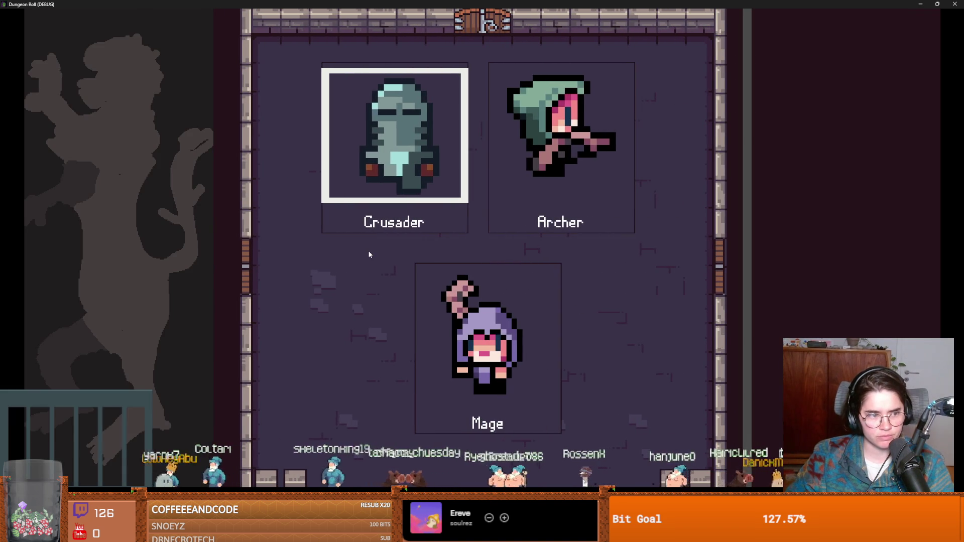
key("Return")
key("d")
key("s")
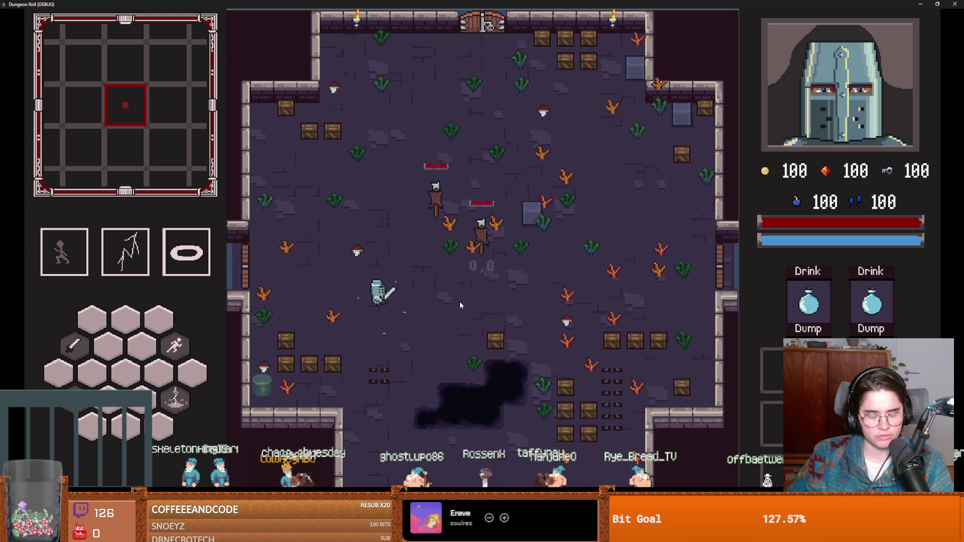
key("a")
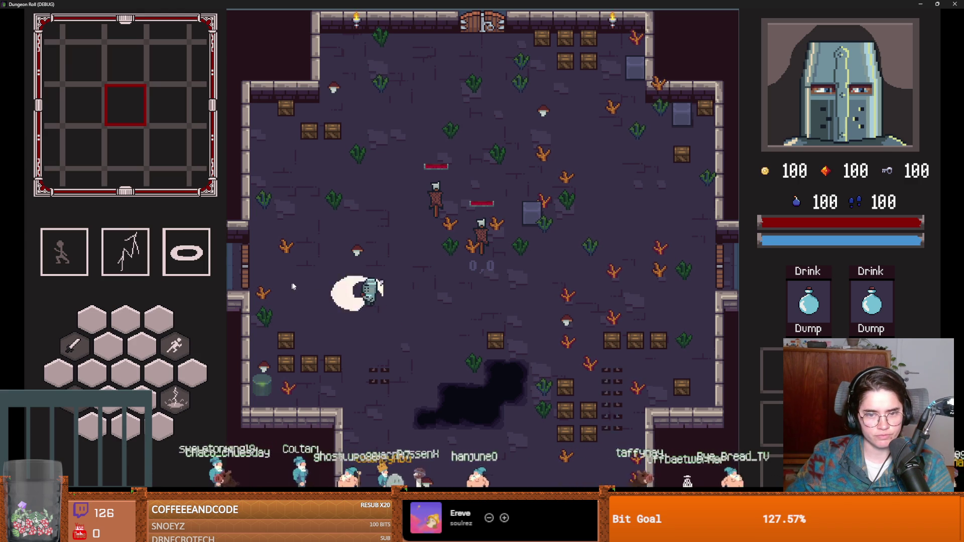
key("s")
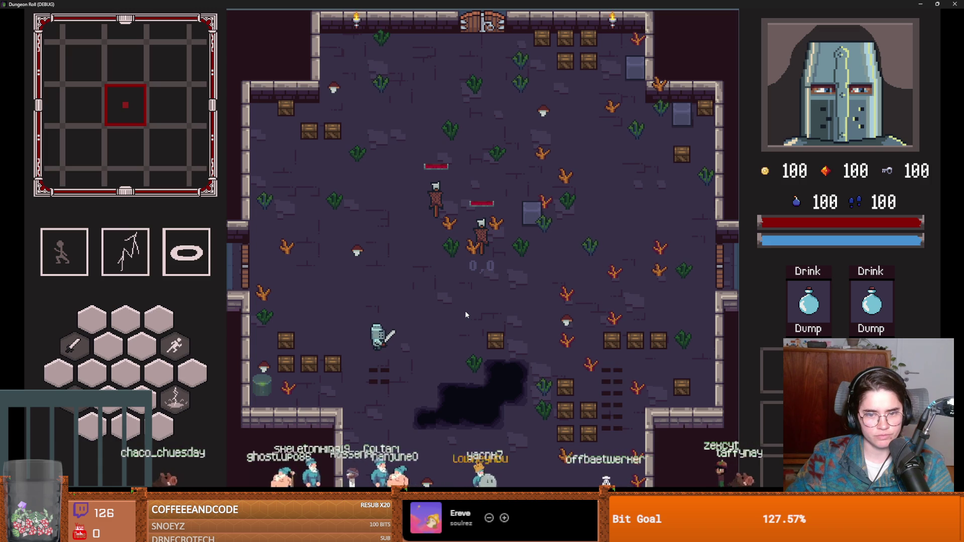
key("d")
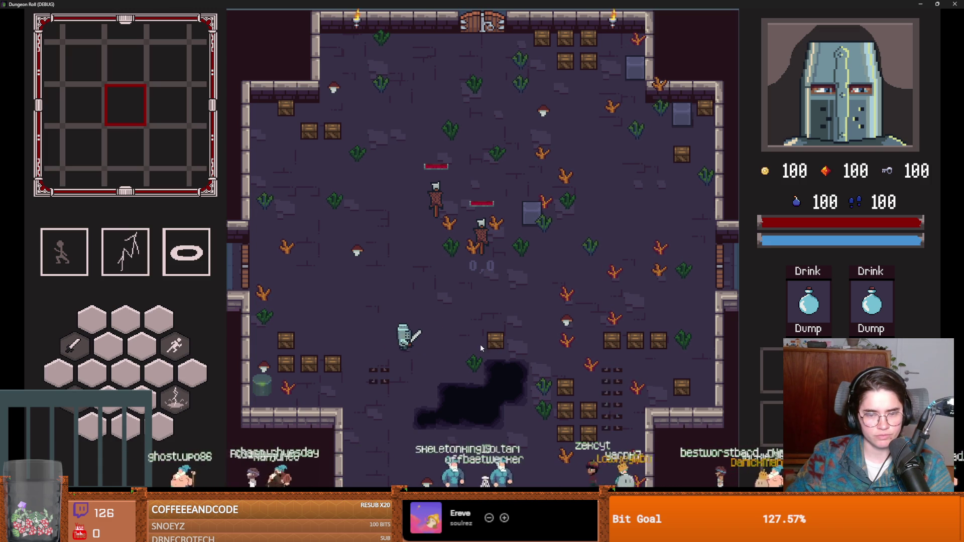
key("super+Down")
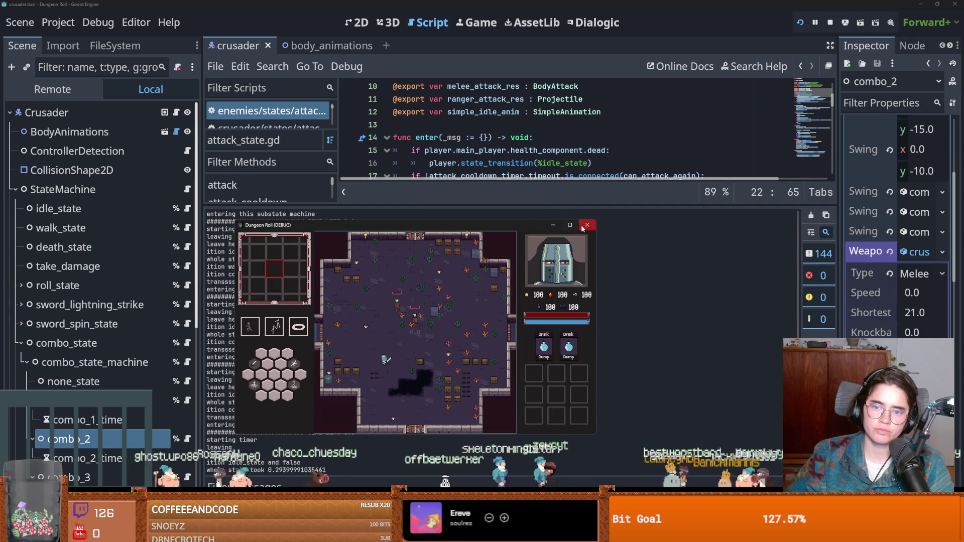
- Stop the game and go to line 26 of attack_cooldown in the script
left_click(583, 229)
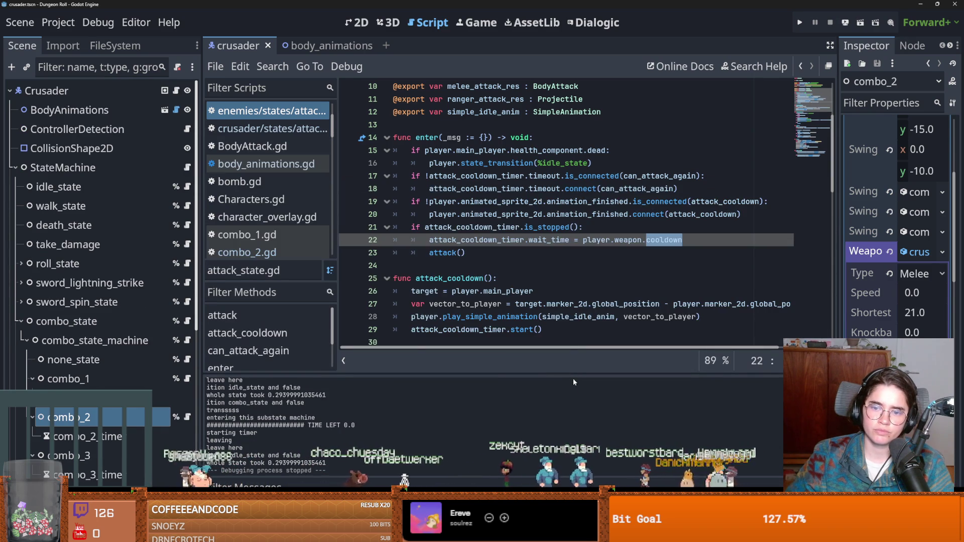
left_click(547, 291)
scroll(547, 275, "down", 3)
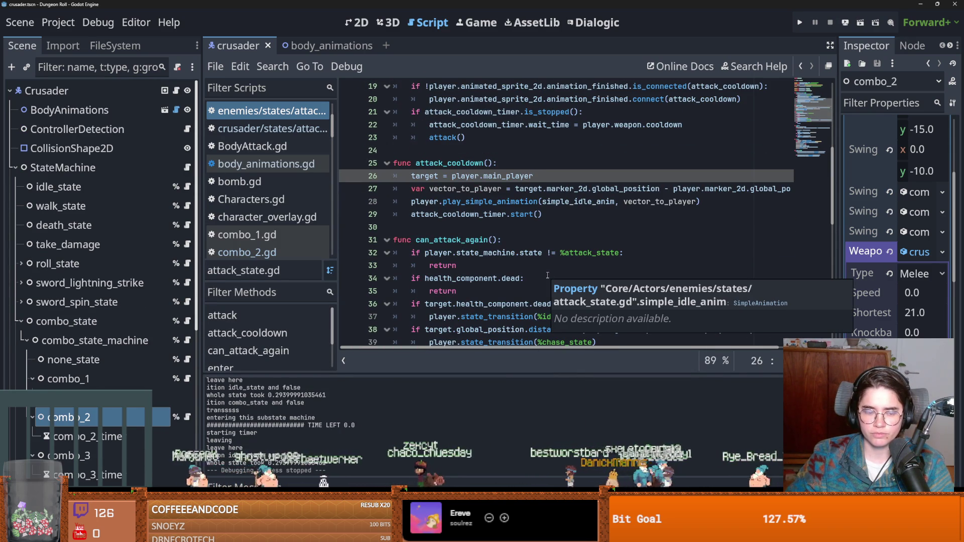
- Show combo_1's weapon properties in a widened Inspector and relaunch with F5
left_click(68, 378)
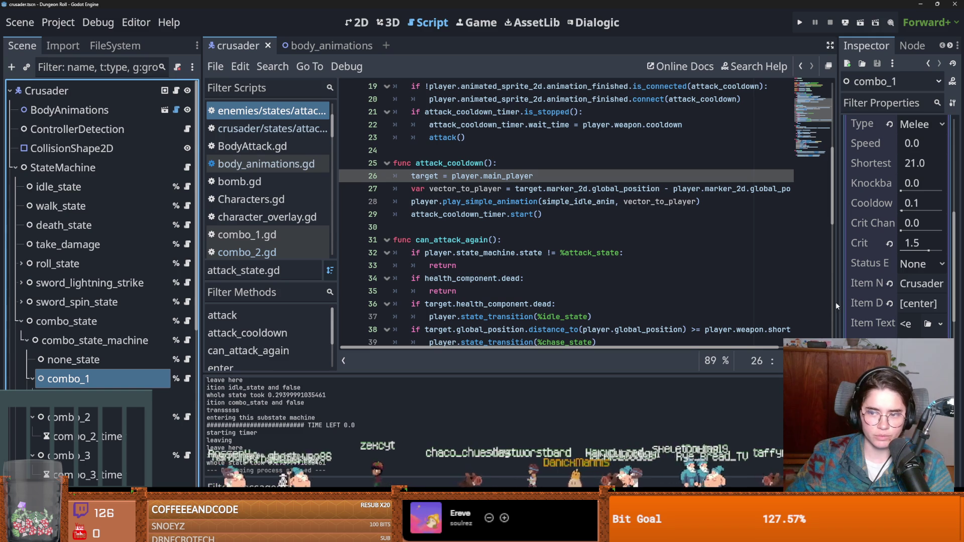
left_click_drag(838, 302, 230, 236)
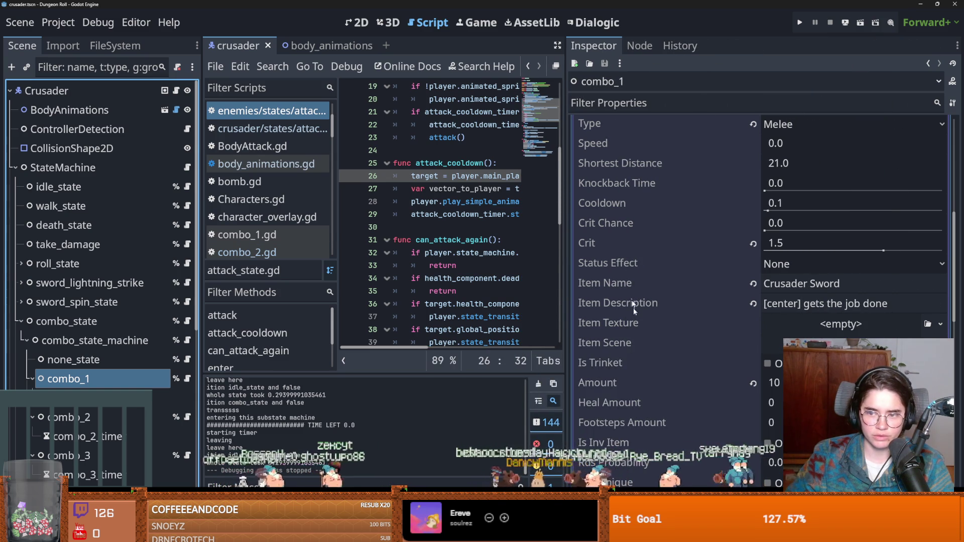
key("F5")
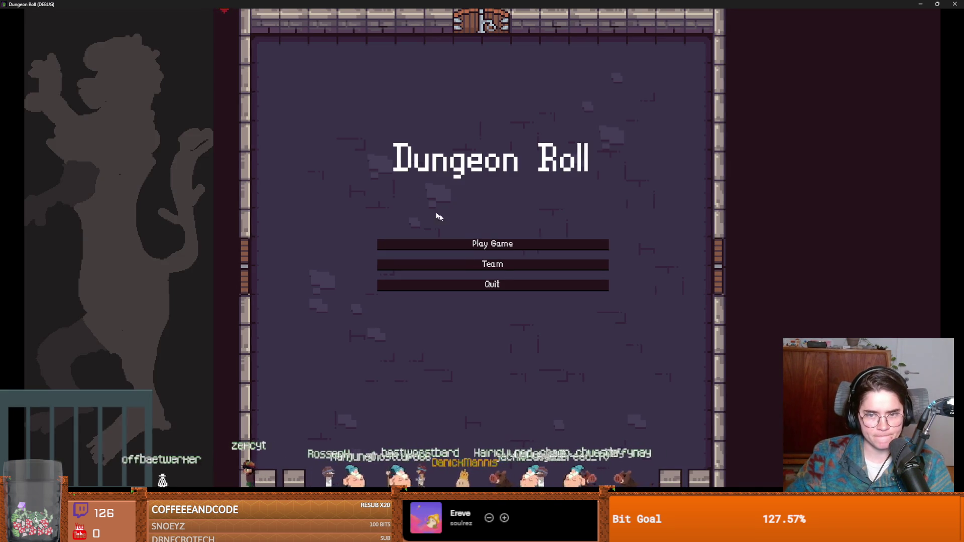
- Start a Crusader game and swing the sword repeatedly toward the right
left_click(463, 244)
left_click(462, 236)
left_click(472, 242)
left_click(471, 243)
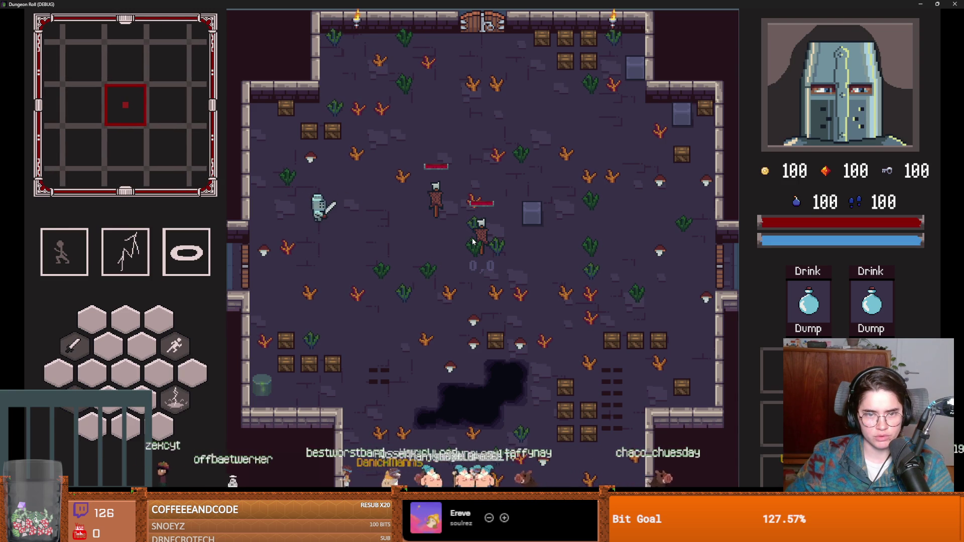
left_click(351, 216)
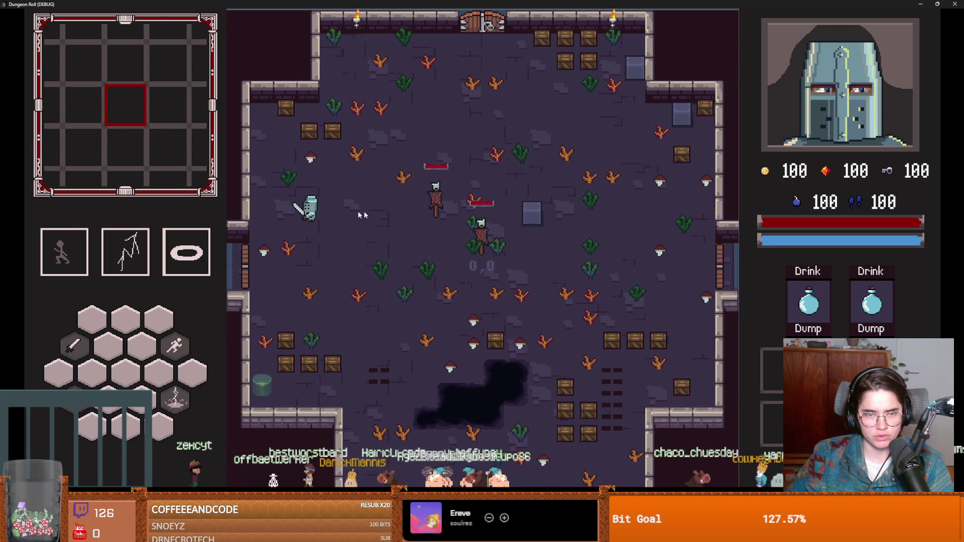
left_click(376, 215)
left_click(375, 215)
left_click(376, 215)
- Attack to the left, trigger the crescent combo, then slash repeatedly below the knight
key("a")
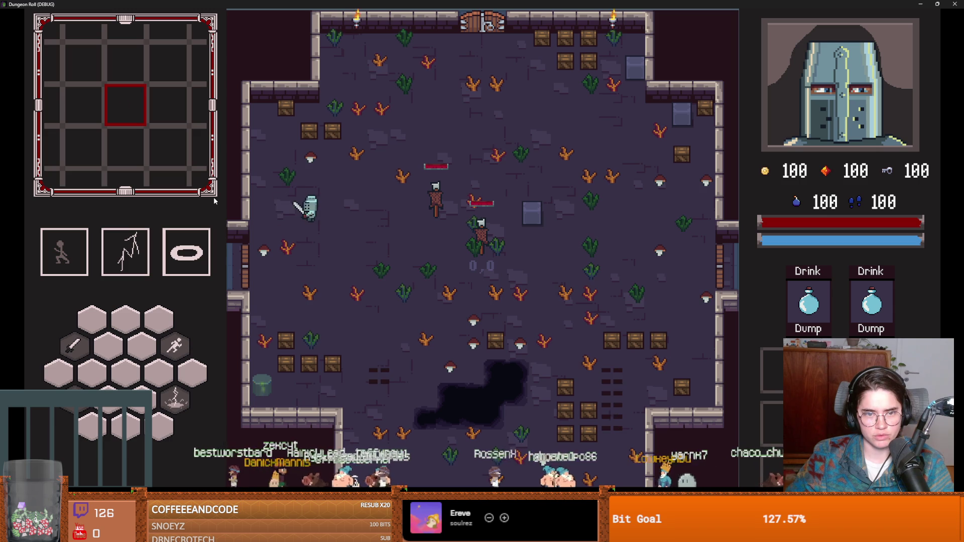
left_click(257, 206)
left_click(258, 206)
left_click(321, 259)
key("s")
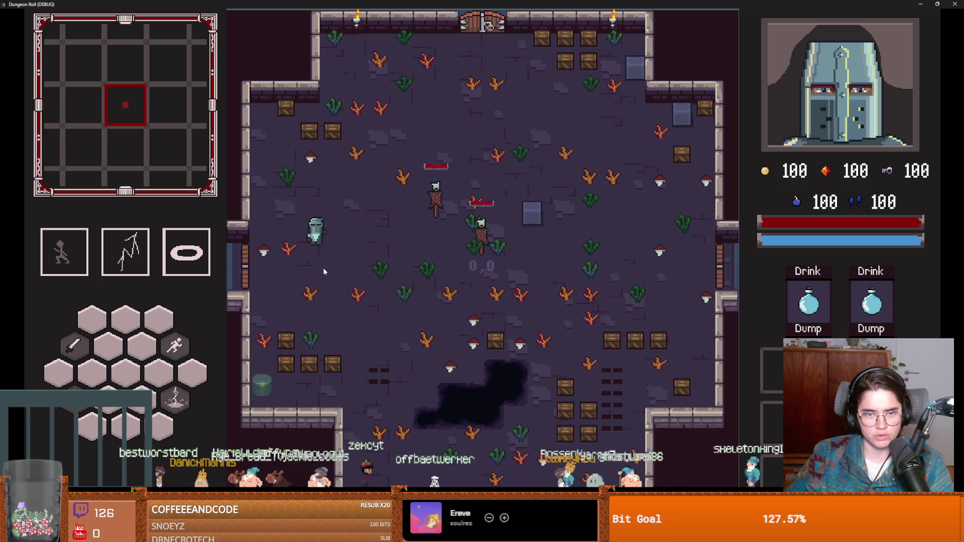
left_click(321, 272)
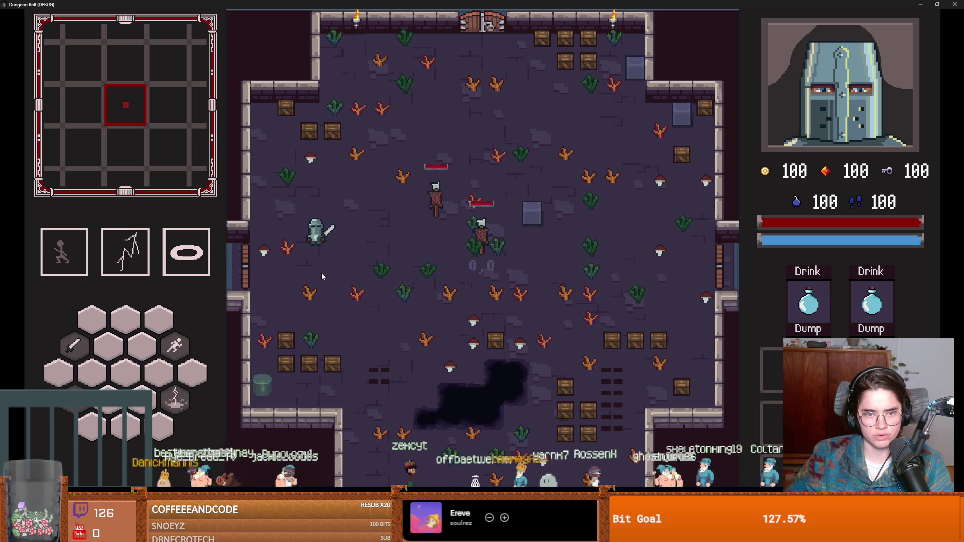
left_click(321, 272)
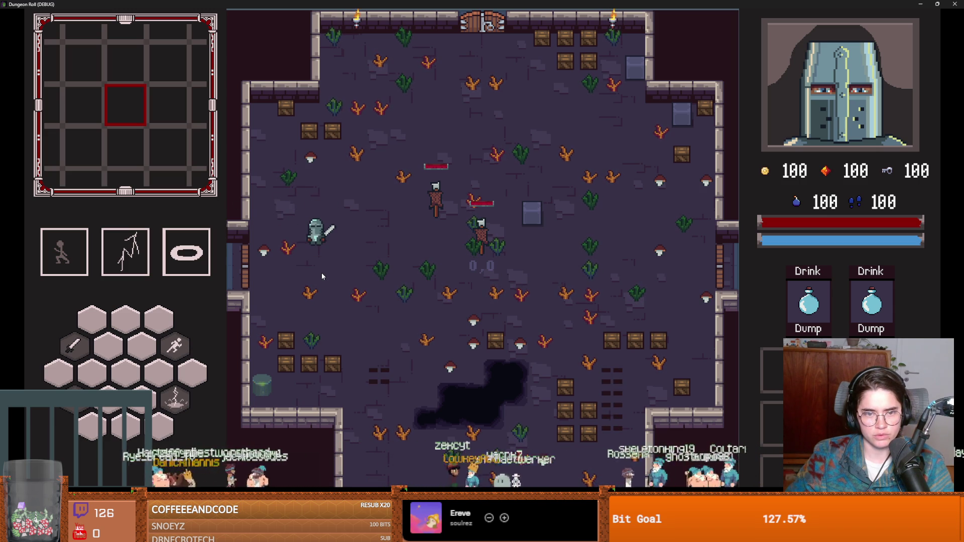
left_click(321, 272)
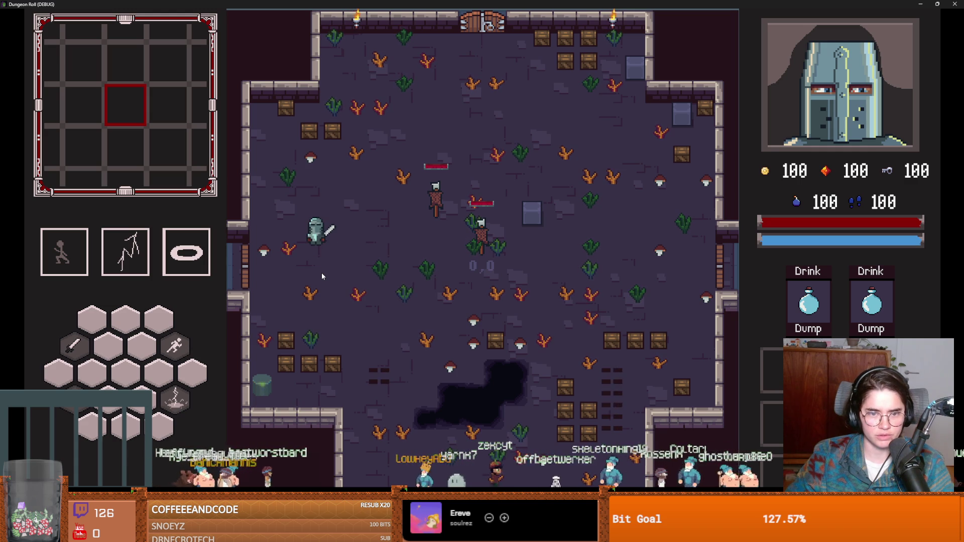
left_click(322, 272)
left_click(321, 273)
left_click(321, 272)
left_click(322, 276)
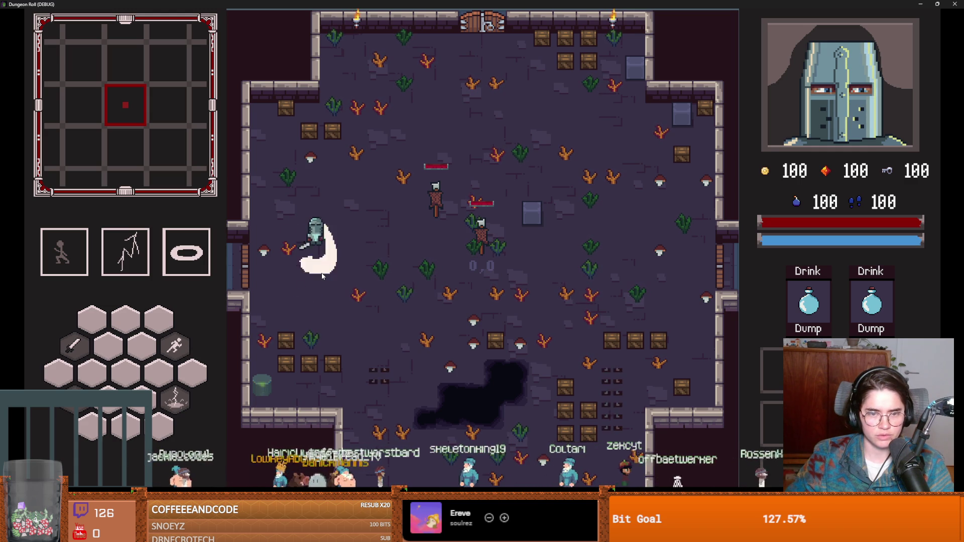
- Slash toward the right and upper left to test the sword swings
left_click(420, 227)
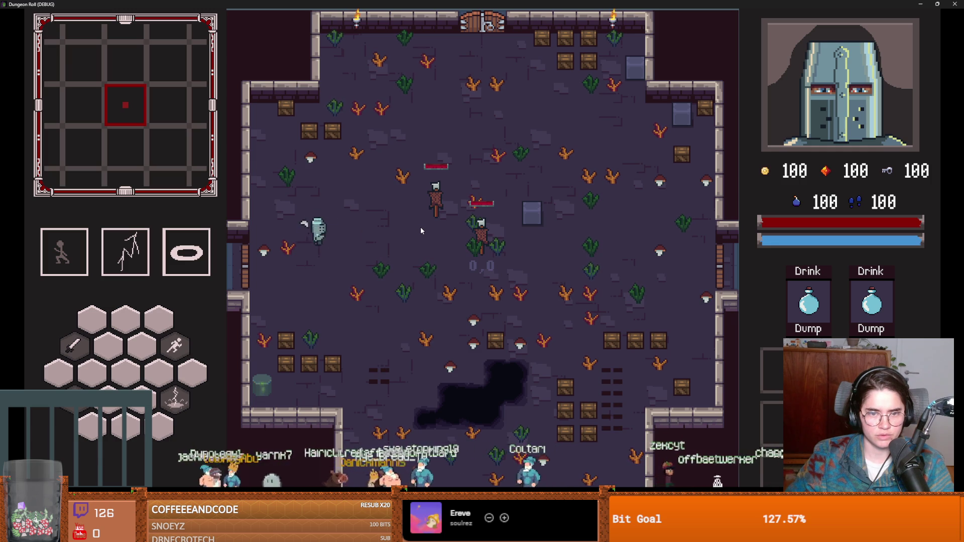
left_click(318, 178)
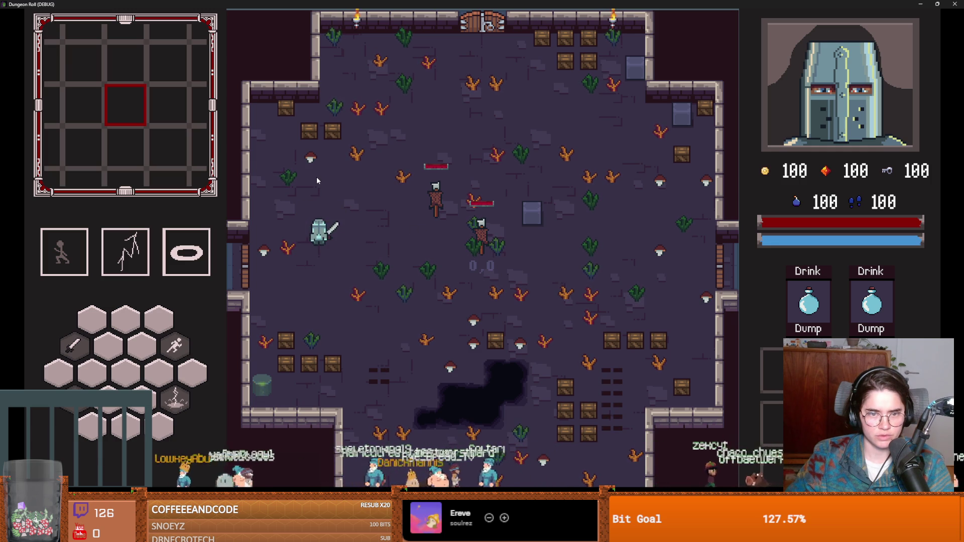
left_click(317, 178)
left_click(317, 179)
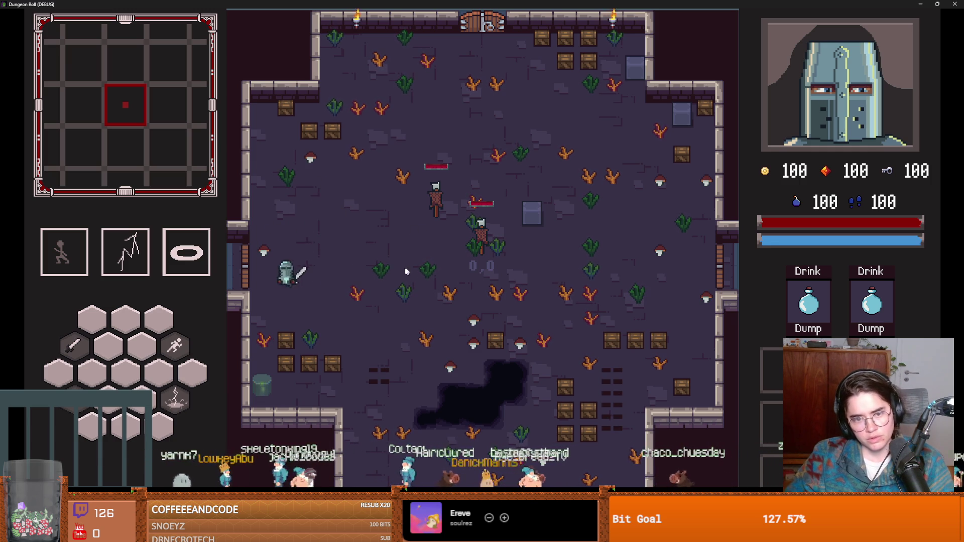
left_click(459, 282)
- Walk right, dash left out the west door and enter the next room
key("d")
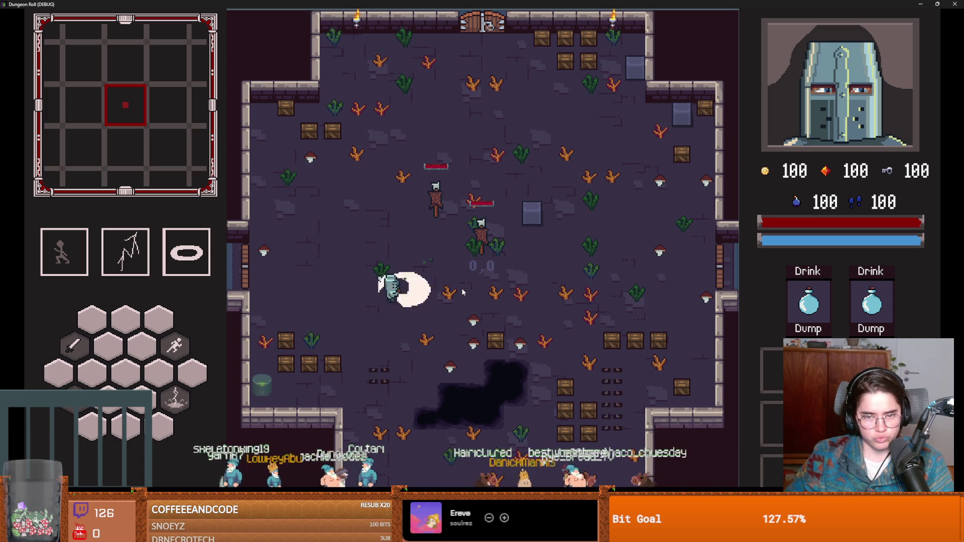
key("d")
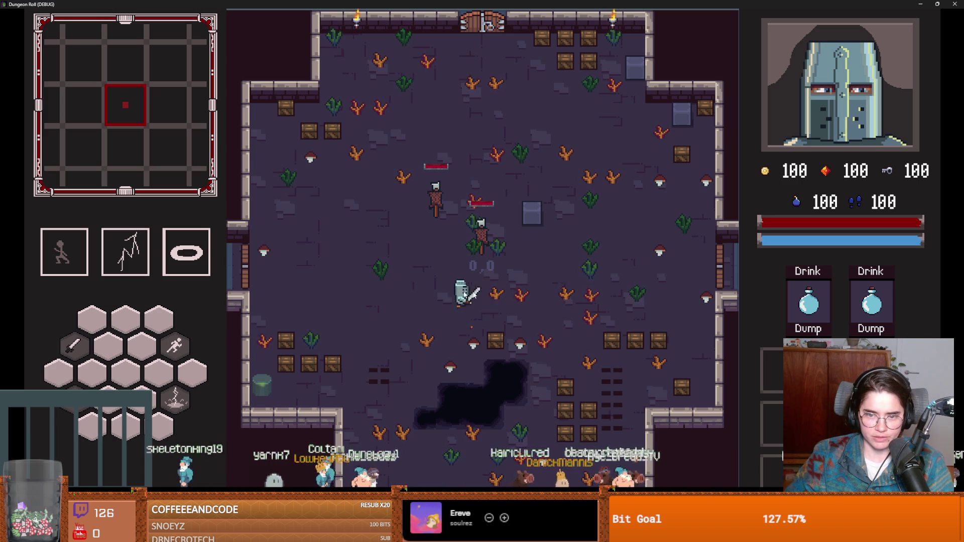
key("d")
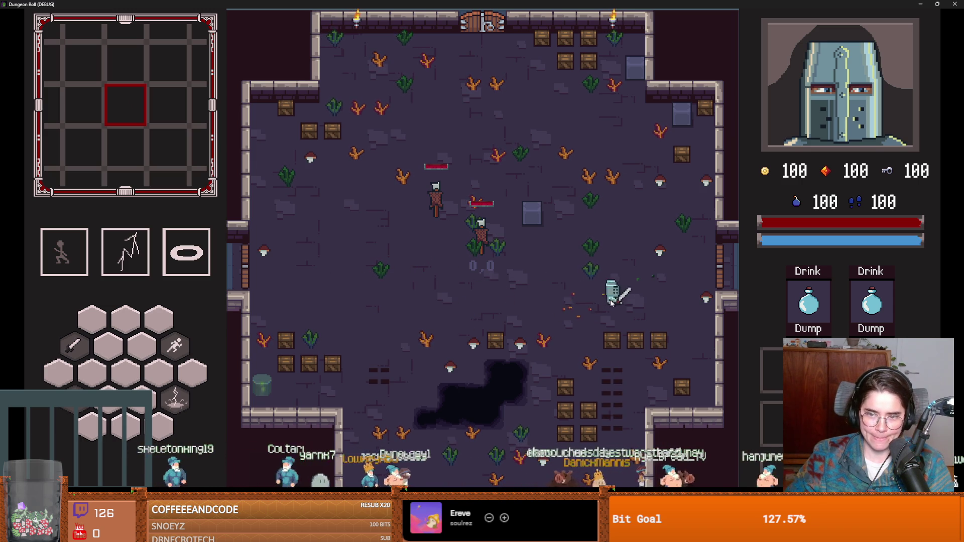
key("a")
key("space")
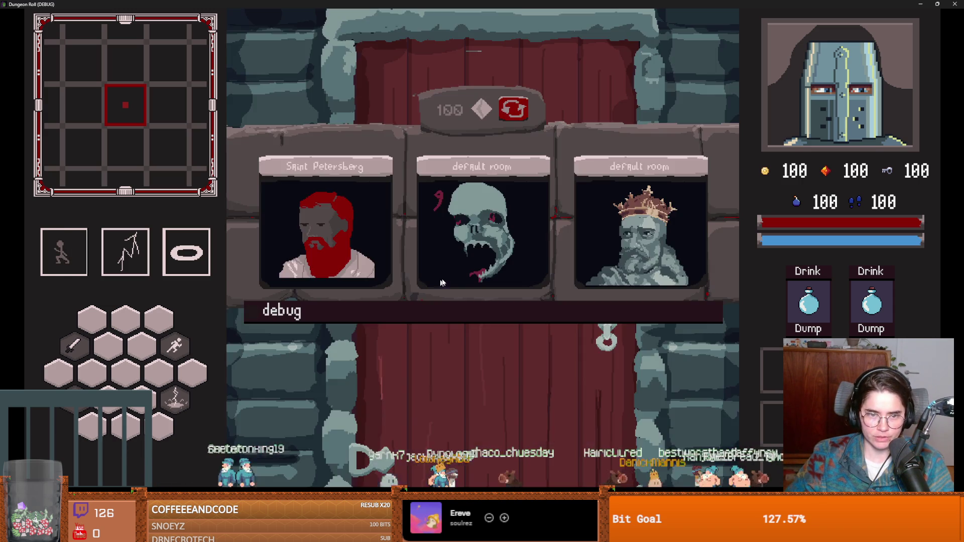
left_click(442, 283)
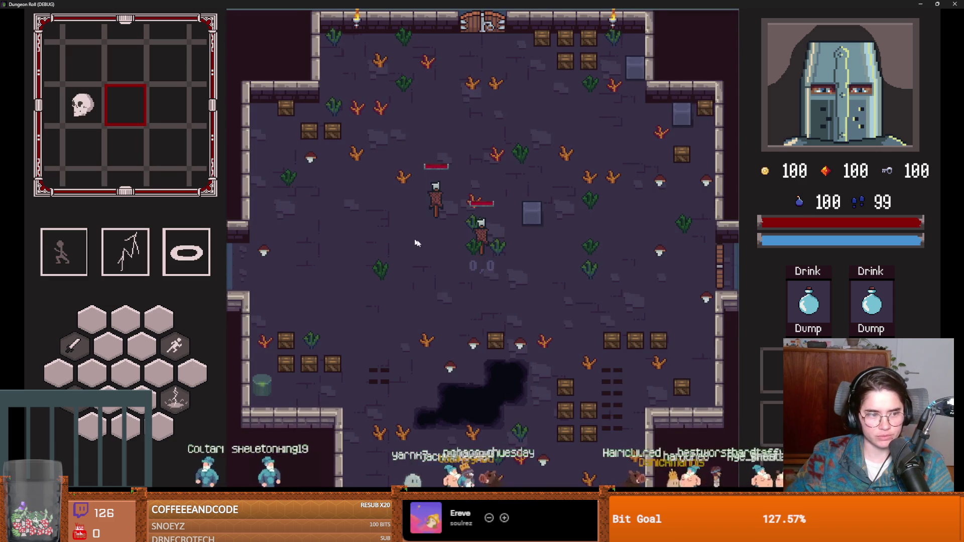
- Cast lightning on a nearby enemy, slash the goblin and advance toward the skeletons
key("d")
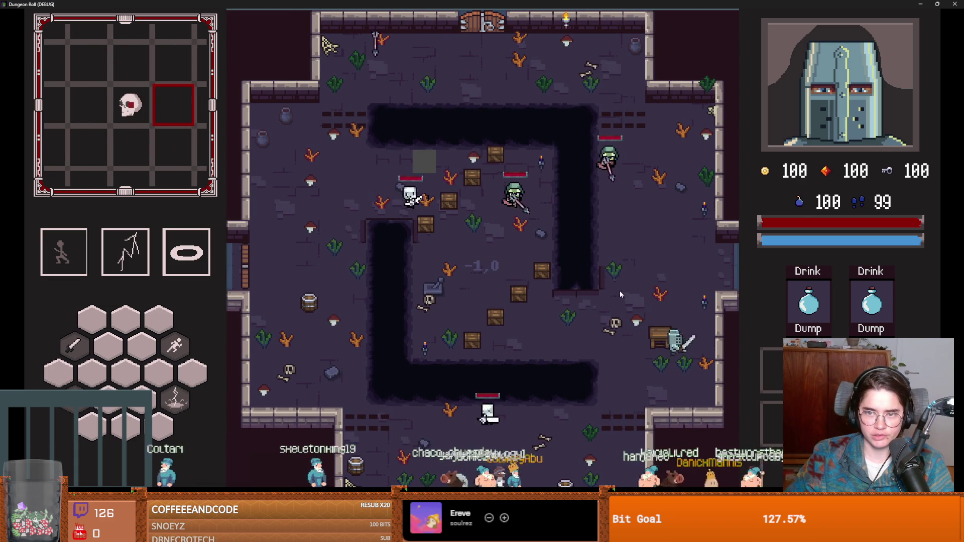
right_click(617, 291)
key("w")
key("a")
left_click(549, 233)
key("s")
key("d")
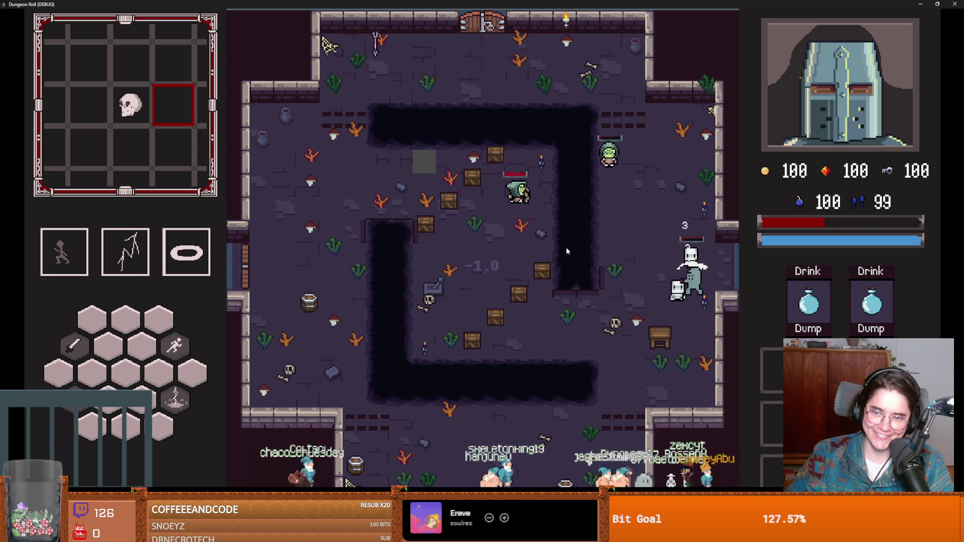
- Dash away from the skeletons, cast lightning again until Game Over, then close the game
key("w")
key("space")
key("w")
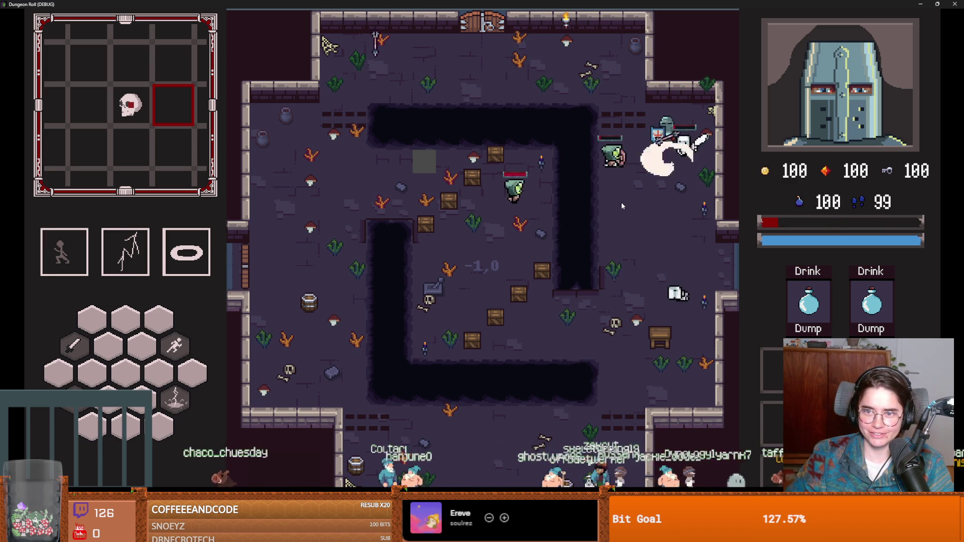
key("s")
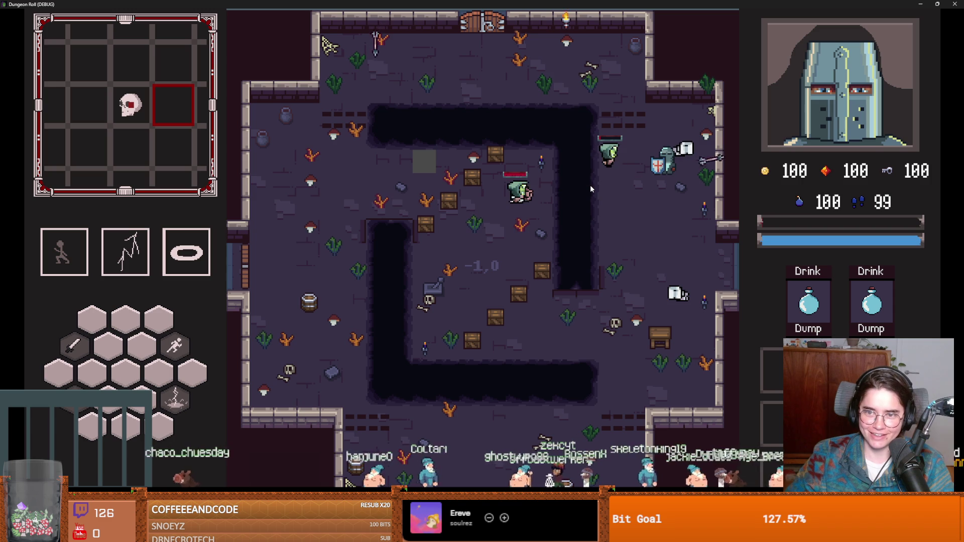
key("2")
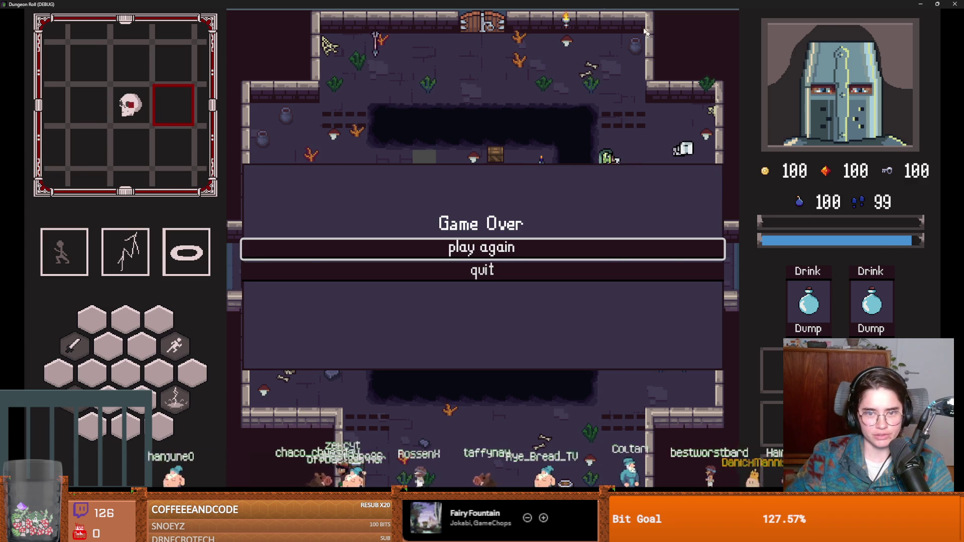
key("super+Down")
left_click(609, 201)
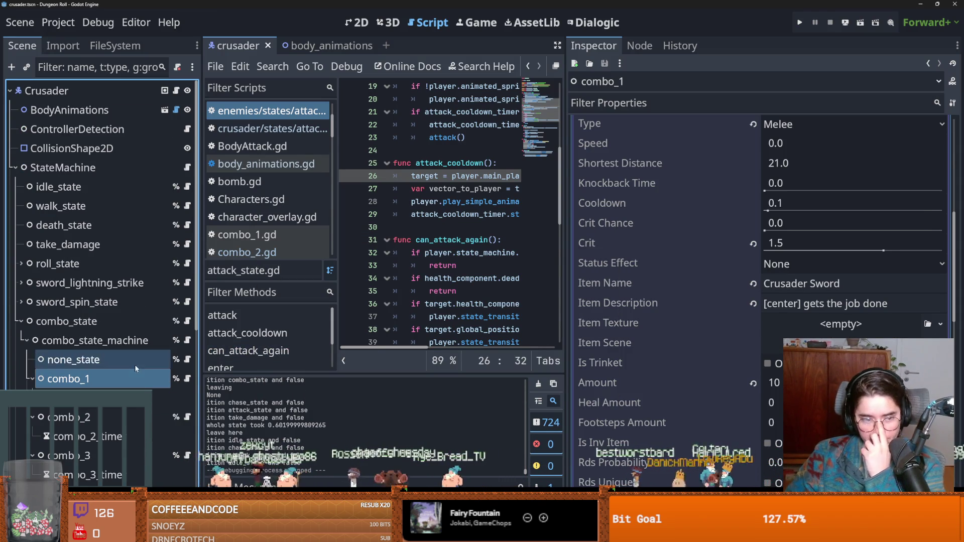
- Expand combo_1's crusader_sword.tres weapon settings and save the scene
scroll(720, 308, "up", 2)
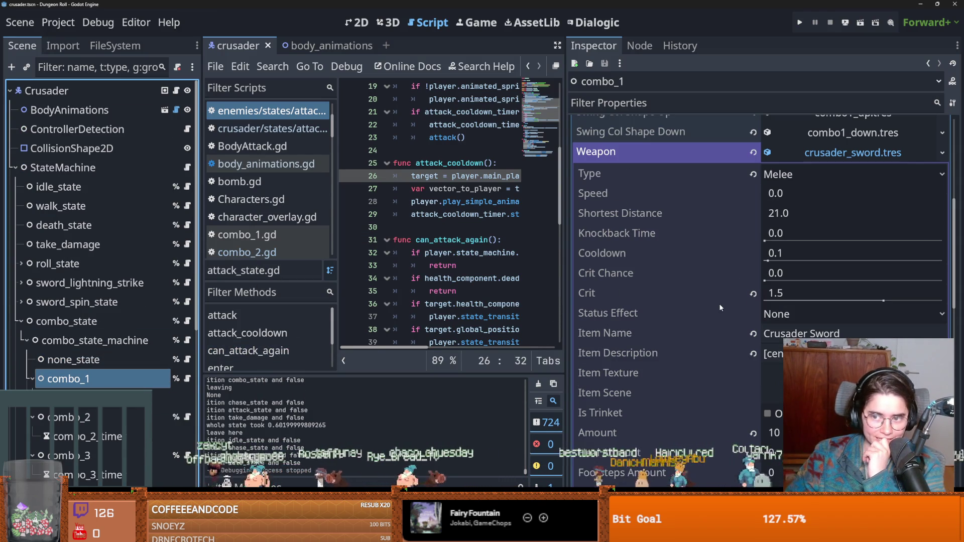
scroll(752, 303, "up", 2)
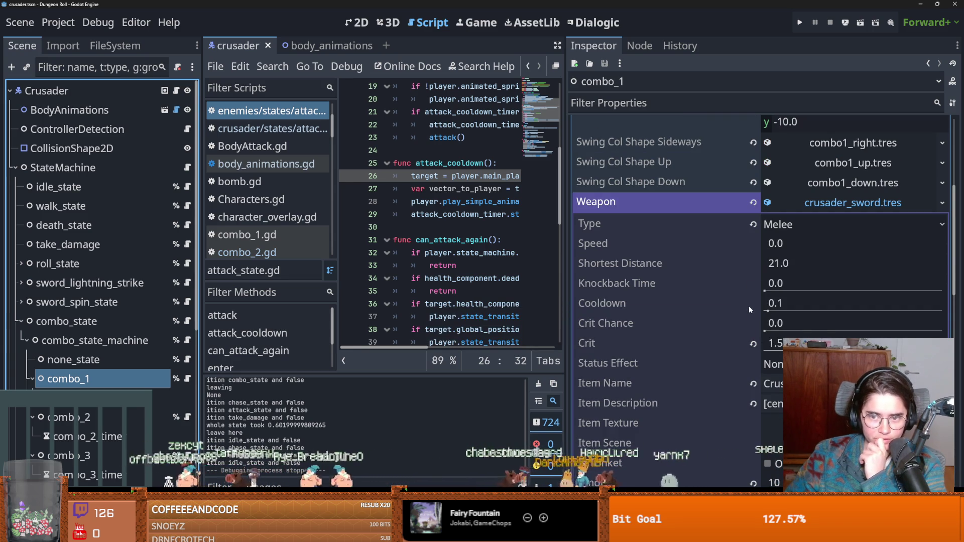
left_click(829, 208)
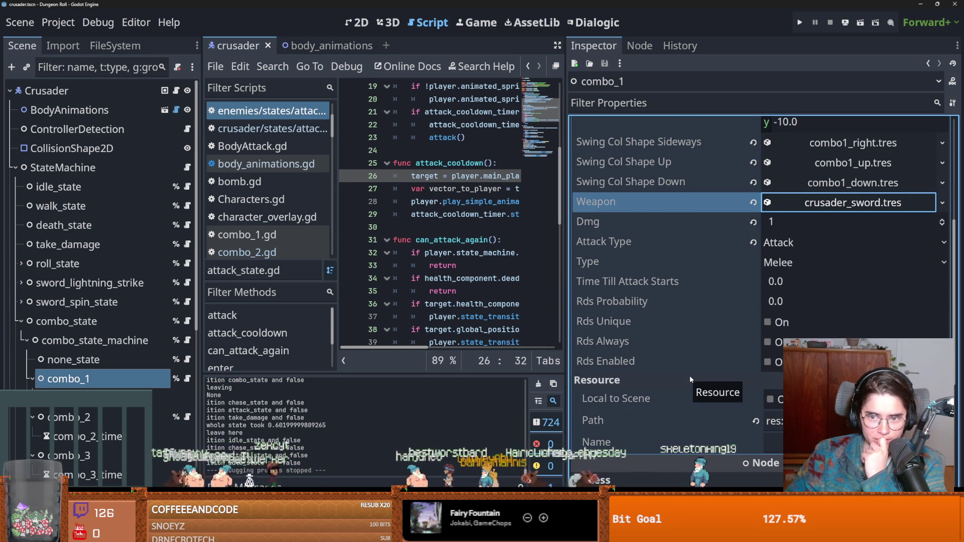
scroll(689, 376, "up", 4)
scroll(688, 375, "up", 6)
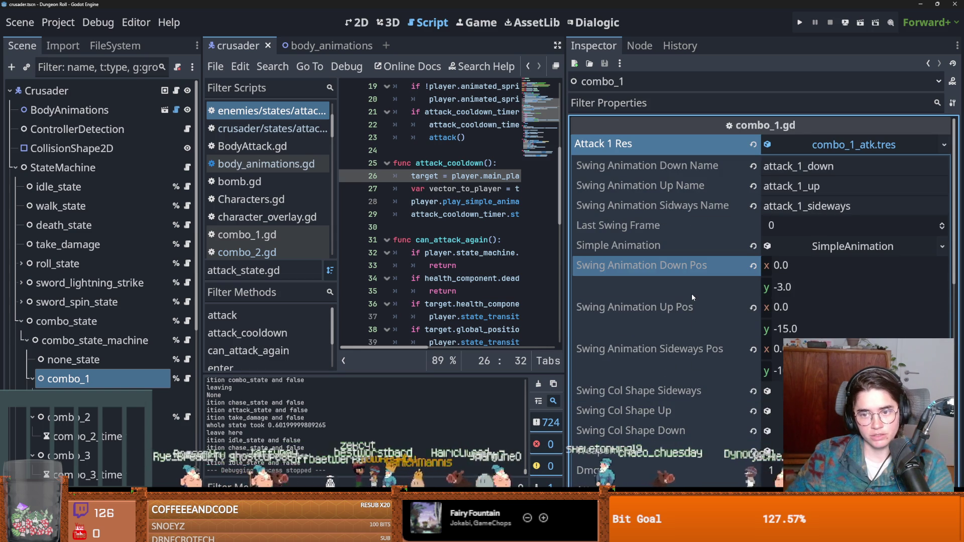
key("ctrl+s")
- Review the sword's Attack Type options without changing them
scroll(691, 292, "down", 8)
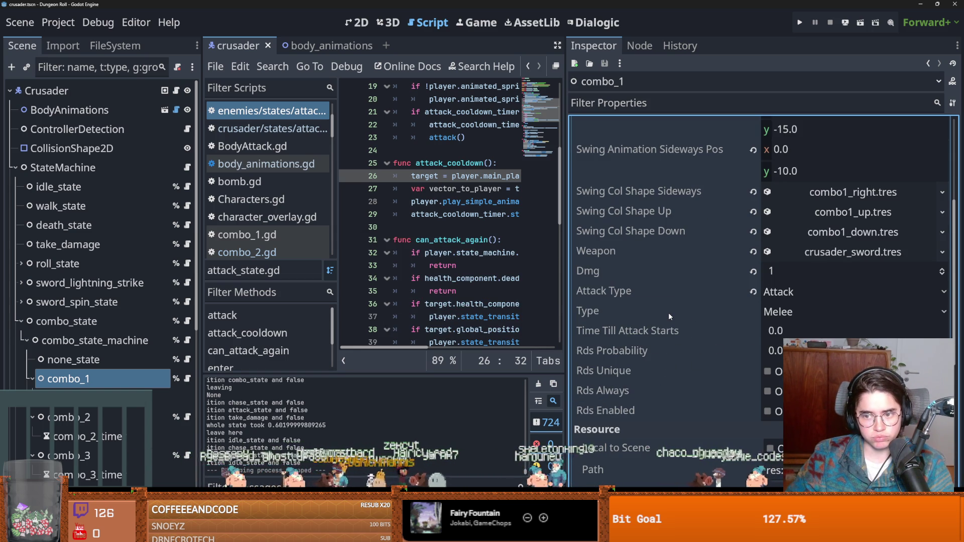
left_click(799, 293)
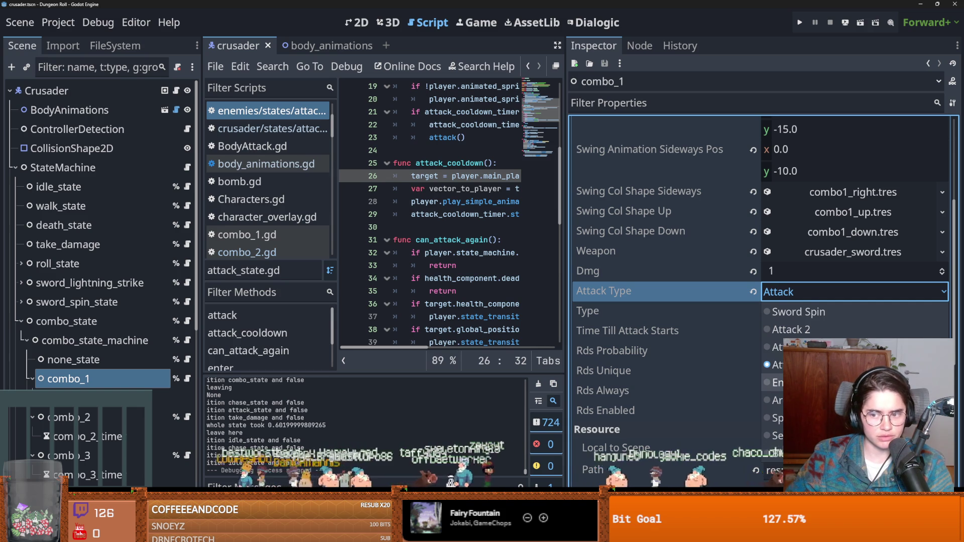
key("Escape")
left_click(853, 292)
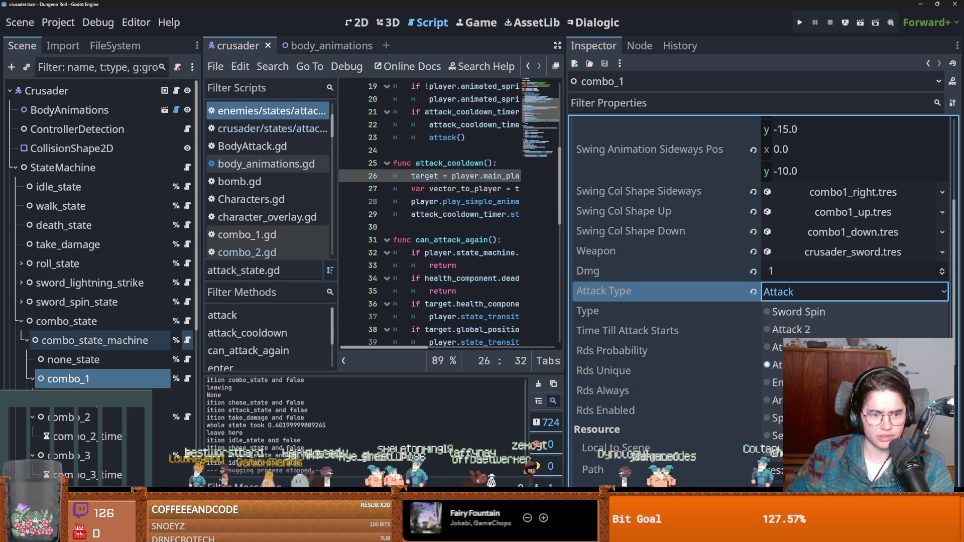
left_click(100, 417)
- Check combo_2's settings, collapse the sword resource, and shrink the editor to reveal the other project
left_click(65, 417)
scroll(759, 297, "down", 3)
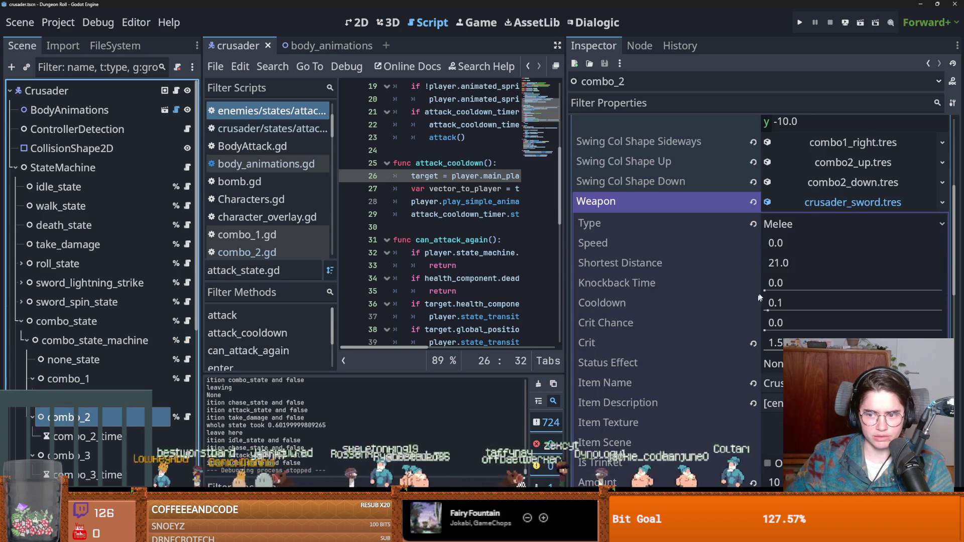
left_click(815, 207)
scroll(745, 320, "up", 5)
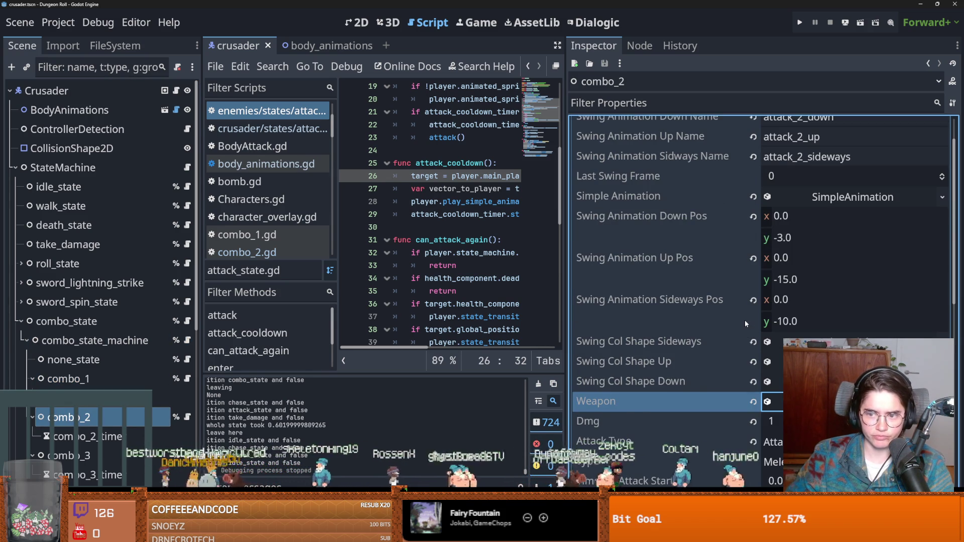
scroll(746, 314, "up", 2)
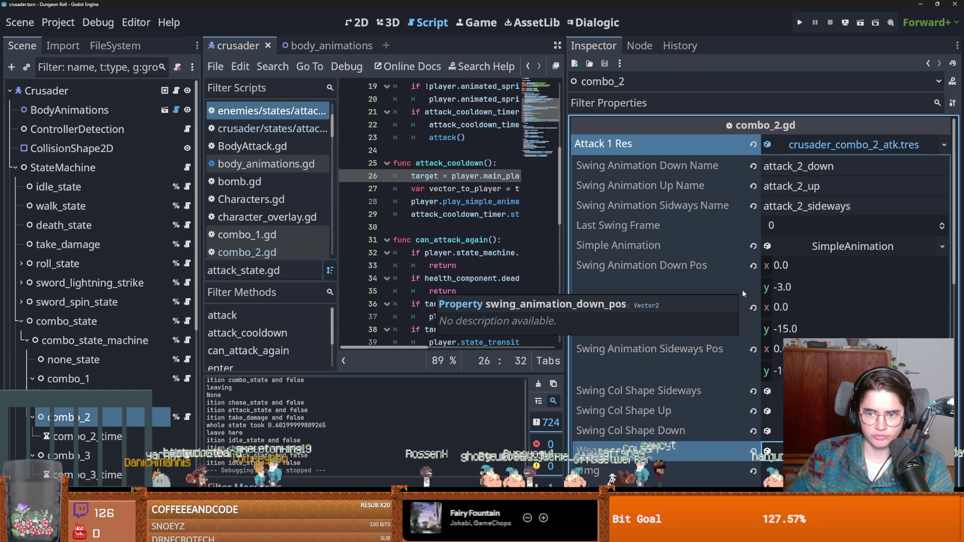
left_click_drag(627, 5, 543, 266)
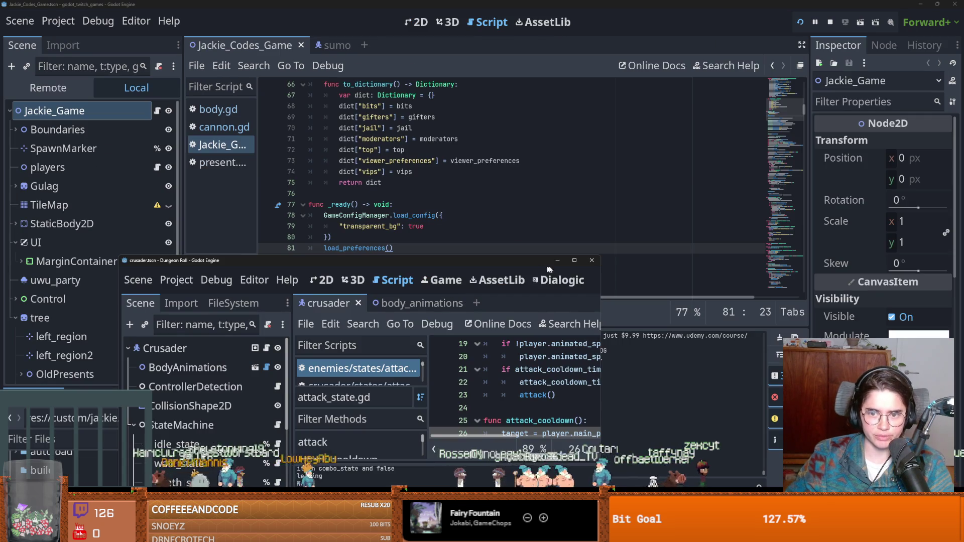
- Close the Dungeon Roll editor and switch to GitHub Desktop
left_click(592, 260)
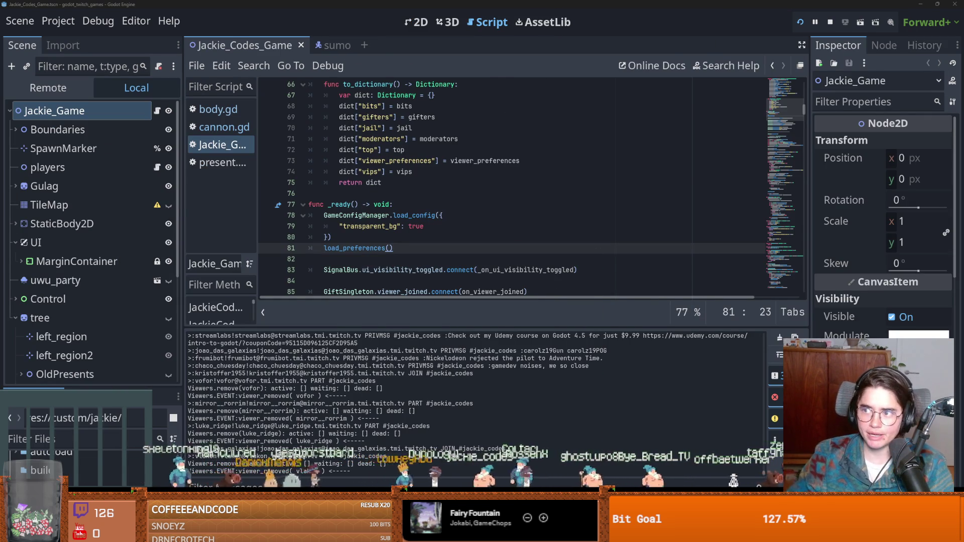
key("alt+Tab")
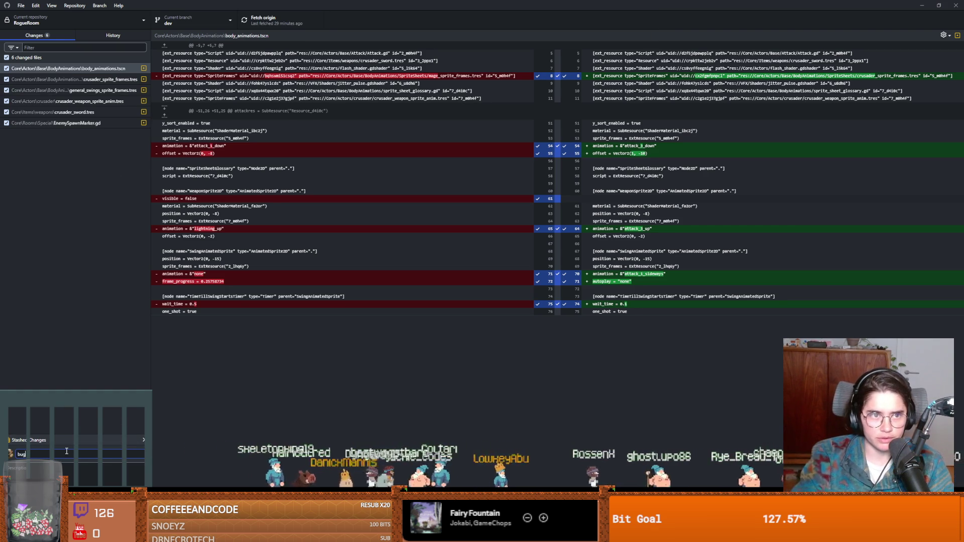
- Commit the changes as 'bugs' and push them to origin
left_click(75, 522)
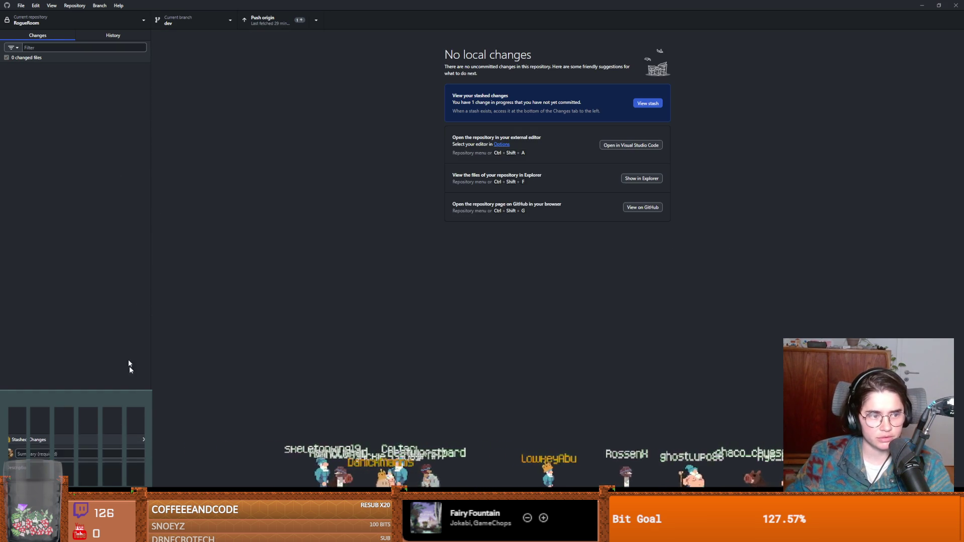
left_click(266, 20)
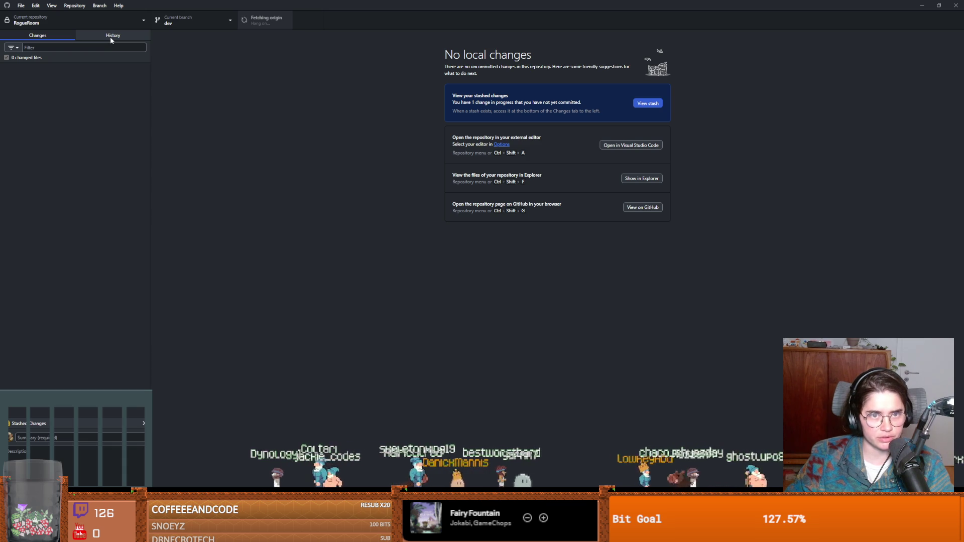
left_click(111, 36)
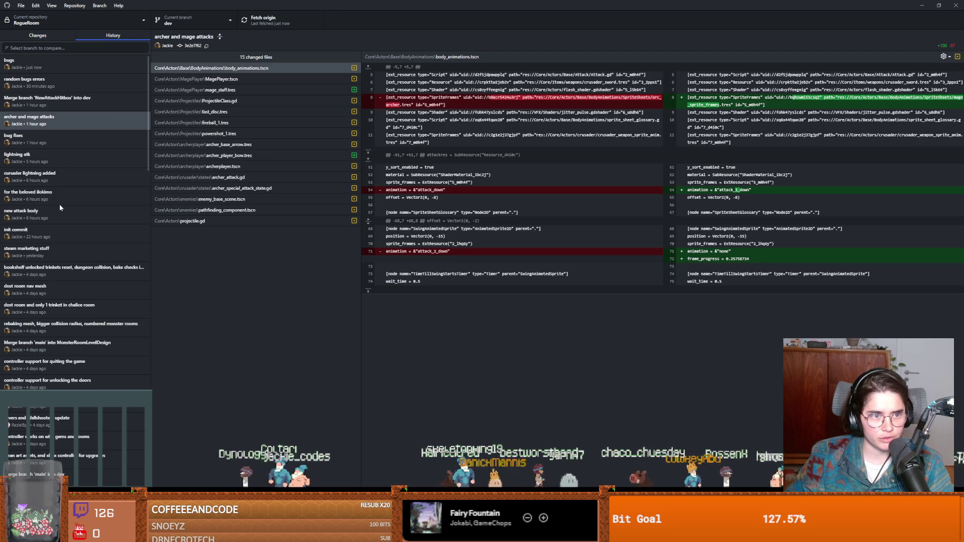
- Check out the older 'bookshelf unlocked trinkets reset' commit as a detached HEAD
left_click(48, 271)
right_click(59, 278)
left_click(67, 291)
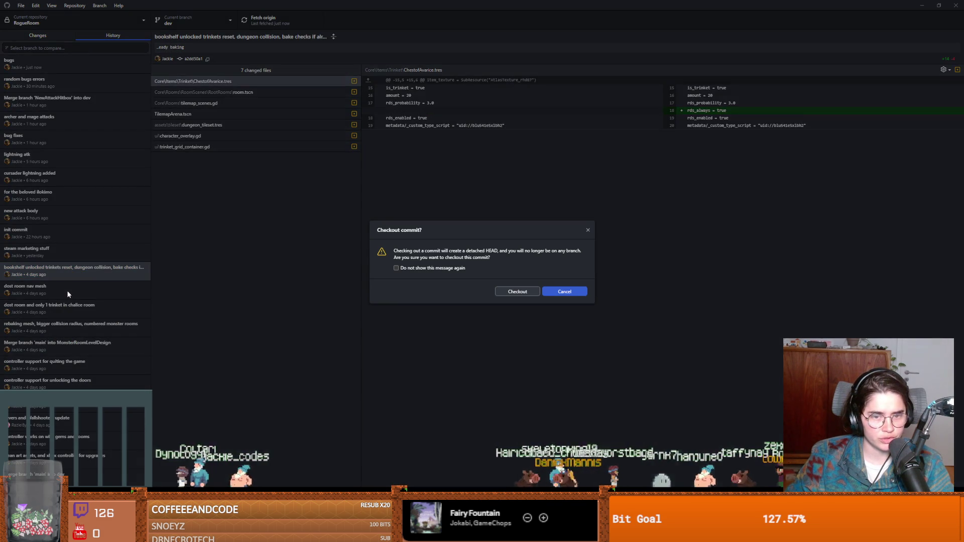
left_click(511, 292)
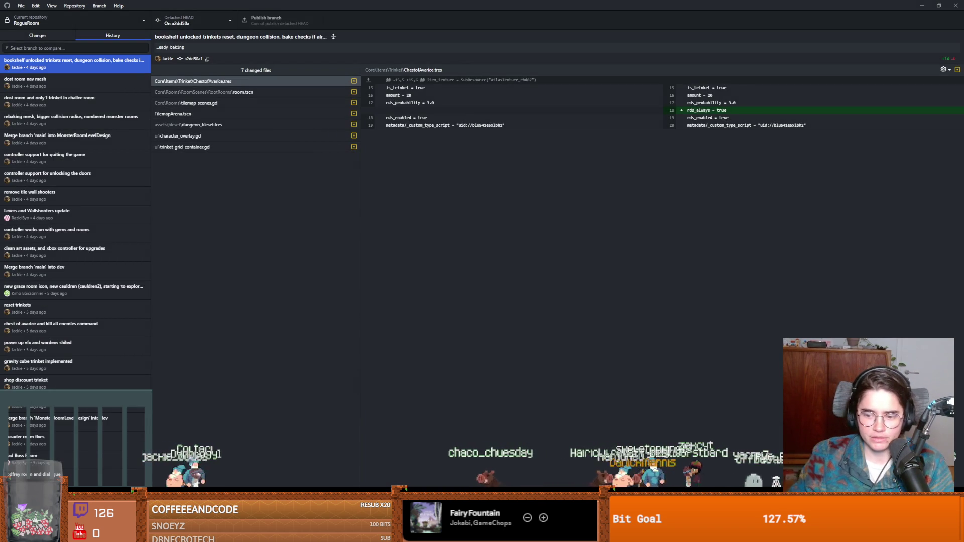
left_click(434, 440)
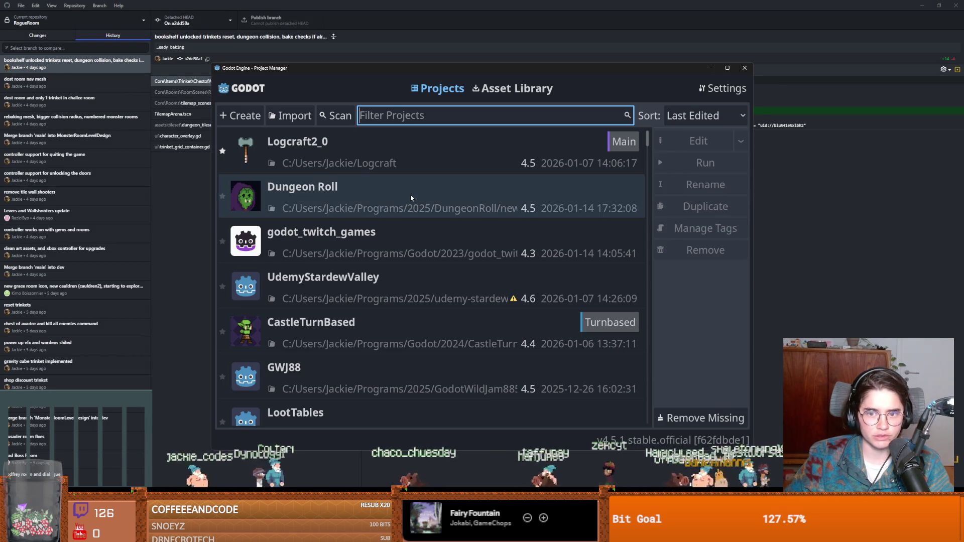
- Open Dungeon Roll and inspect the combo_1, combo_2, combo_3 states and combo_1's timer
key("Return")
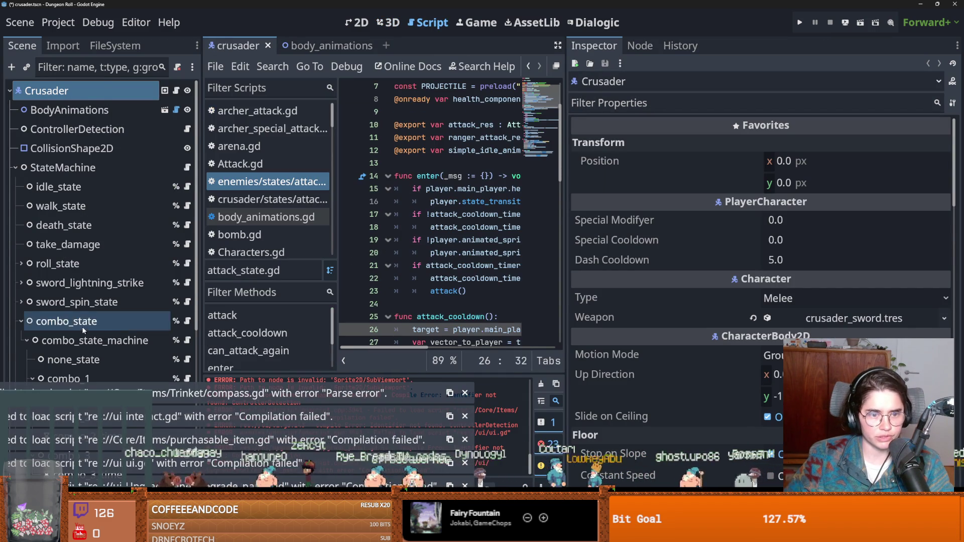
scroll(83, 331, "down", 4)
left_click(90, 270)
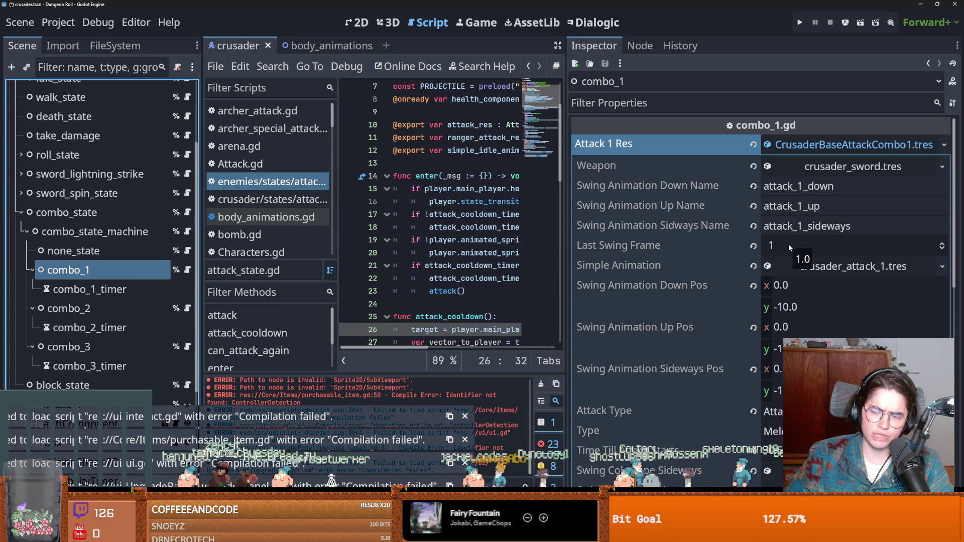
left_click(90, 310)
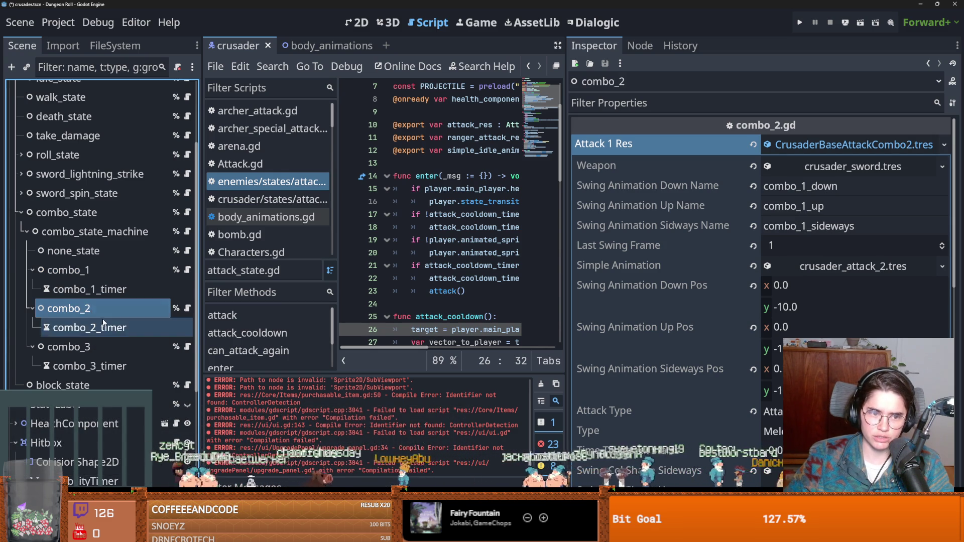
scroll(101, 321, "down", 2)
left_click(76, 292)
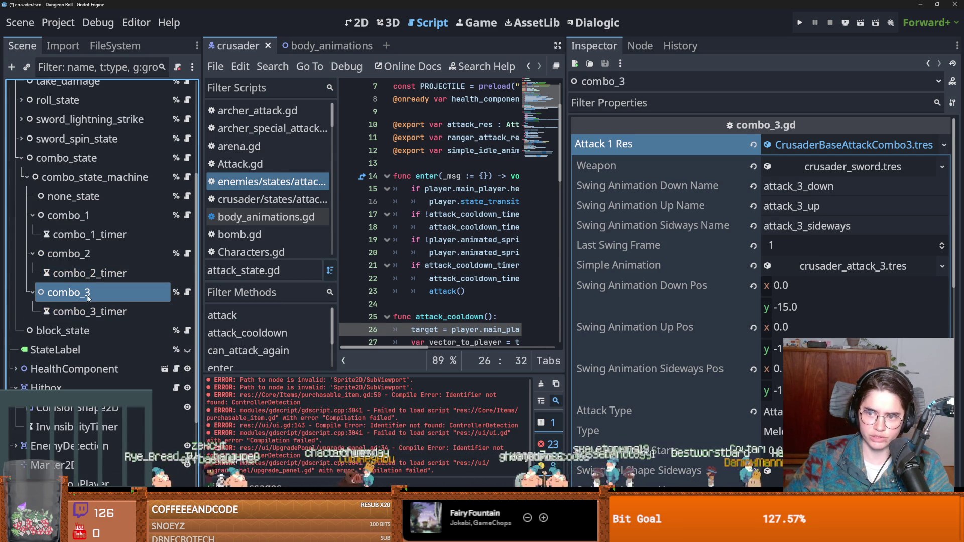
left_click(91, 233)
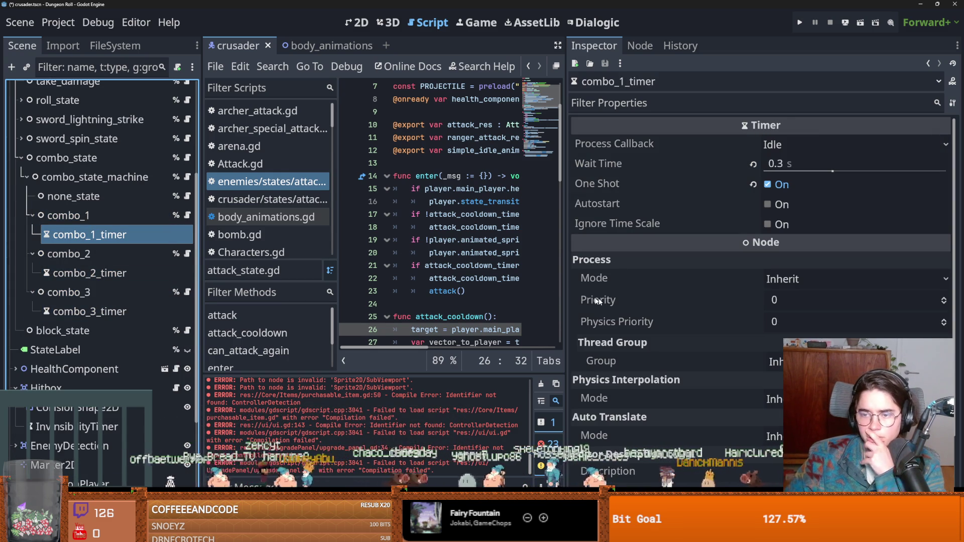
left_click(99, 249)
- Review combo_1's attack settings, including its sideways collision shape details
left_click(75, 215)
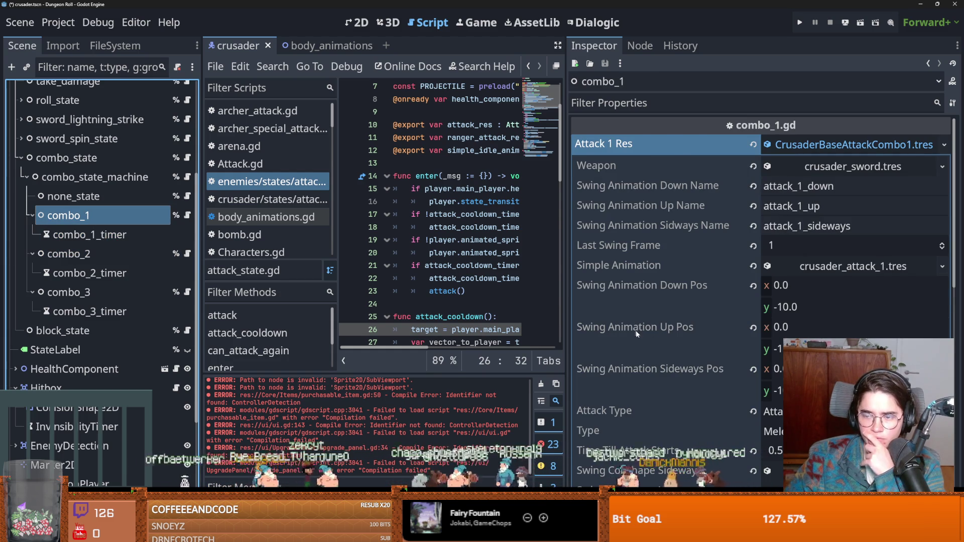
scroll(652, 336, "down", 2)
scroll(654, 335, "down", 2)
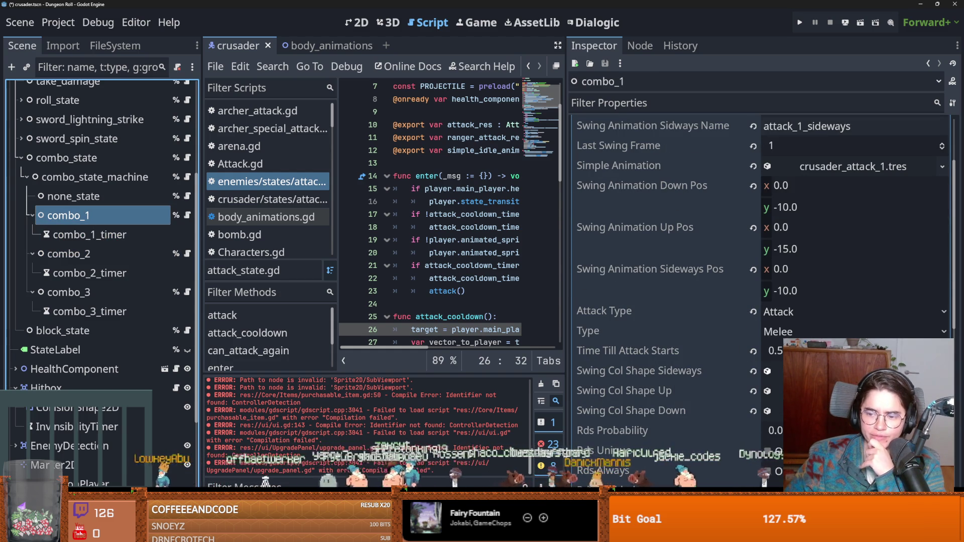
left_click(771, 370)
left_click(767, 370)
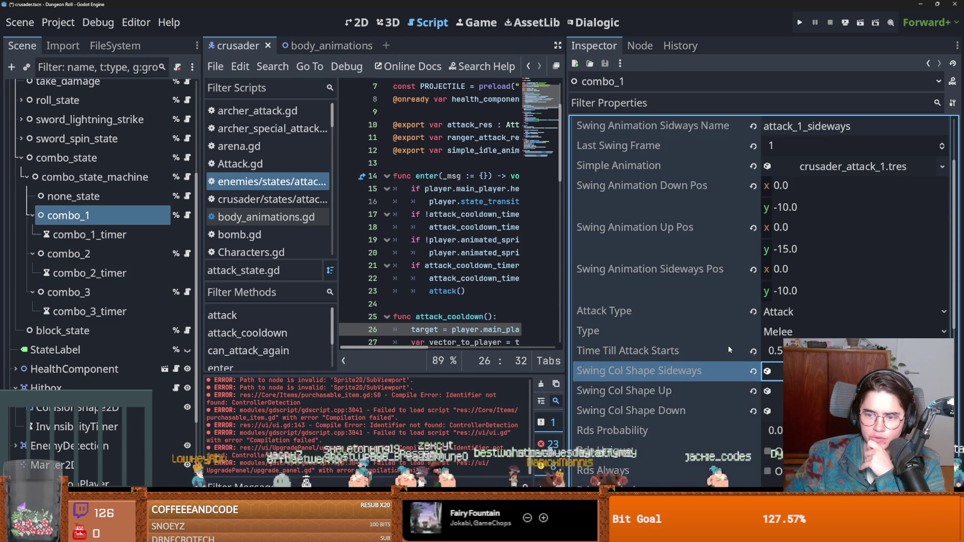
- Compare combo_2 and combo_3 settings against combo_1, then close the Godot editor
left_click(70, 253)
scroll(653, 351, "down", 3)
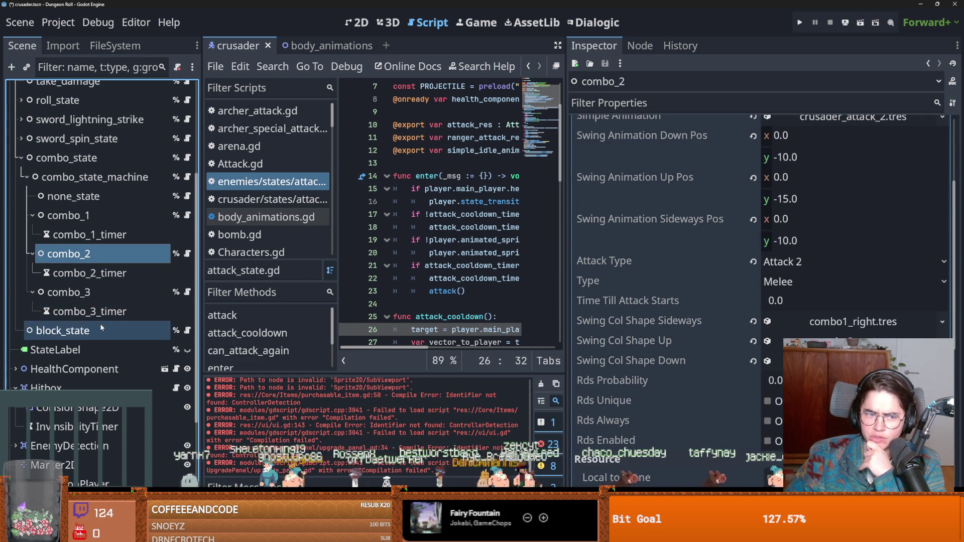
left_click(70, 291)
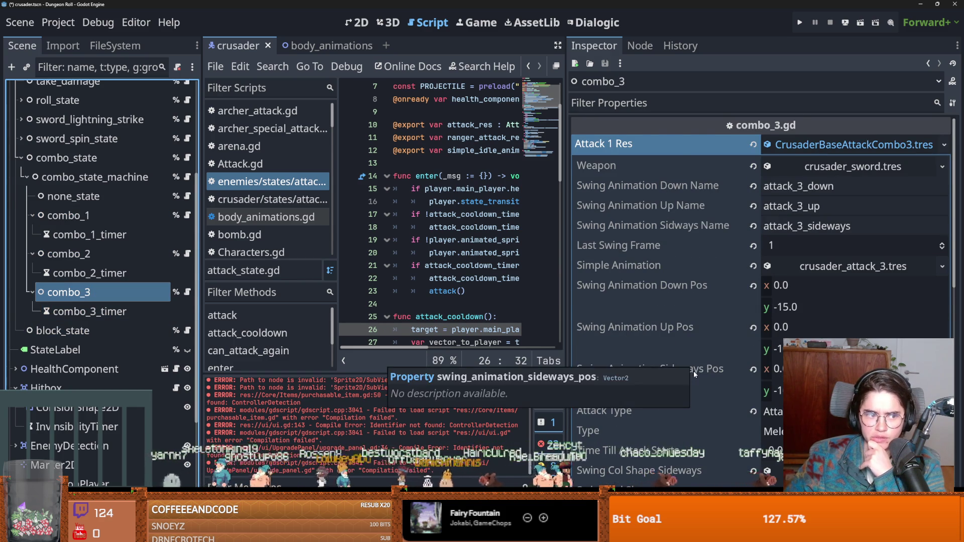
scroll(694, 370, "down", 2)
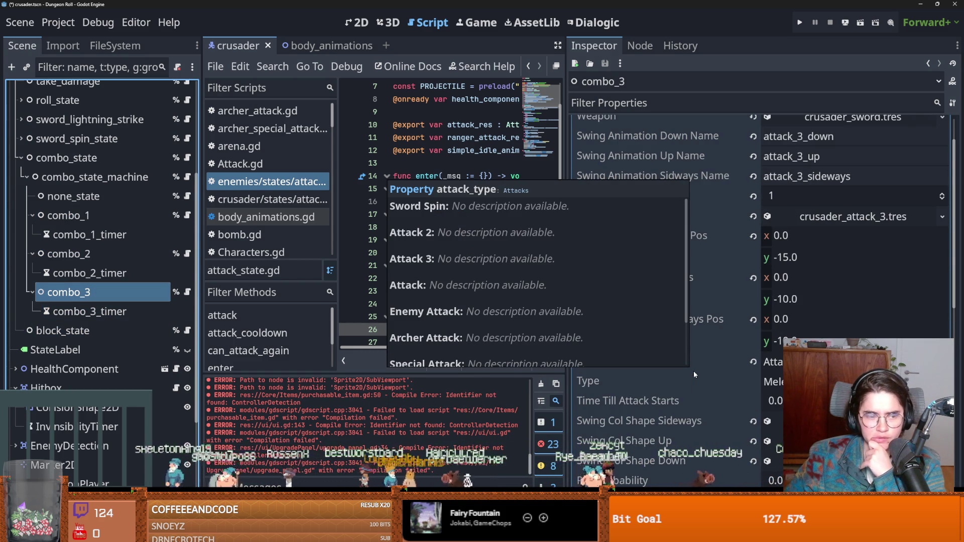
scroll(752, 261, "up", 2)
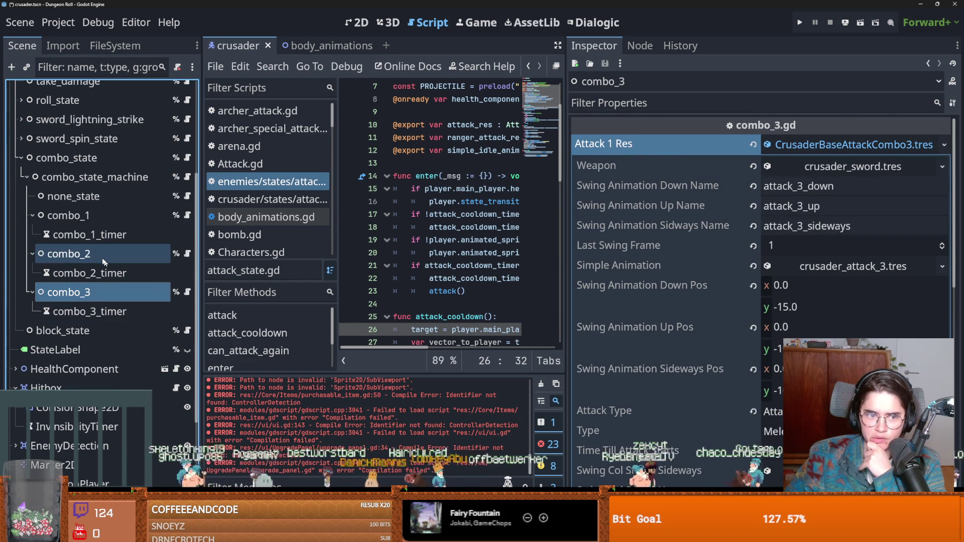
left_click(68, 253)
left_click(92, 215)
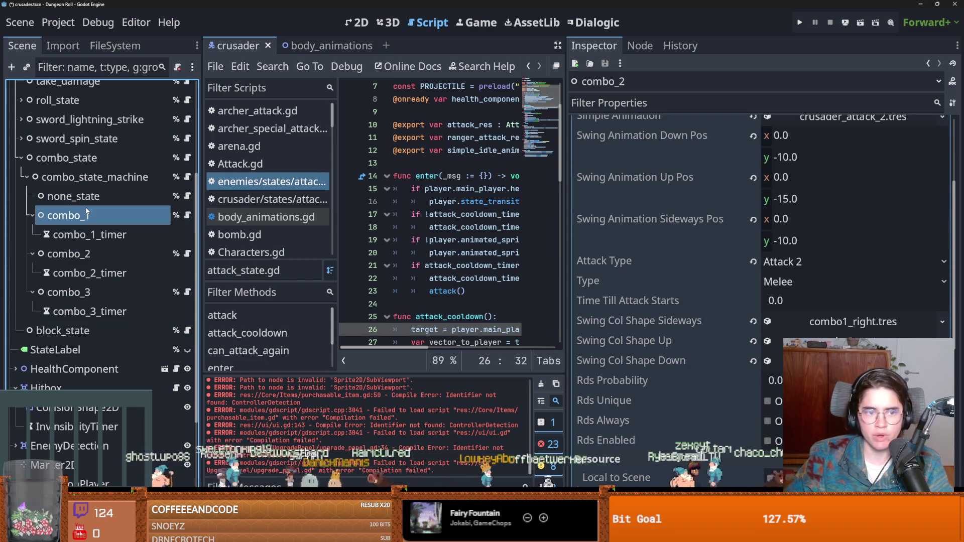
left_click_drag(650, 4, 627, 214)
left_click(696, 203)
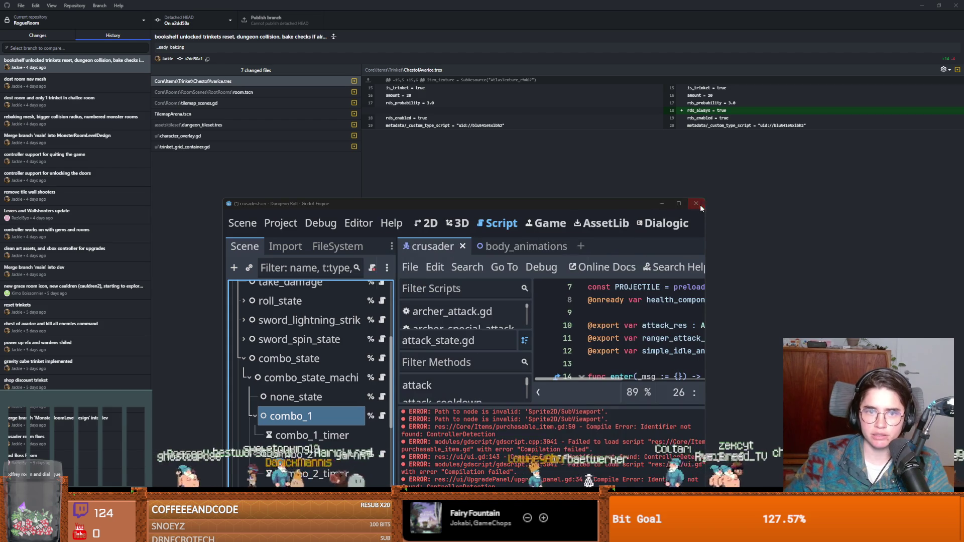
- Switch the repository to the dev branch, quit Godot without saving, and view local changes
left_click(204, 21)
left_click(184, 97)
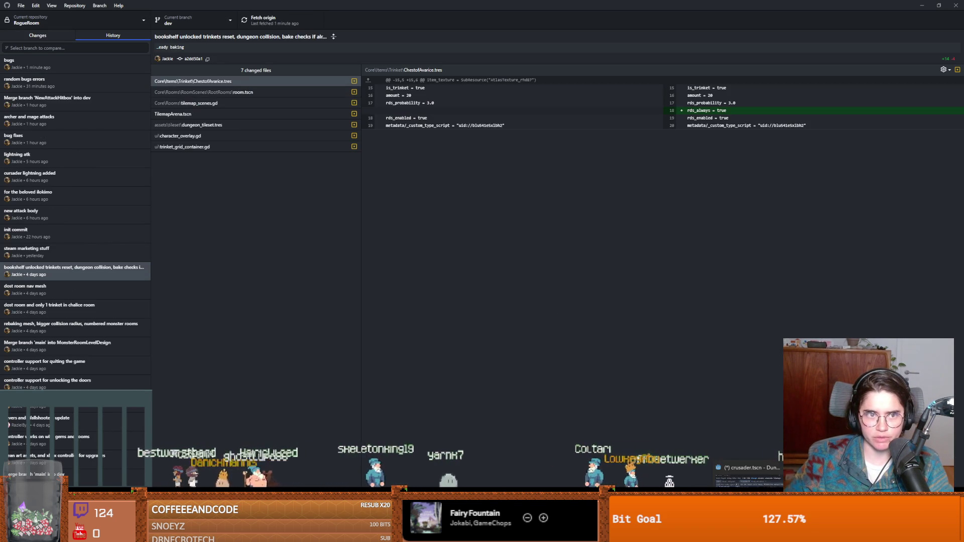
left_click(779, 470)
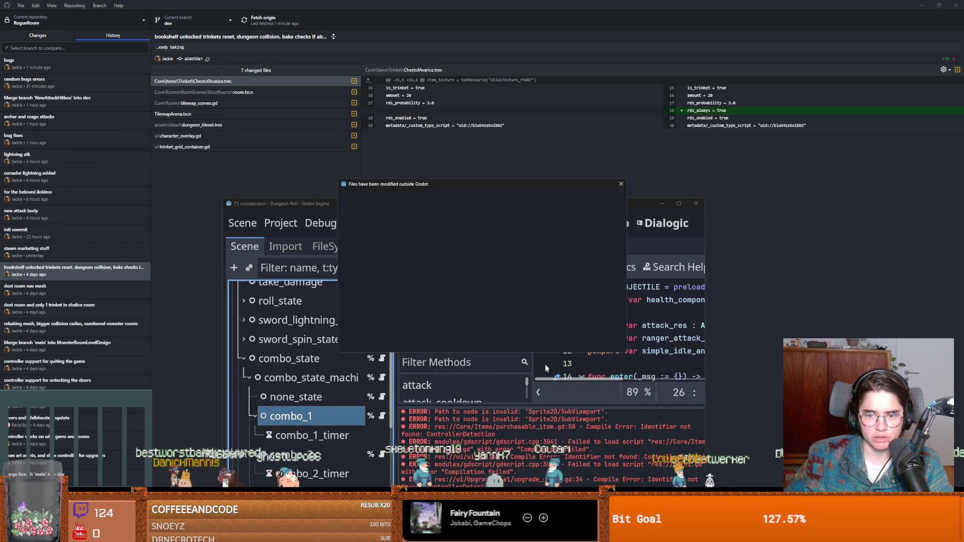
left_click(525, 341)
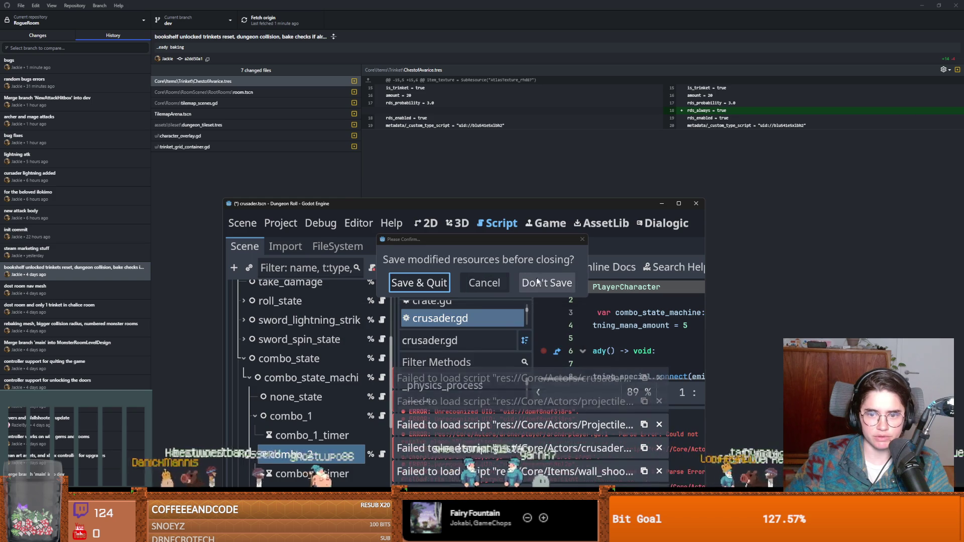
key("alt+Tab")
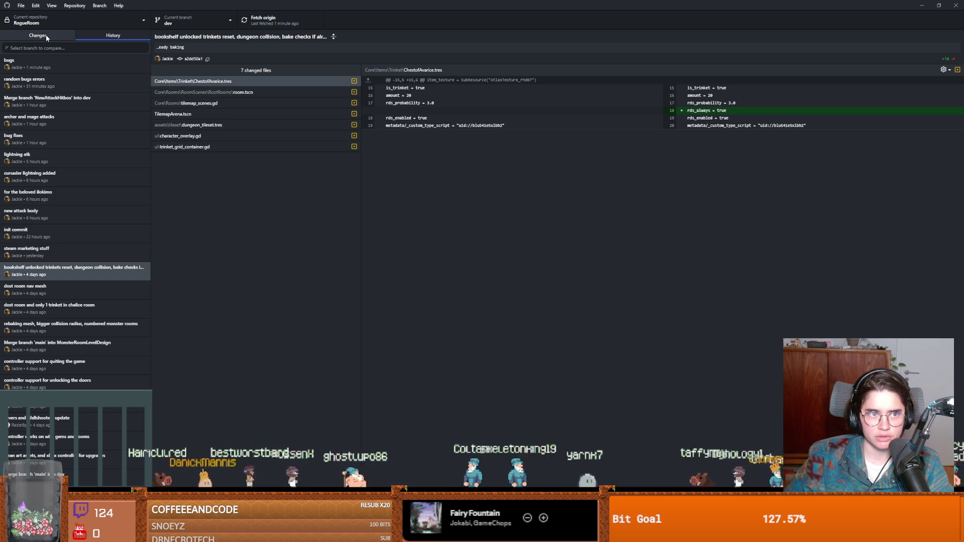
key("ctrl+1")
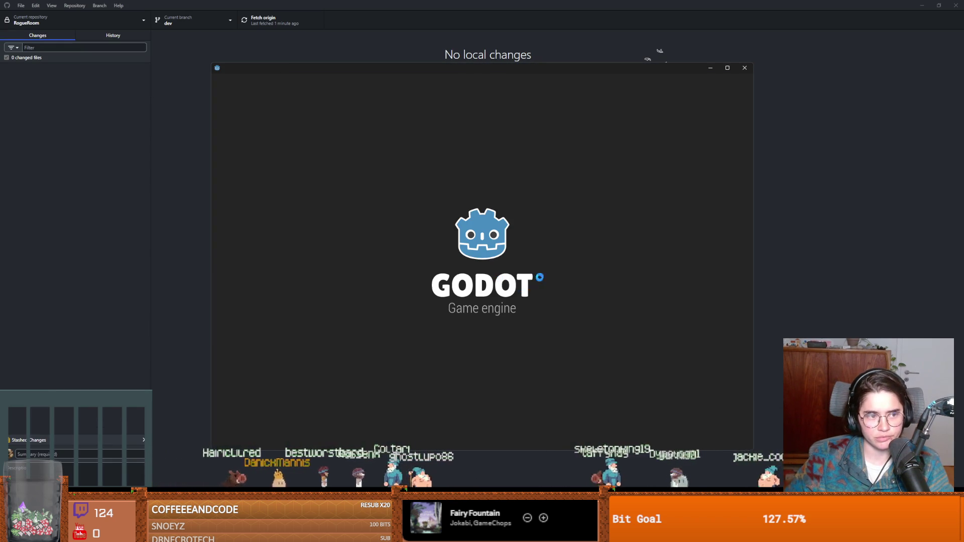
left_click(727, 68)
- Reopen Dungeon Roll and give combo_1 Last Swing Frame 1 and a 0.5 attack start delay
double_click(249, 126)
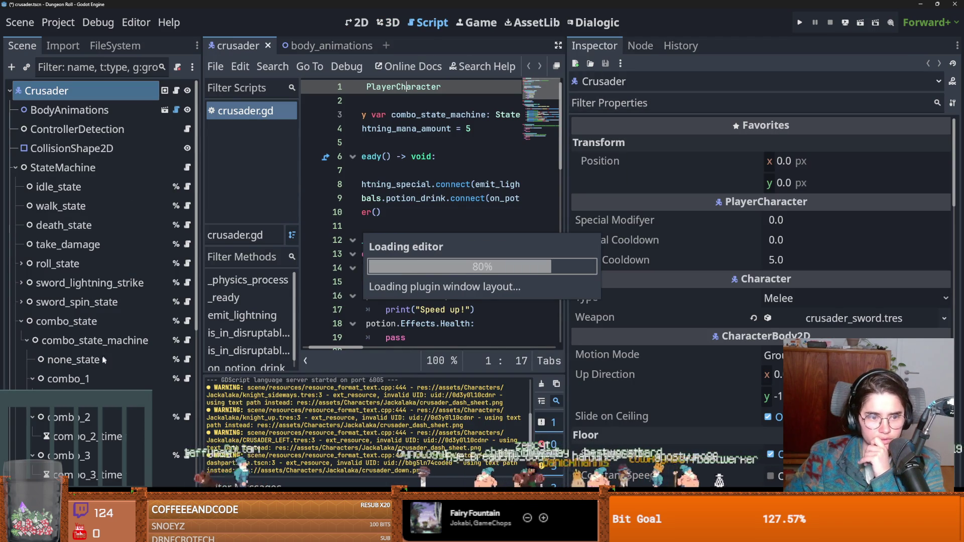
left_click(94, 382)
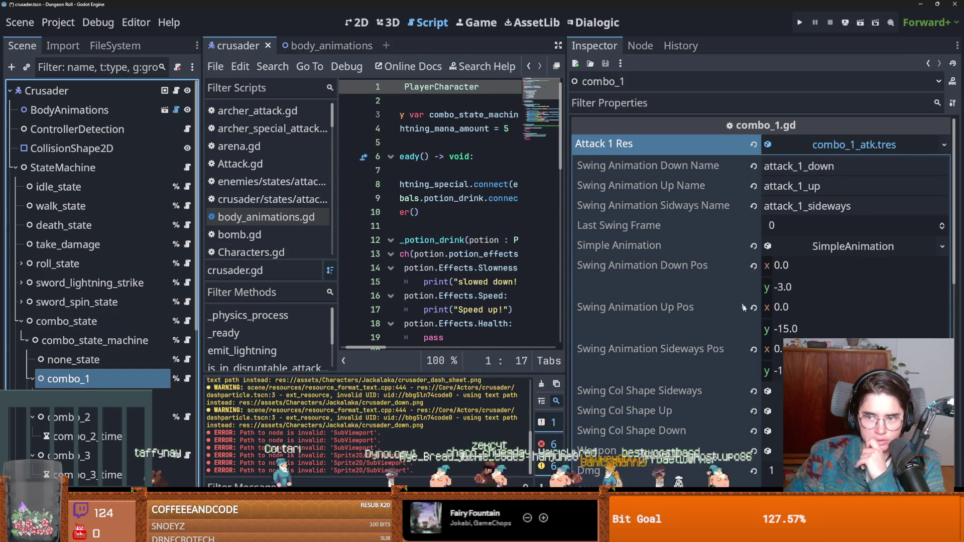
left_click(776, 227)
type("1")
key("Return")
scroll(728, 332, "down", 2)
scroll(728, 332, "down", 2)
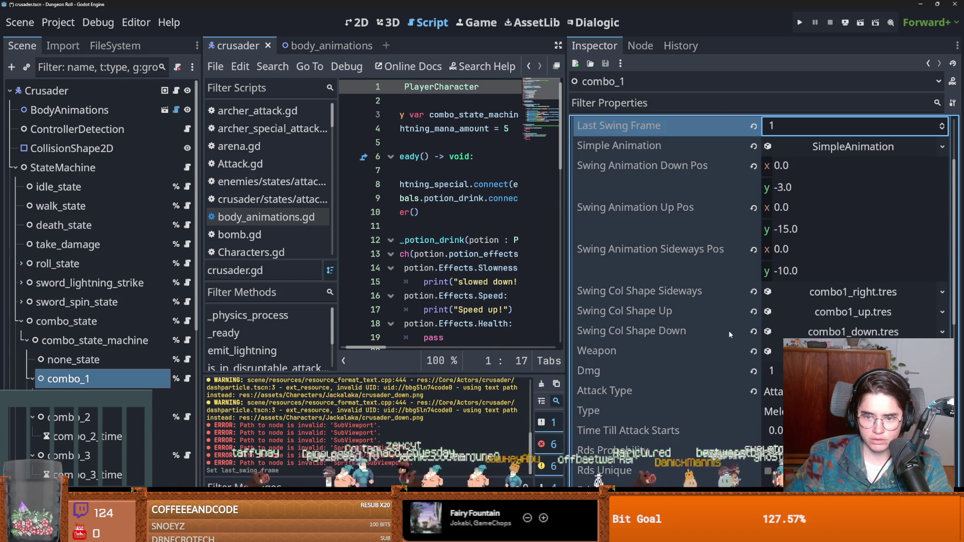
scroll(715, 370, "down", 2)
left_click(773, 380)
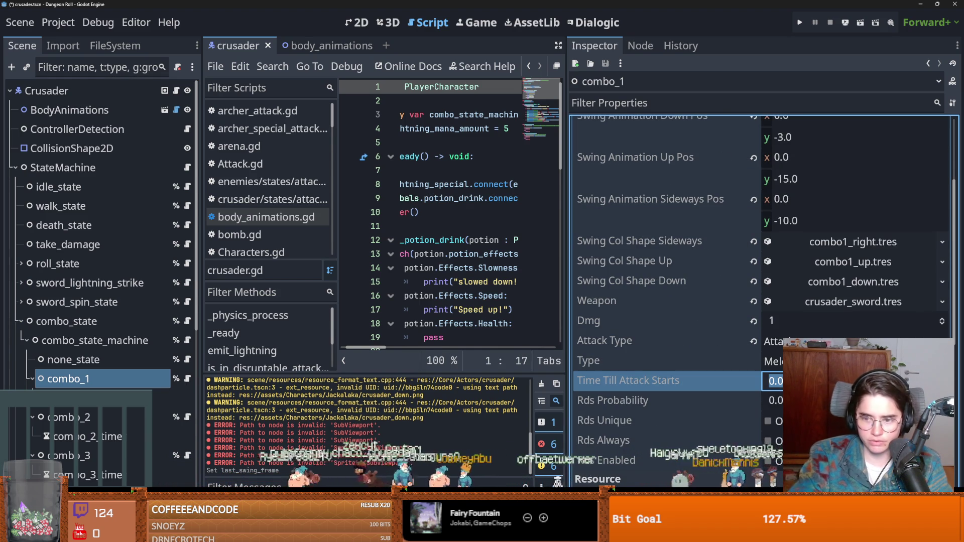
type(".5")
key("Return")
- Set combo_2's Last Swing Frame to 1 and start editing combo_3's
left_click(104, 421)
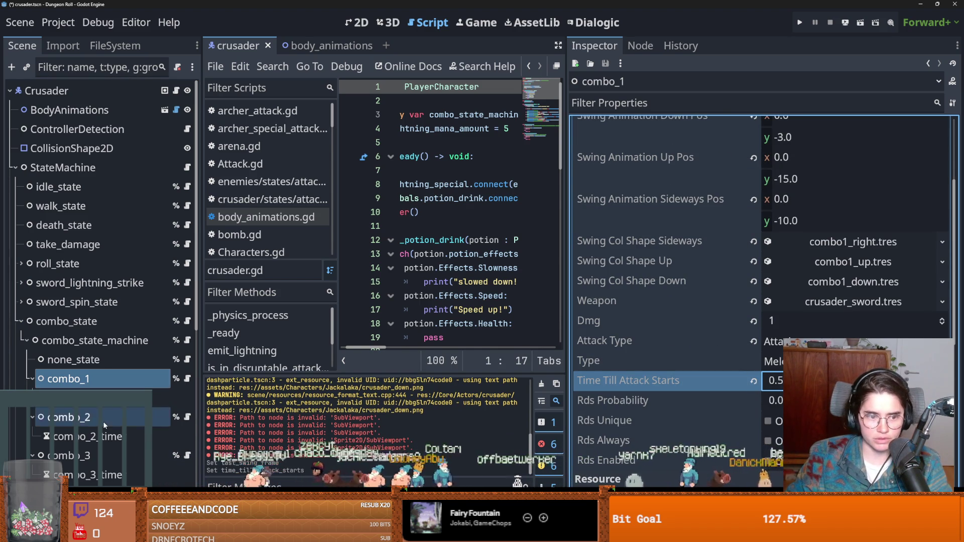
left_click(773, 232)
type("1")
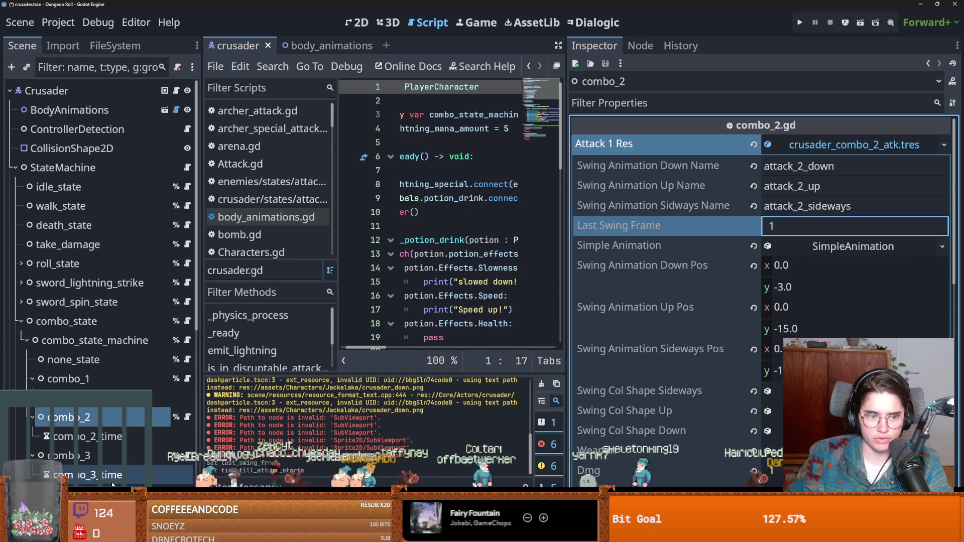
left_click(117, 456)
left_click(805, 232)
- Finish combo_3's Last Swing Frame of 1 and launch the game as the Crusader
type("1")
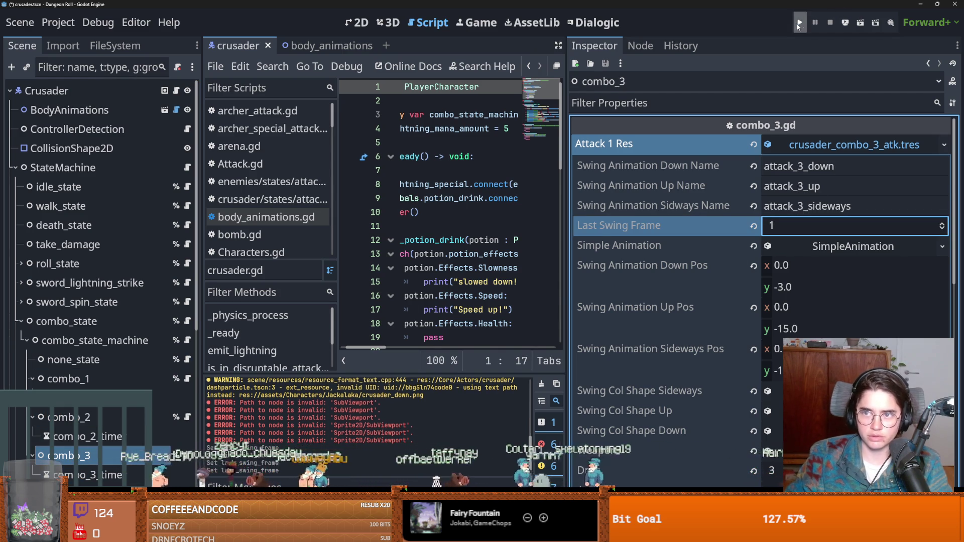
left_click(799, 22)
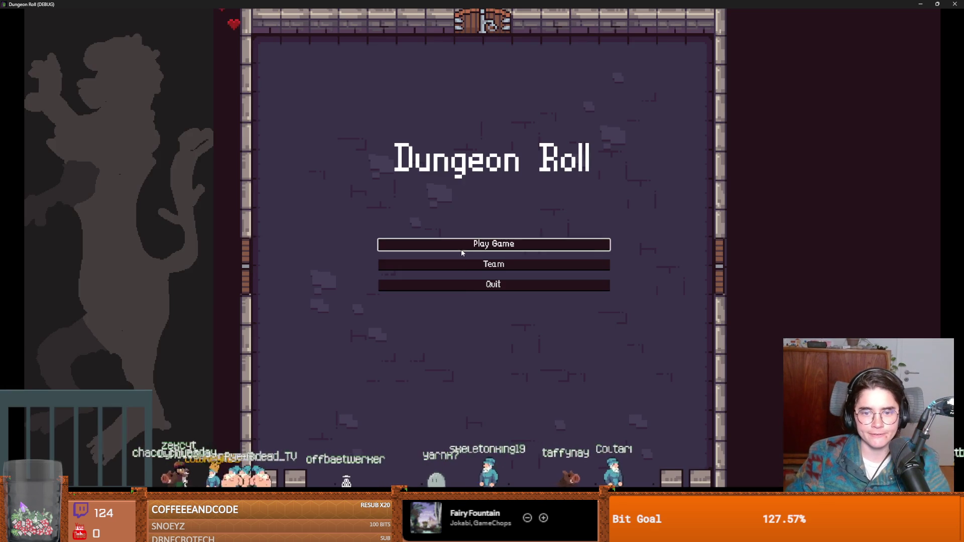
left_click(461, 246)
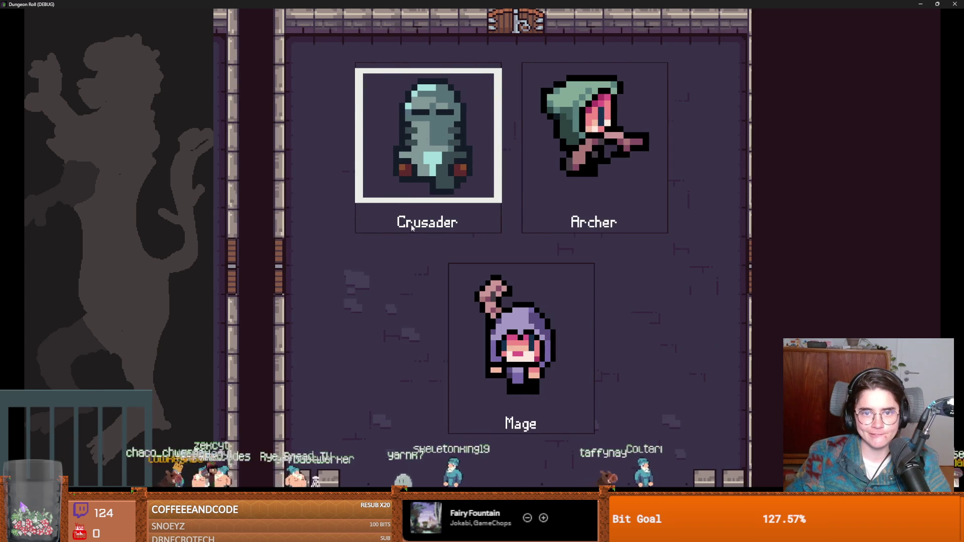
left_click(412, 228)
- Move the knight around the training dummies and test the sword combos on them
left_click(284, 213)
key("d")
left_click(487, 228)
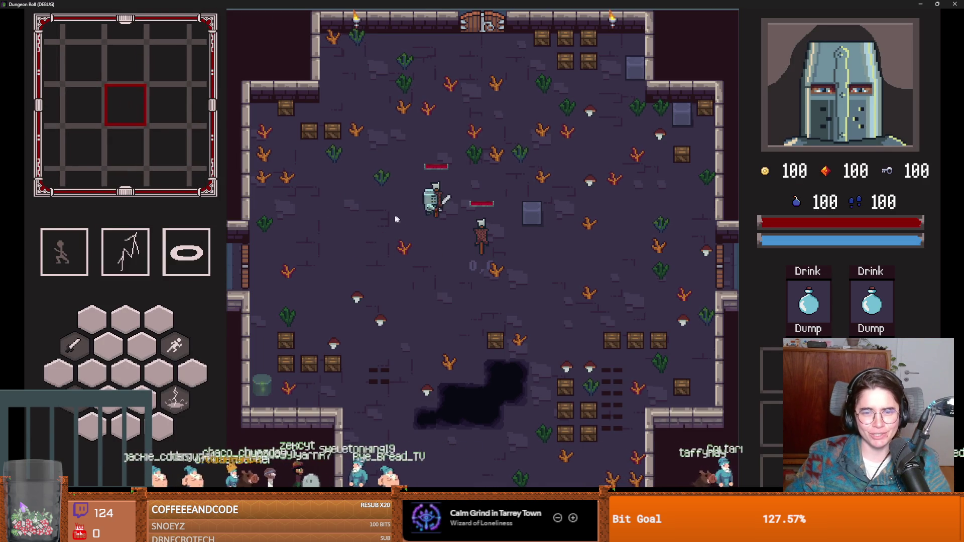
key("d")
key("s")
left_click(481, 242)
key("a")
key("w")
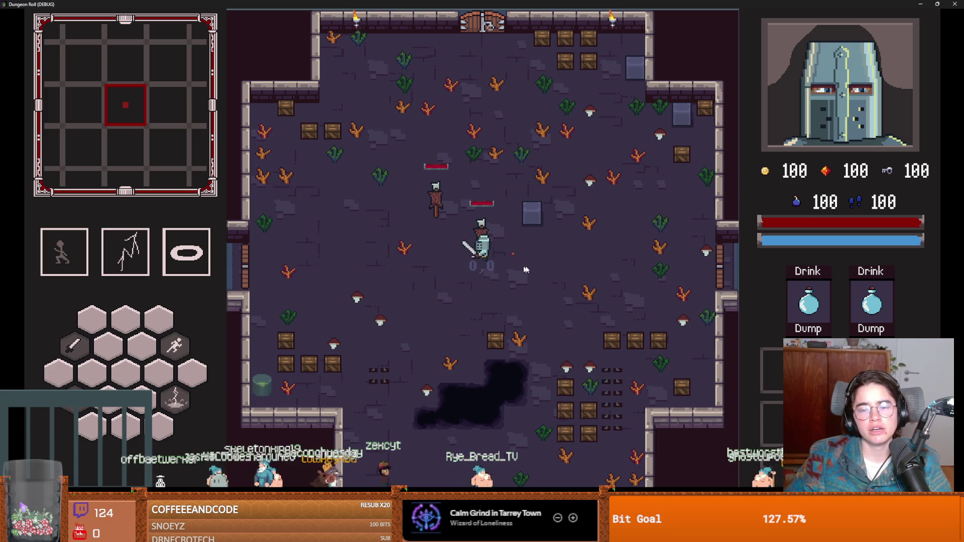
left_click(539, 262)
key("s")
key("d")
left_click(478, 220)
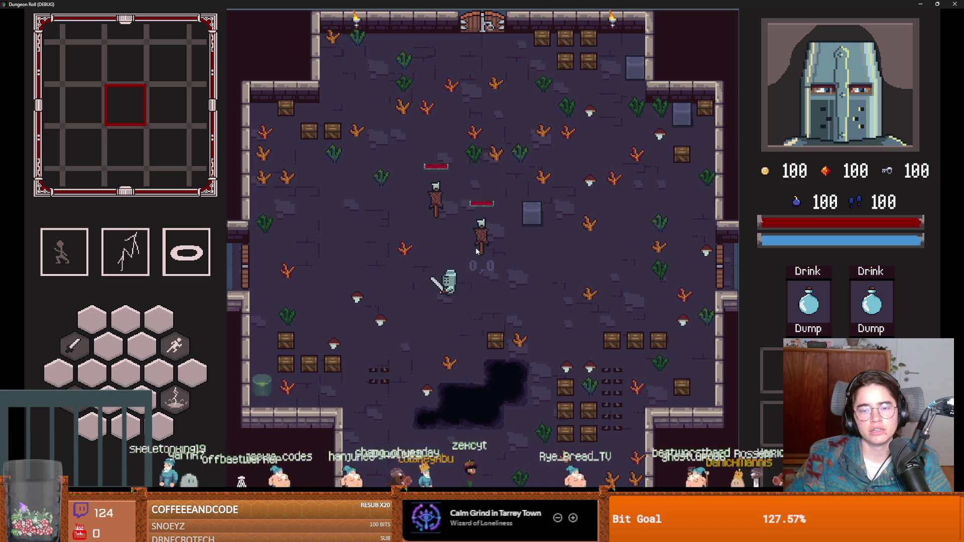
key("w")
key("a")
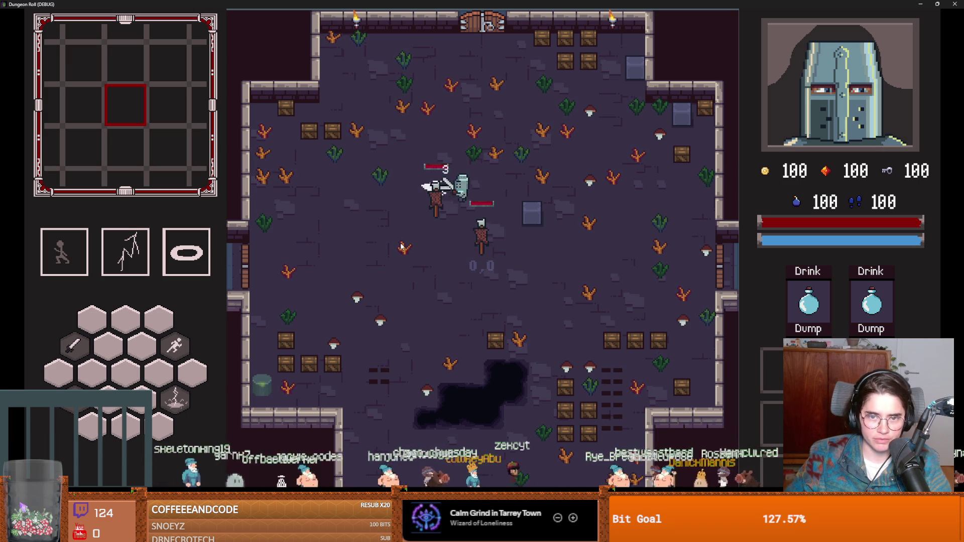
key("a")
key("s")
left_click(459, 234)
- Close the running game window and save the scene
left_click_drag(904, 4, 572, 200)
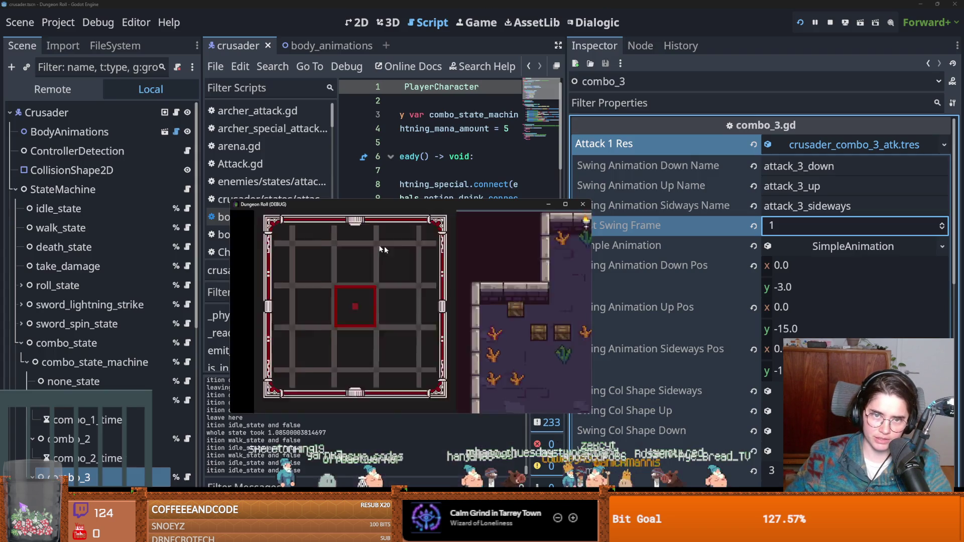
left_click(583, 204)
key("ctrl+s")
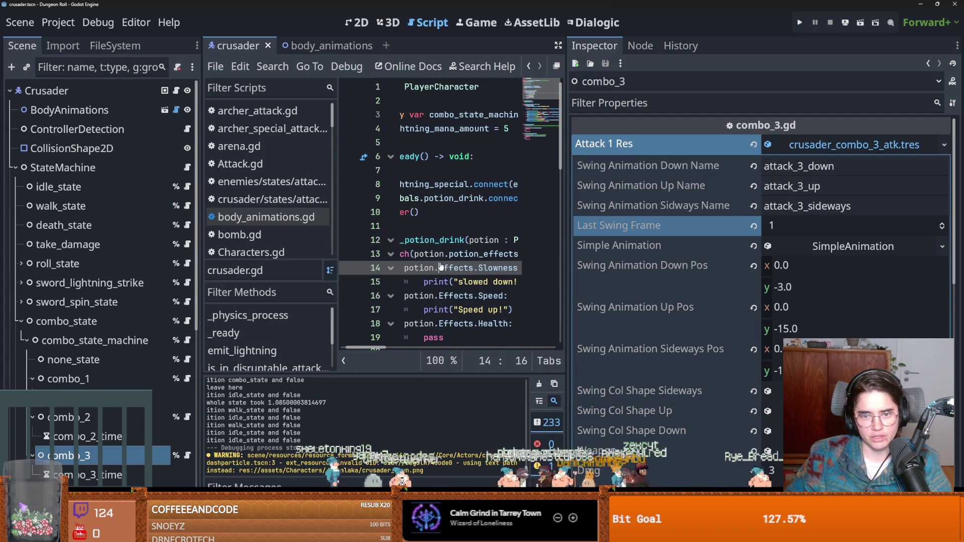
- Commit the combo_1/2/3_atk.tres changes, push to origin, and restore GitHub Desktop's window
key("alt+Tab")
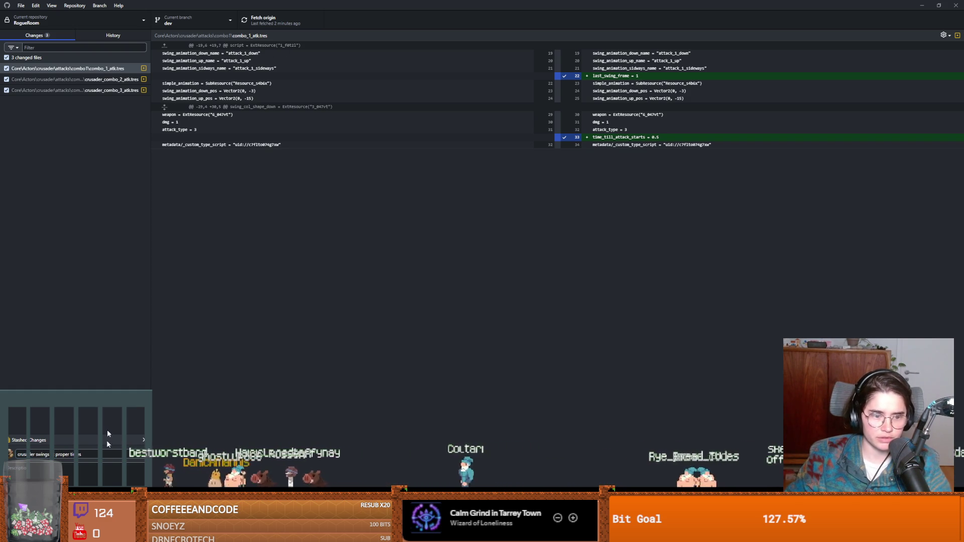
key("ctrl+Return")
key("ctrl+p")
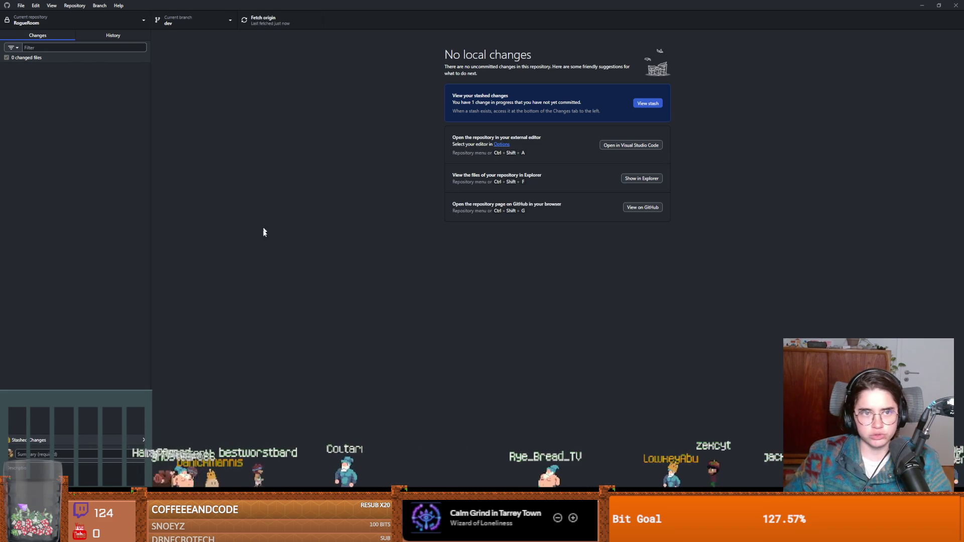
double_click(321, 10)
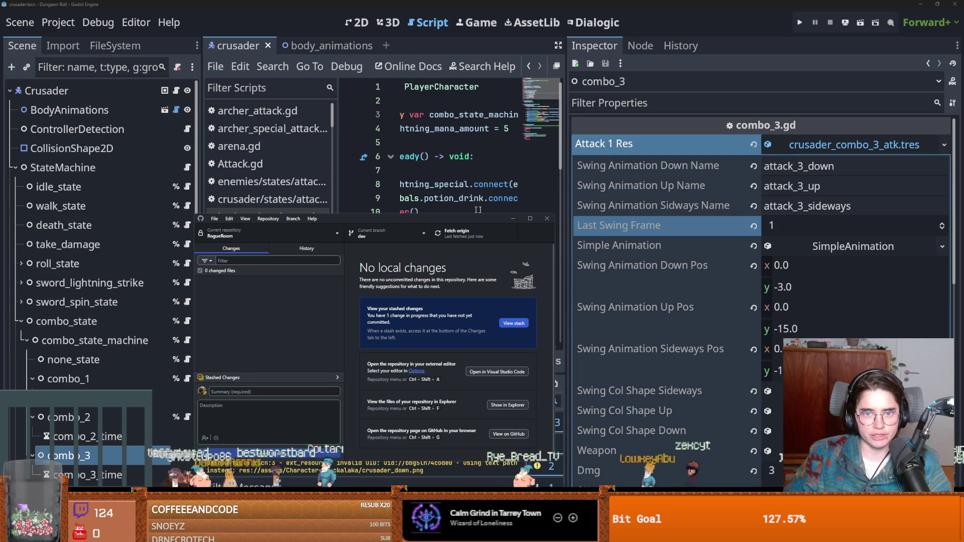
- Close GitHub Desktop, save the open script, and widen the script editor
left_click(546, 218)
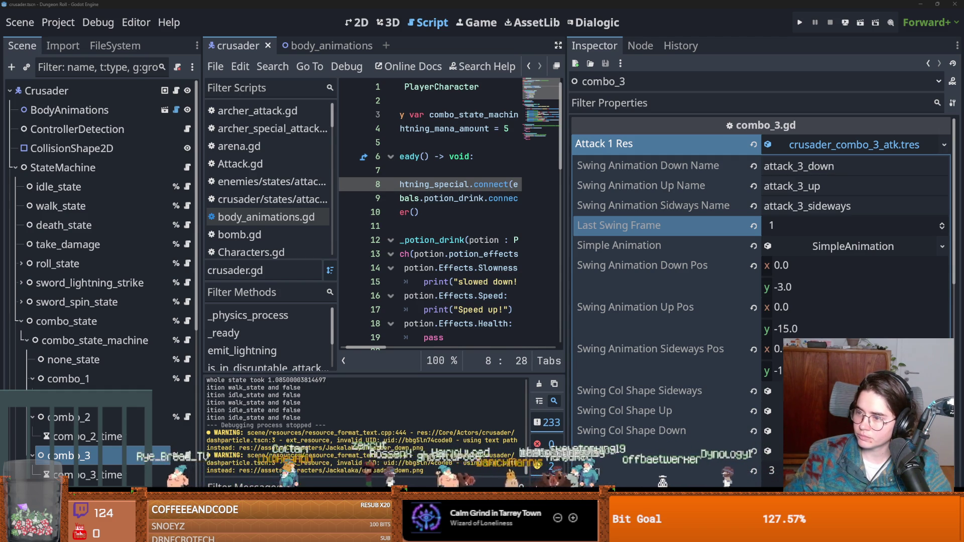
left_click(415, 254)
key("ctrl+s")
left_click_drag(564, 252, 792, 252)
- Filter the FileSystem by 'light' and preview the Lightning_Blast and Lightning_Energy textures
left_click(115, 45)
left_click(92, 85)
type("li")
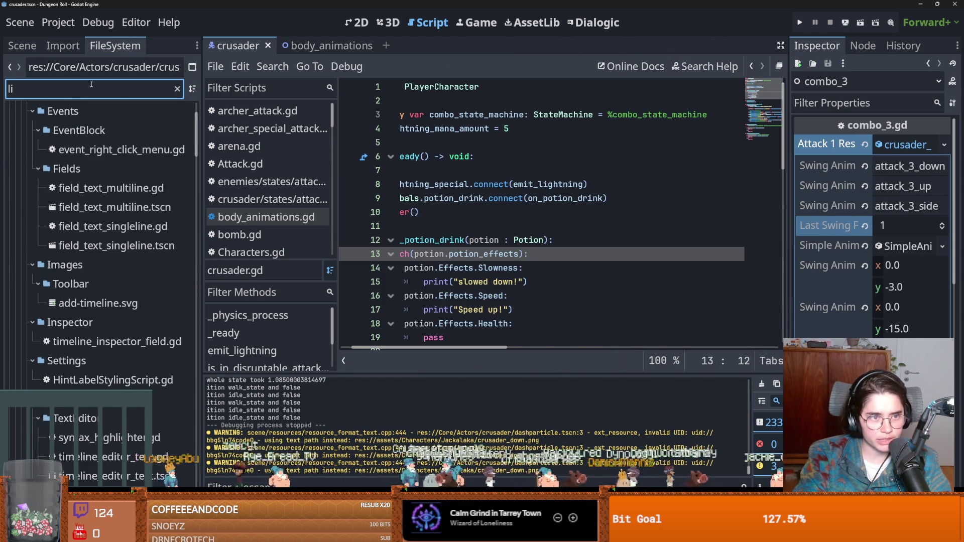
type("ght")
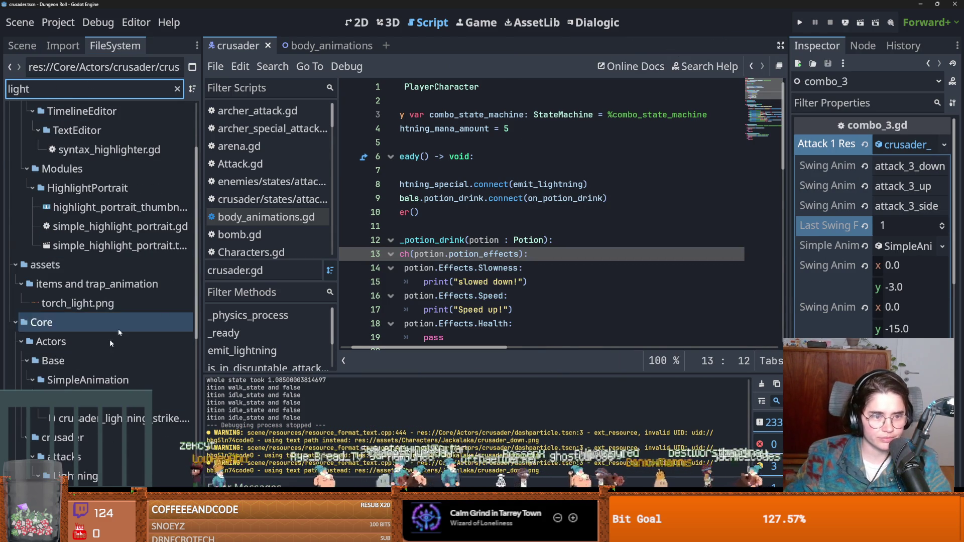
scroll(118, 431, "down", 5)
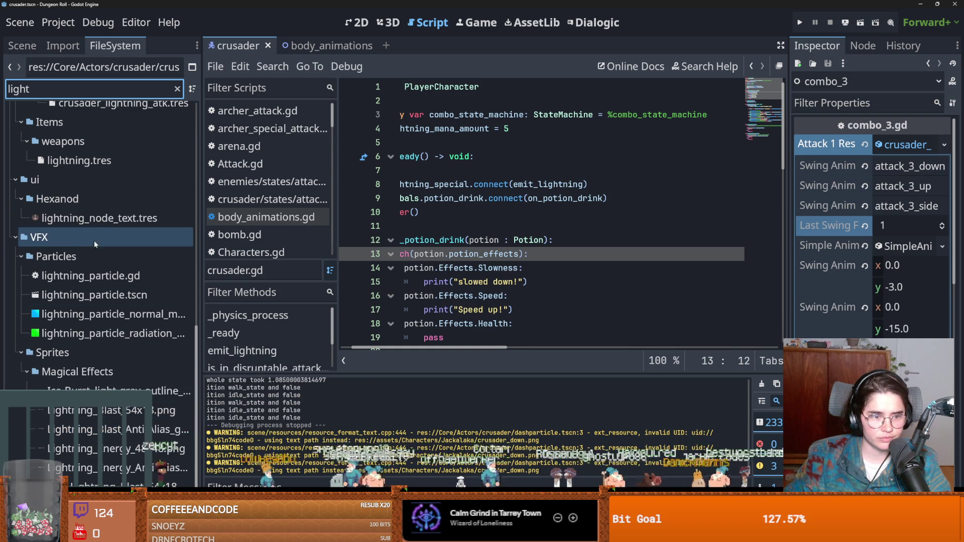
mouse_move(93, 228)
left_click(101, 391)
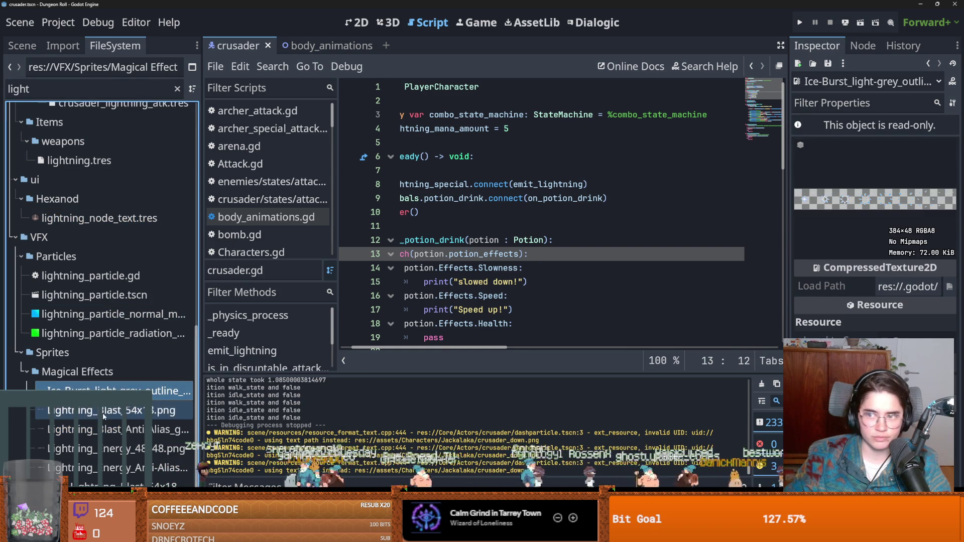
left_click(102, 411)
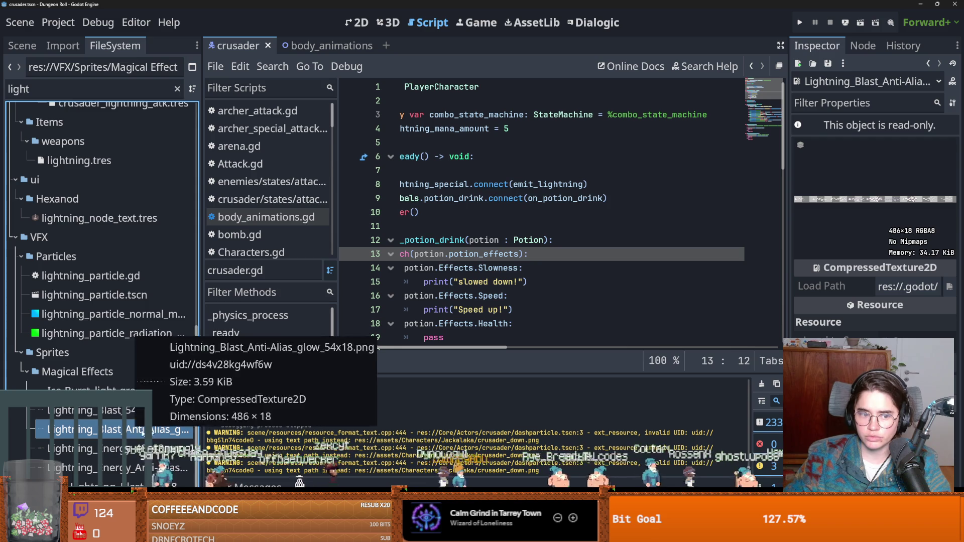
left_click(131, 443)
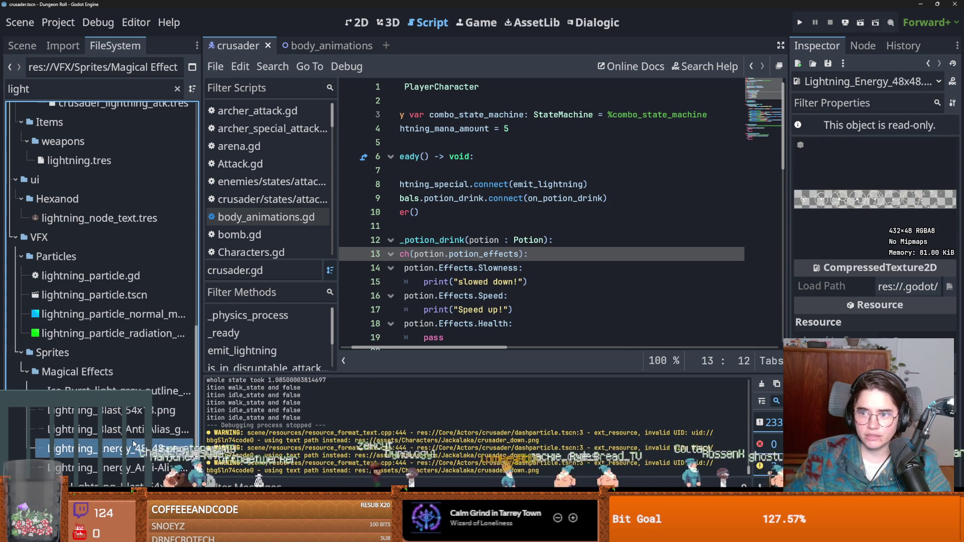
left_click(129, 434)
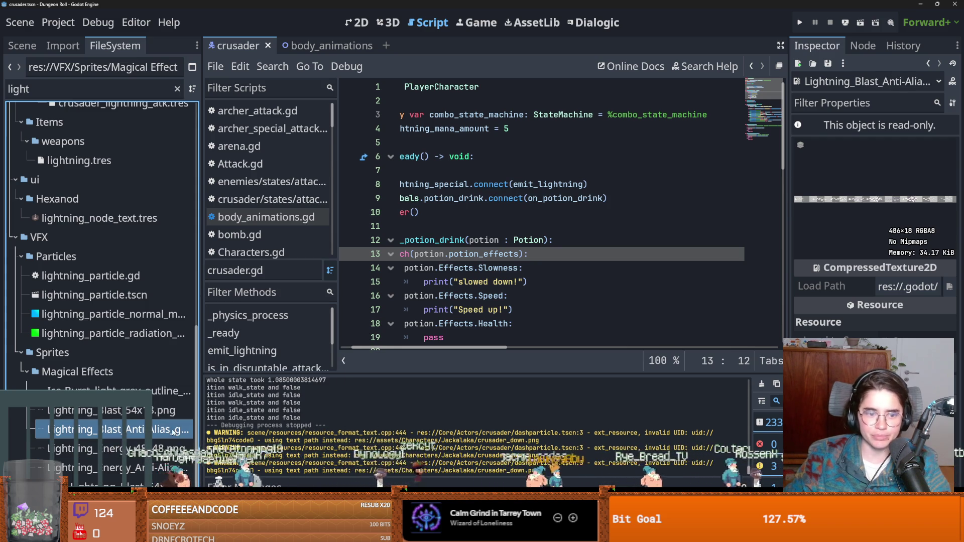
- Collapse the combo_state and StateMachine branches, save, and select the lightning node in 2D view
left_click(22, 46)
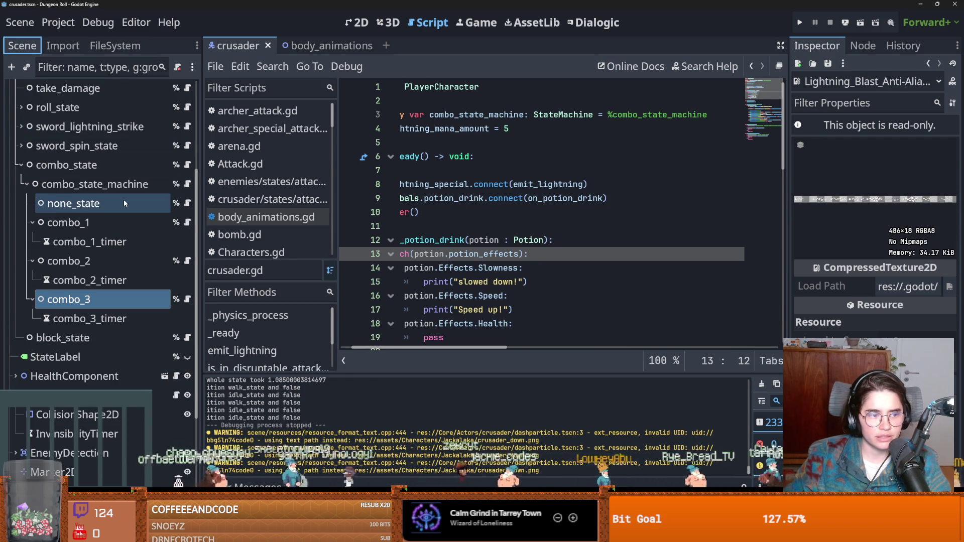
left_click(21, 165)
key("ctrl+s")
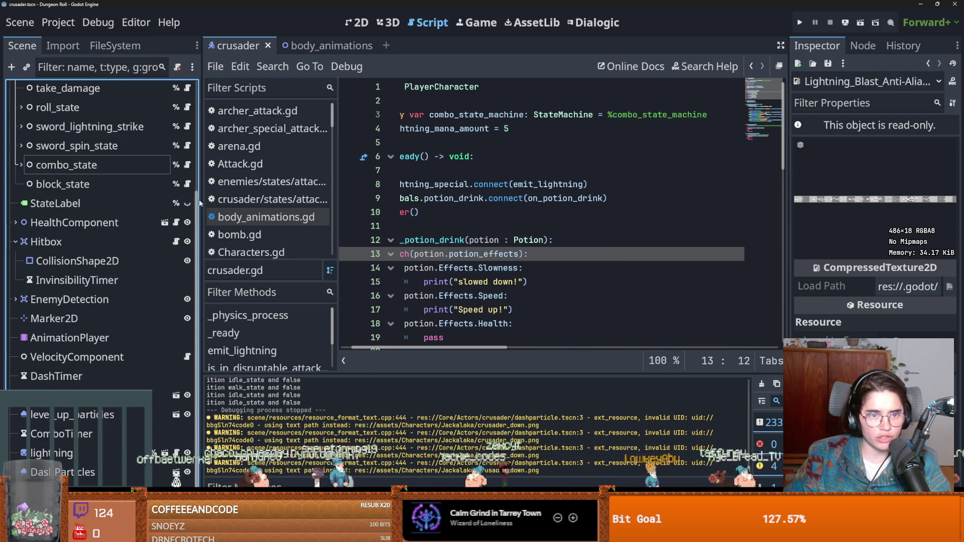
left_click_drag(201, 203, 478, 203)
scroll(177, 266, "up", 4)
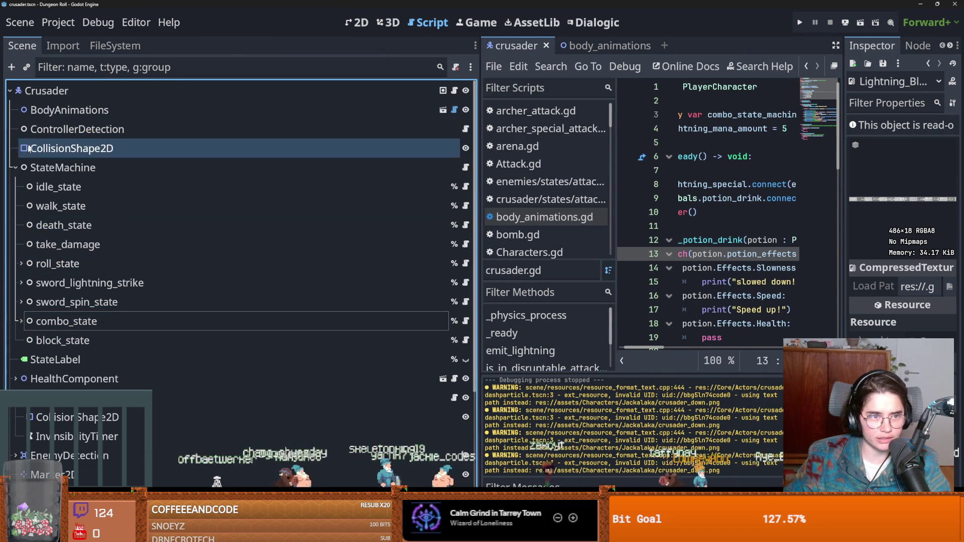
left_click(24, 168)
key("ctrl+s")
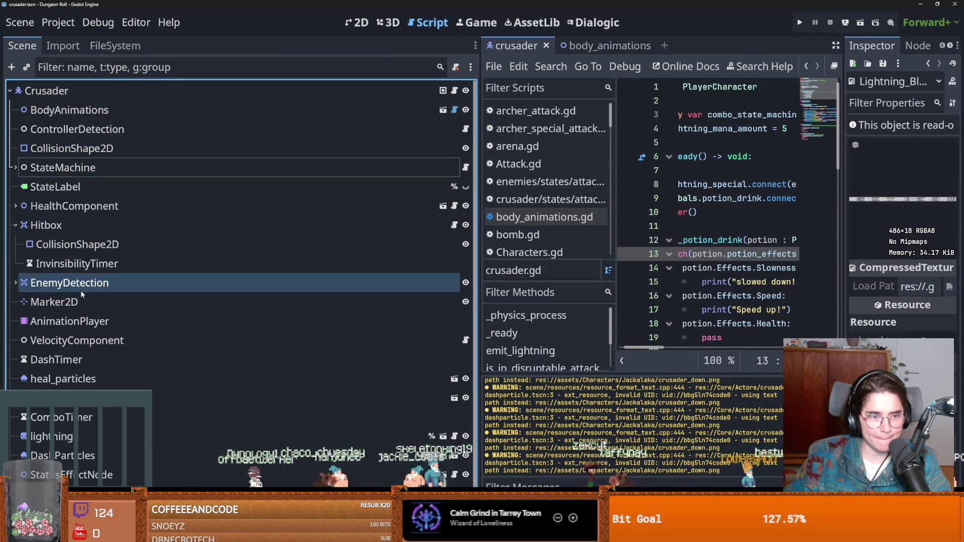
left_click(357, 22)
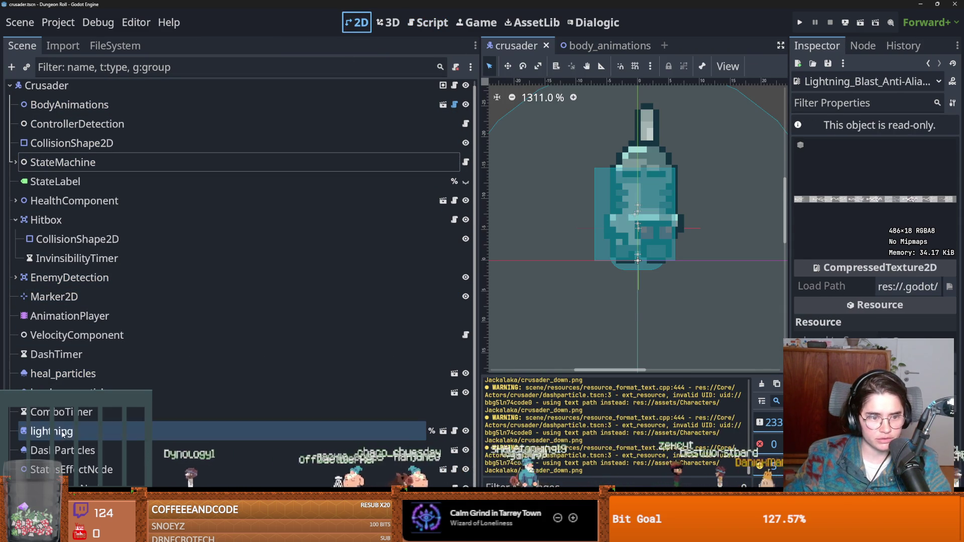
left_click(459, 430)
- Open the lightning_particle scene and its script at the emit function
left_click(442, 431)
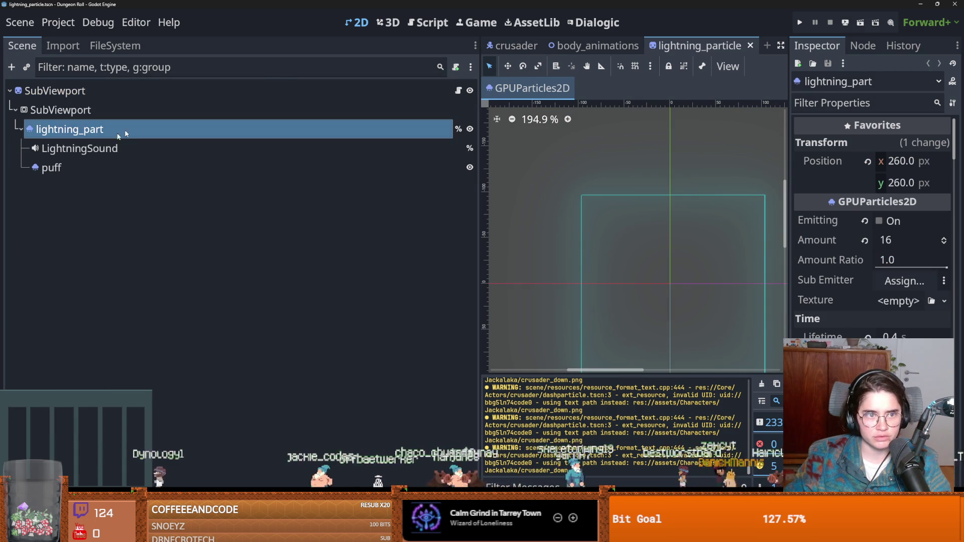
scroll(633, 342, "down", 1)
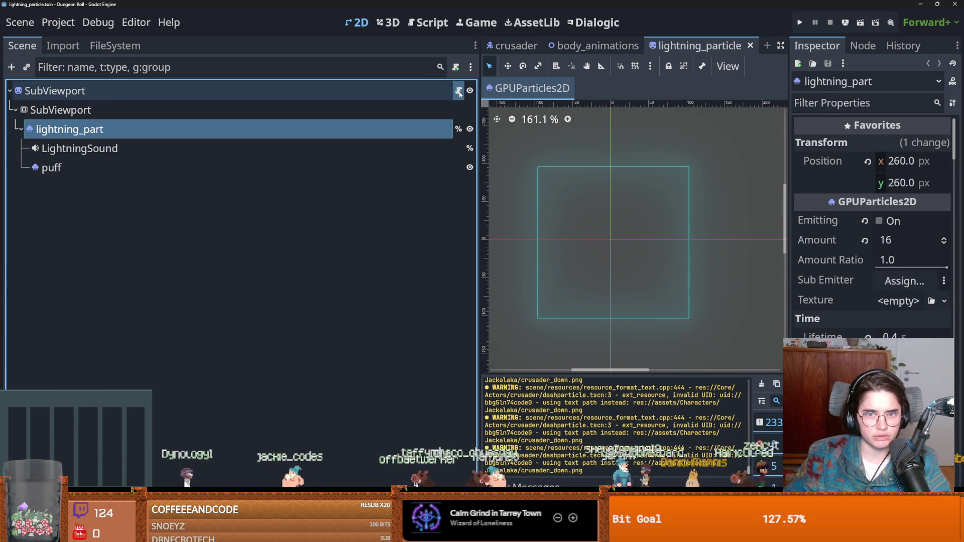
left_click(458, 90)
left_click_drag(469, 263, 167, 263)
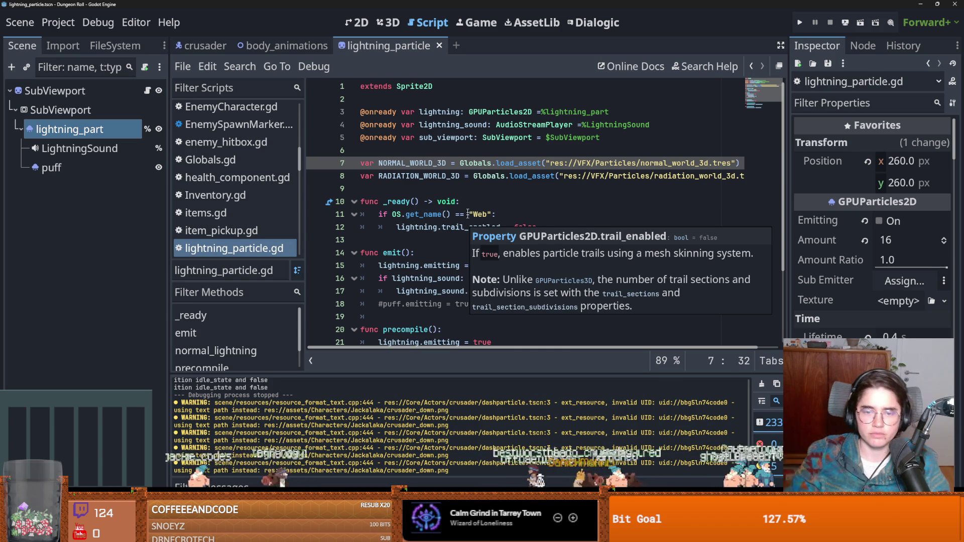
left_click(423, 227)
scroll(448, 273, "down", 1)
left_click(421, 215)
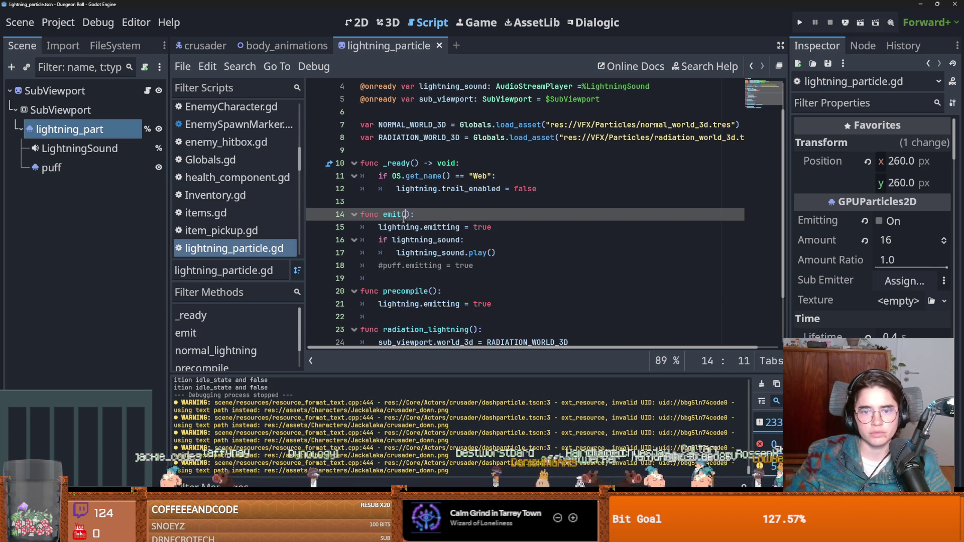
- Copy the _ready Web platform check block and paste it into emit()
double_click(424, 227)
left_click_drag(495, 175, 382, 175)
left_click_drag(536, 189, 380, 175)
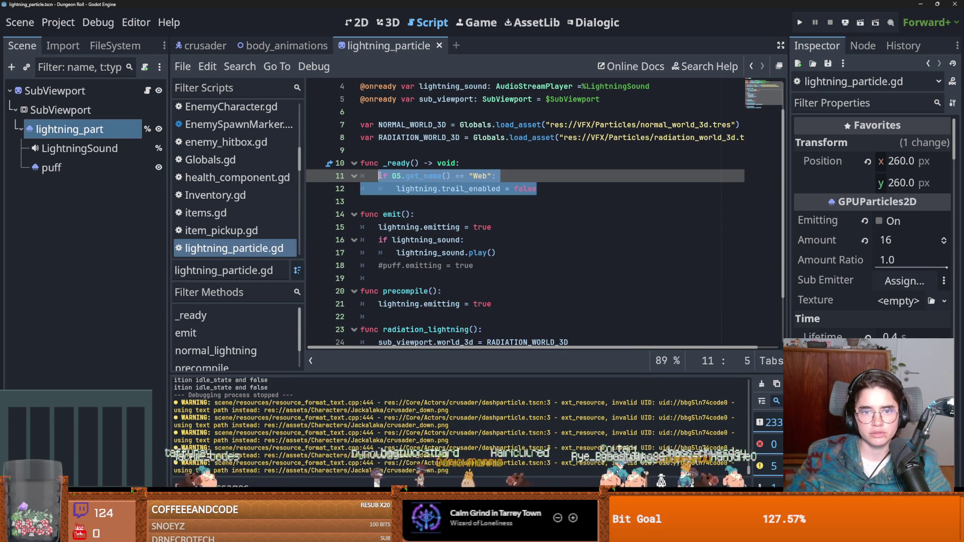
key("ctrl+c")
left_click(427, 216)
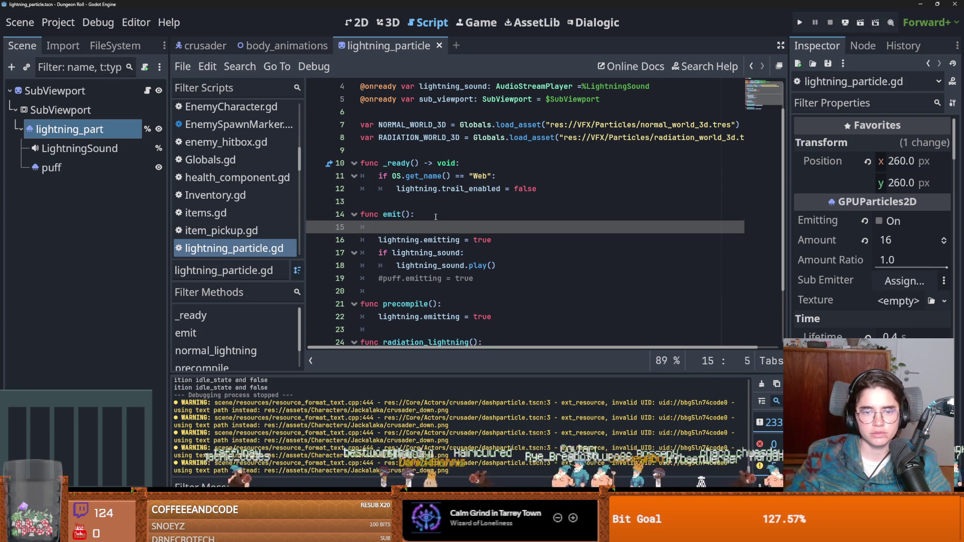
key("Return")
key("ctrl+v")
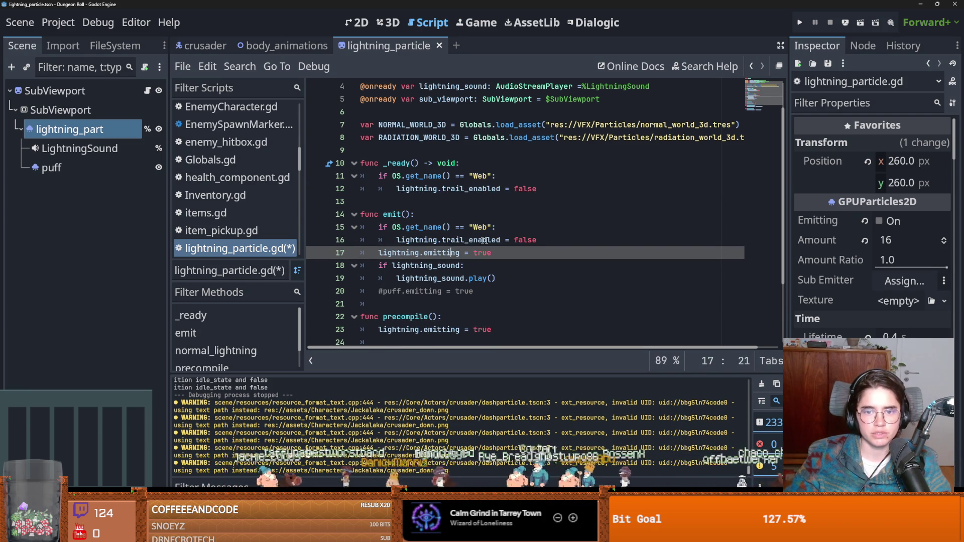
- Replace the pasted body with pass and preview the lightning emission in 2D
left_click_drag(537, 240, 396, 242)
type("pass")
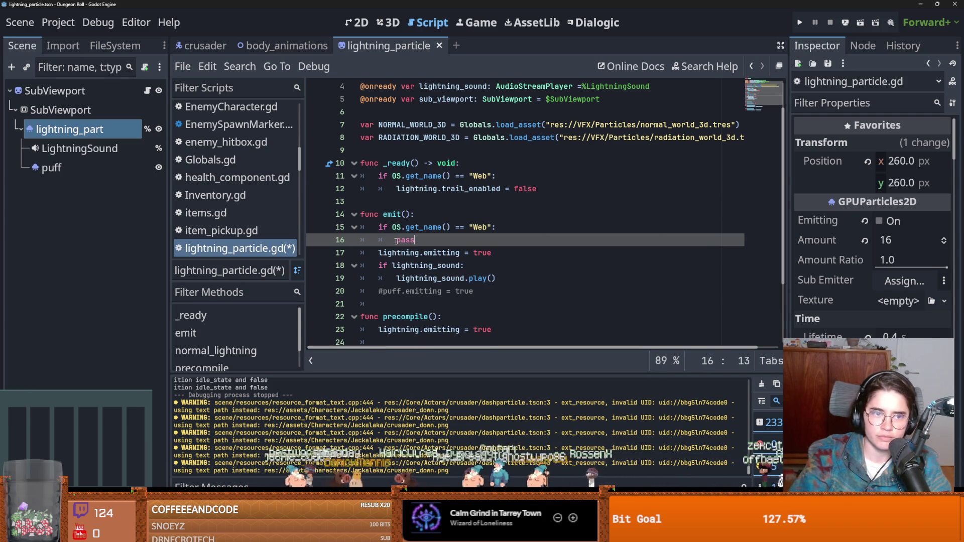
left_click(357, 22)
scroll(327, 234, "up", 5)
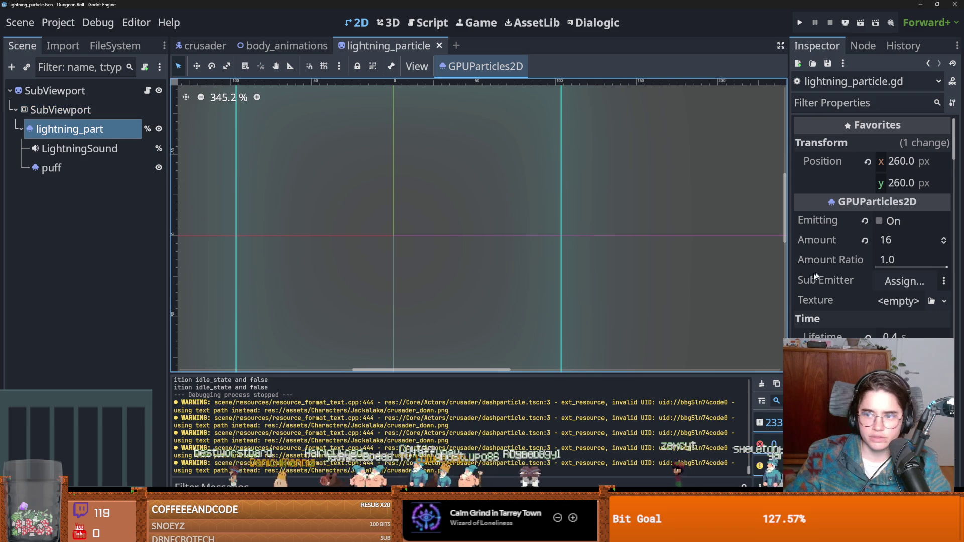
left_click(878, 222)
- Add an AnimatedSprite2D child under SubViewport, undoing a mistakenly added Sprite2D
scroll(396, 233, "up", 3)
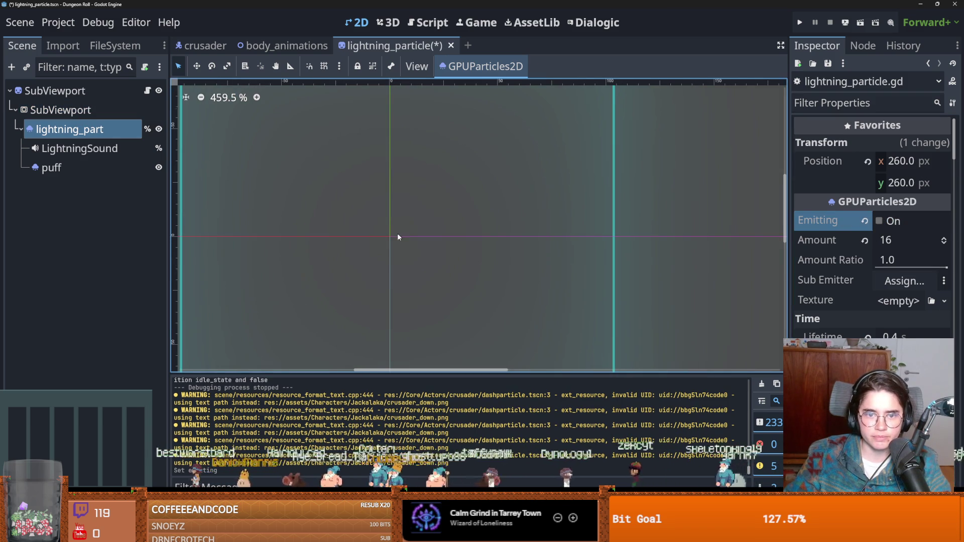
left_click(77, 112)
right_click(77, 113)
left_click(111, 143)
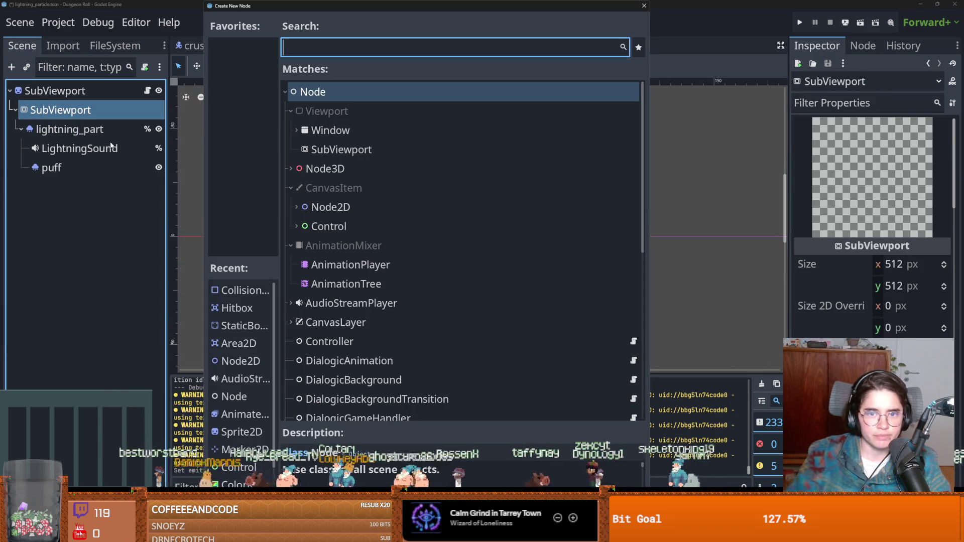
type("sprite")
key("Return")
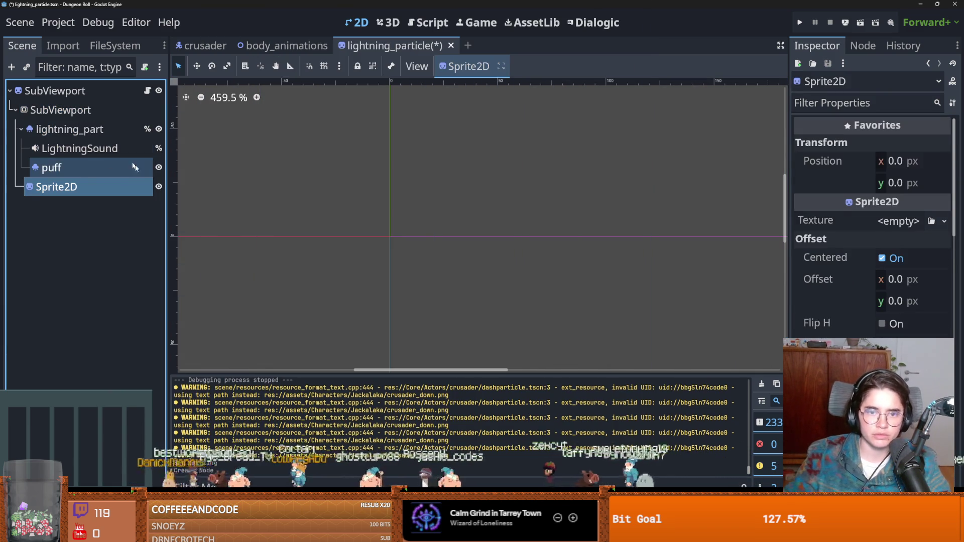
key("ctrl+z")
right_click(50, 112)
left_click(80, 145)
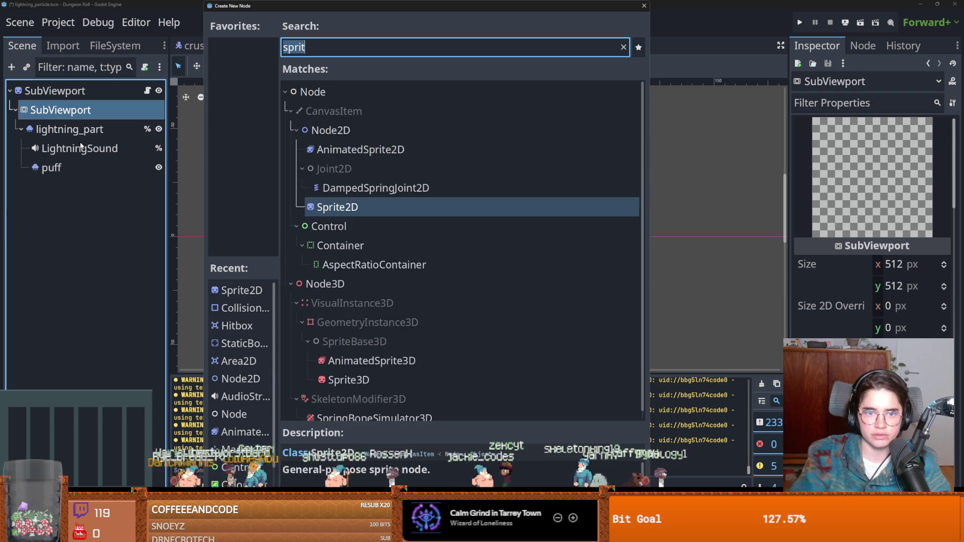
type("anim")
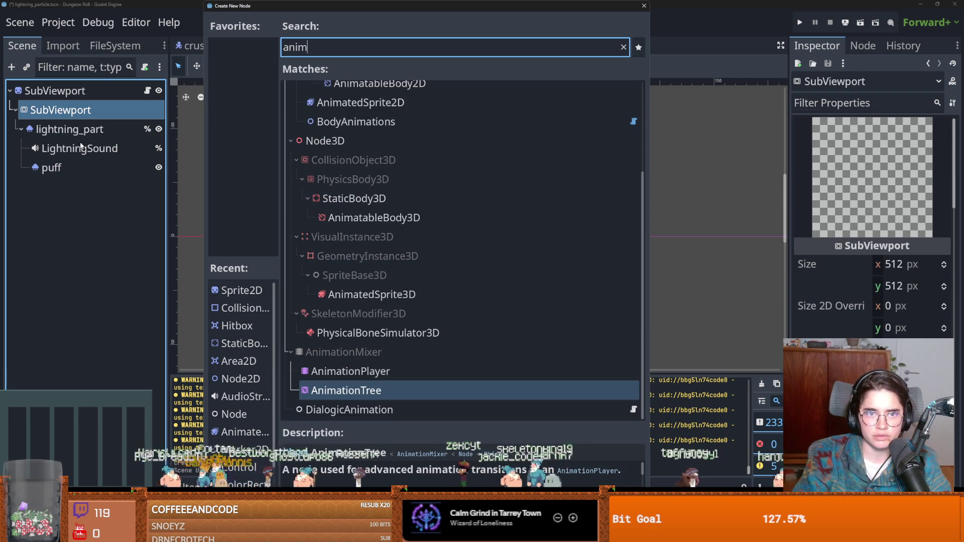
type("ated")
key("Return")
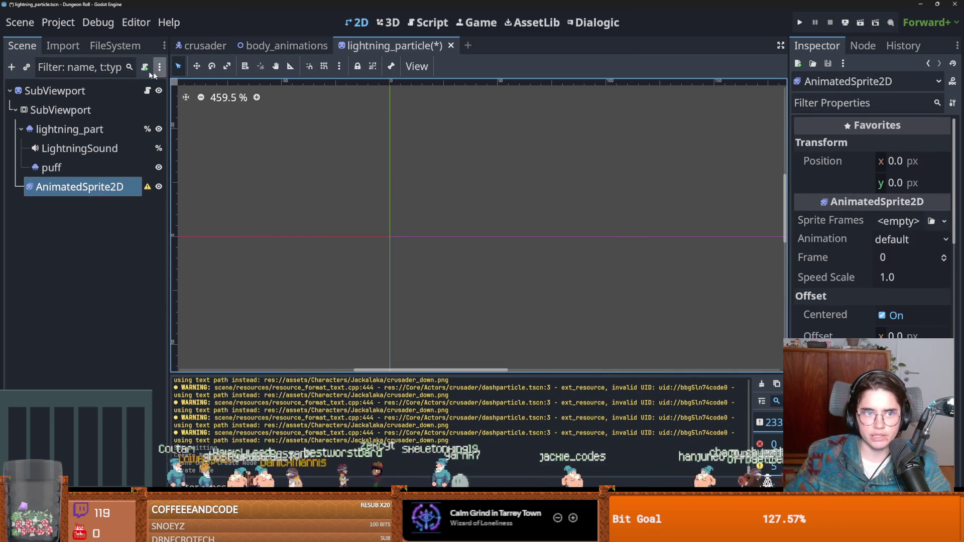
- Give the AnimatedSprite2D a new SpriteFrames resource and open it for editing
left_click(898, 221)
left_click(912, 256)
left_click(904, 221)
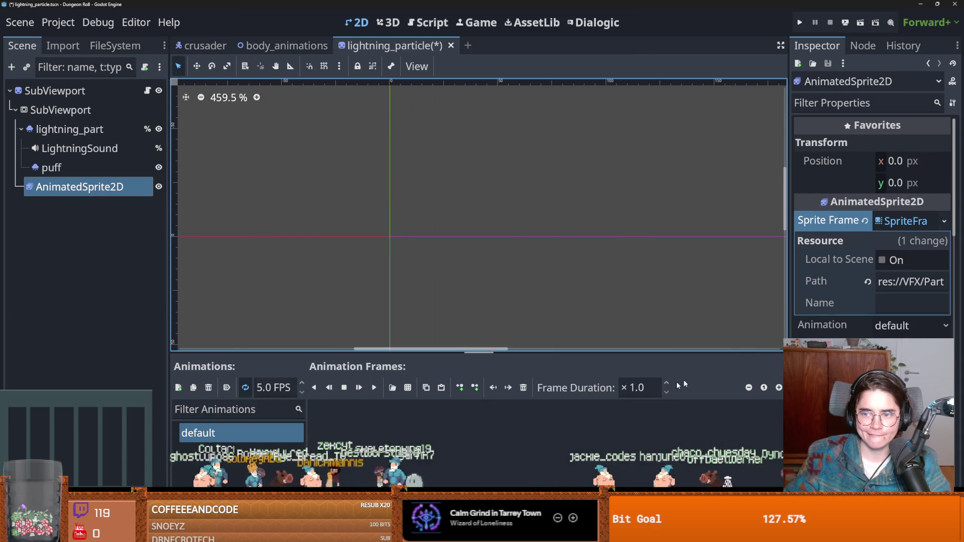
left_click(413, 393)
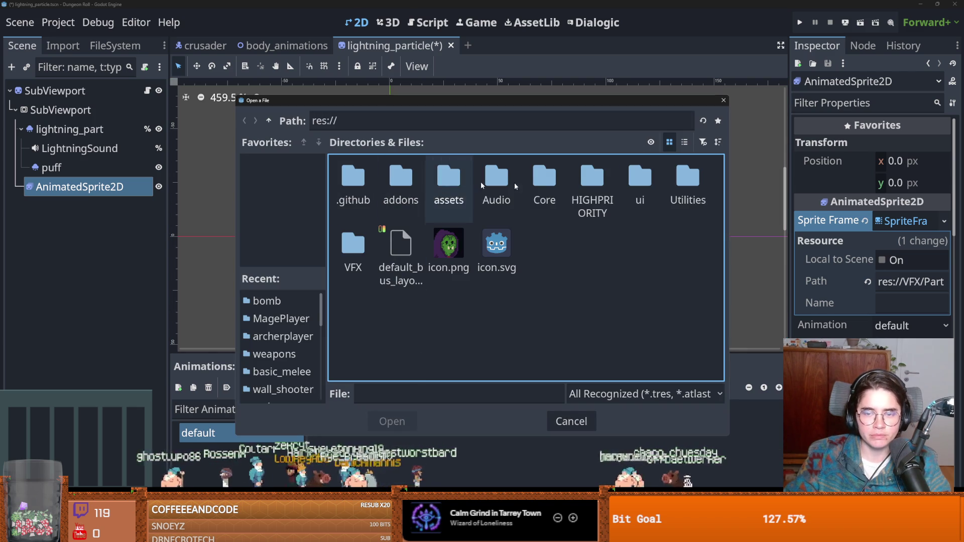
left_click(723, 100)
left_click(115, 45)
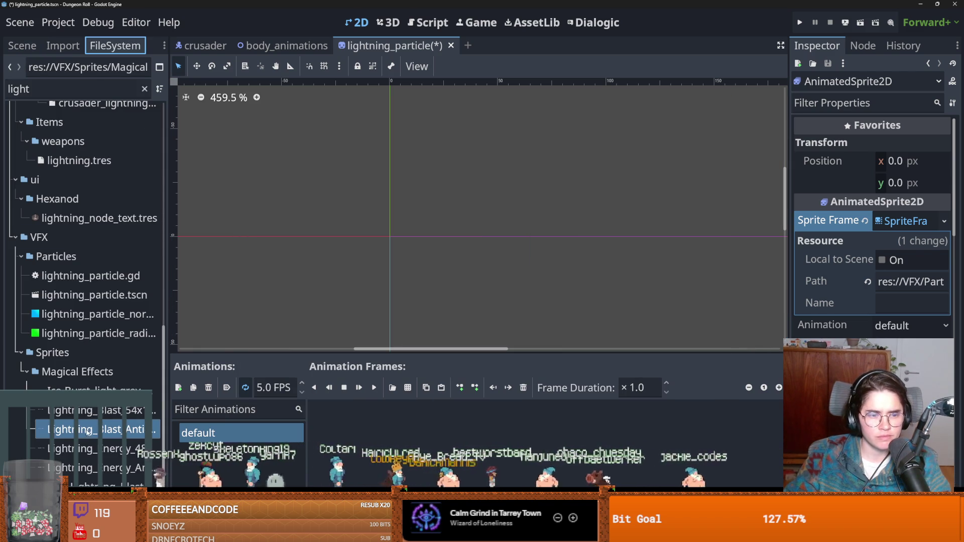
left_click(21, 258)
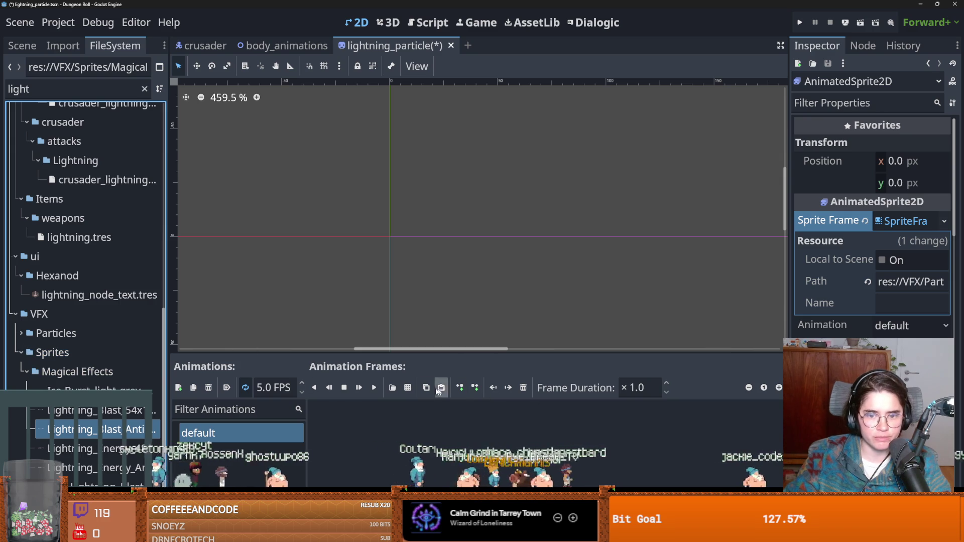
- Browse VFX/Sprites/Magical Effects and open Lightning_Blast_54x18.png as the sprite sheet
left_click(407, 388)
double_click(353, 246)
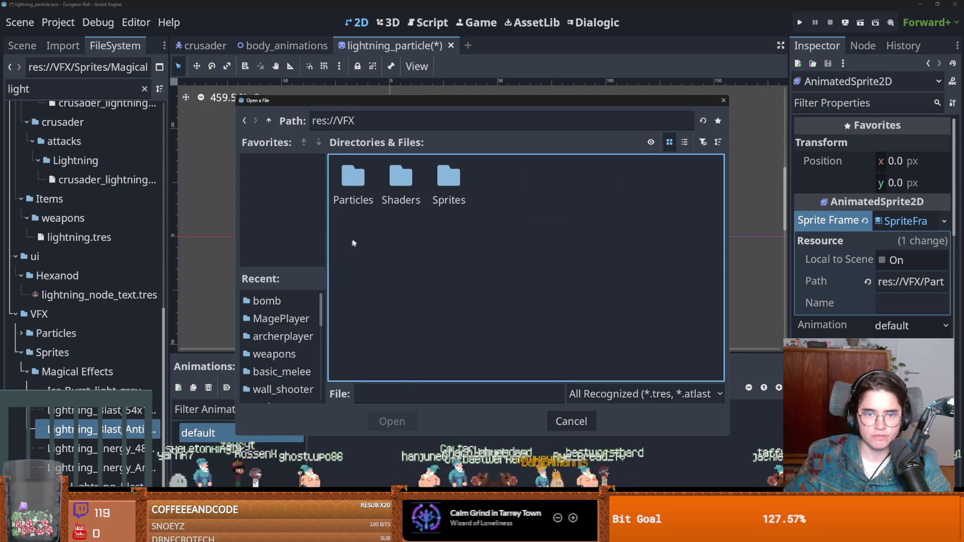
double_click(444, 178)
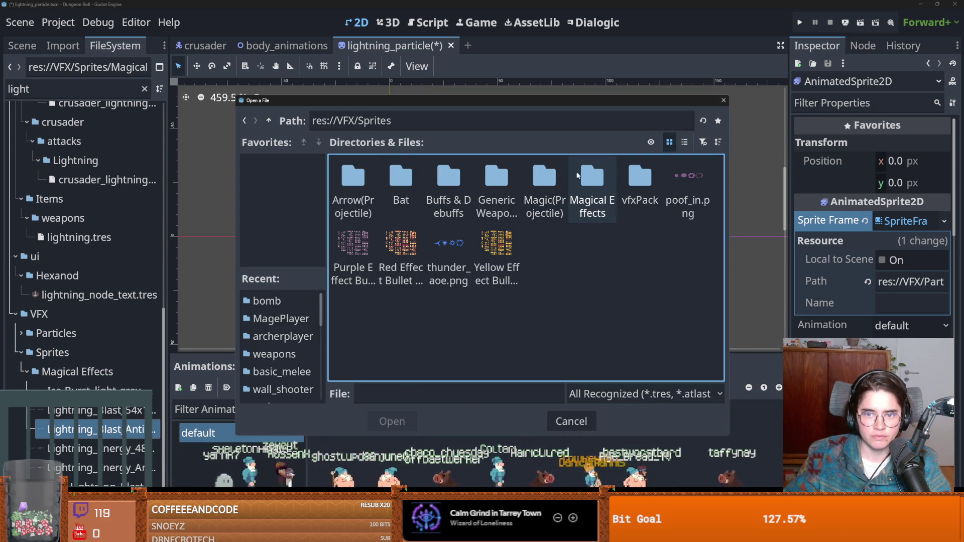
double_click(577, 175)
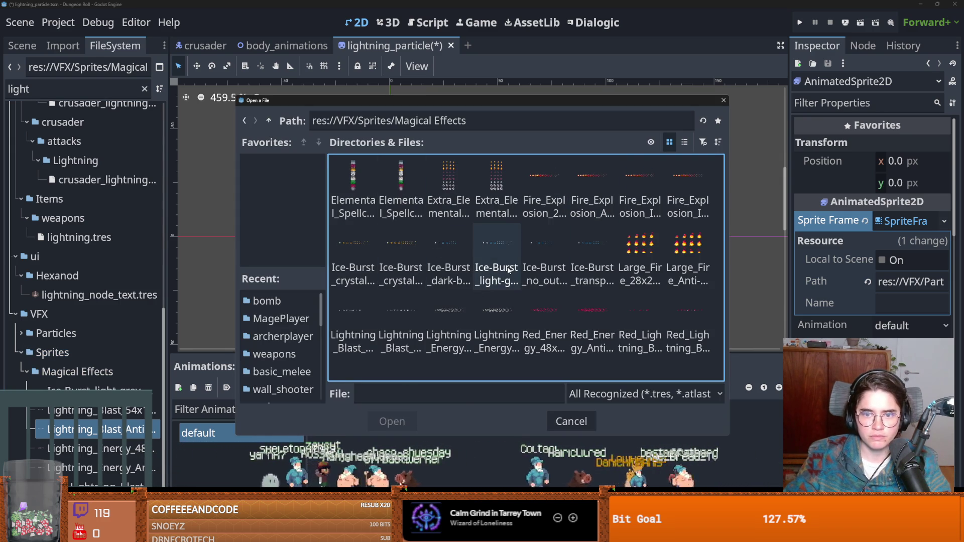
left_click(448, 320)
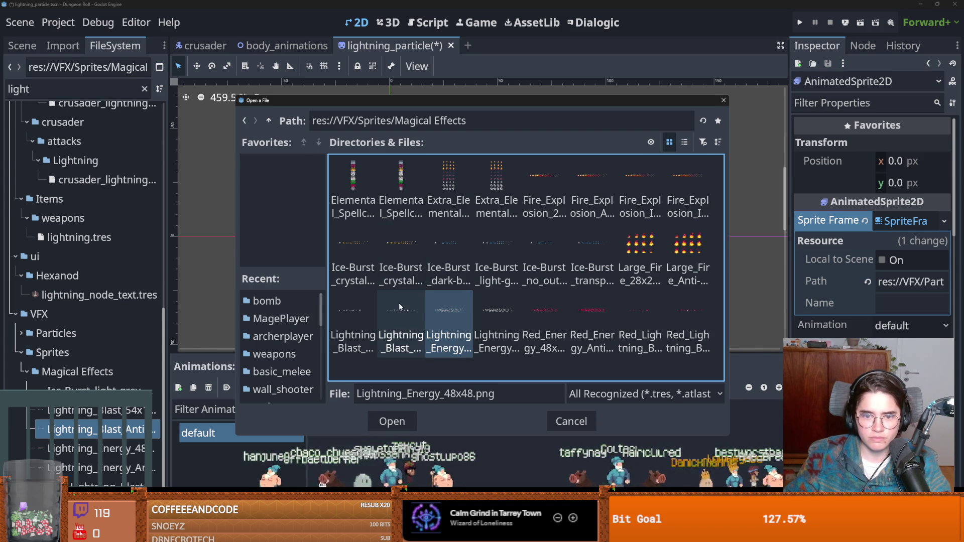
left_click(360, 305)
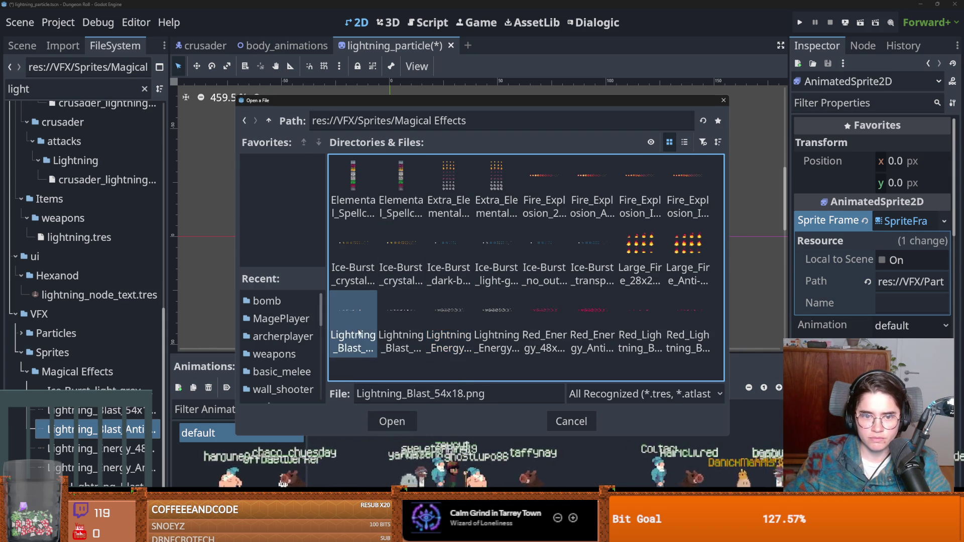
double_click(355, 319)
left_click(214, 131)
- Auto-slice Lightning_Blast_54x18.png as a 9×1 grid and add all nine frames to default
left_click(189, 133)
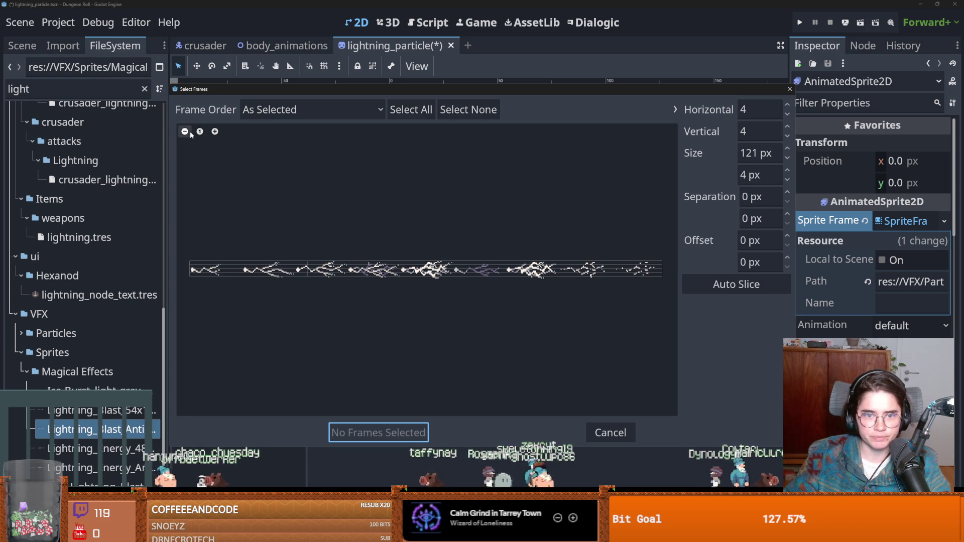
left_click(735, 285)
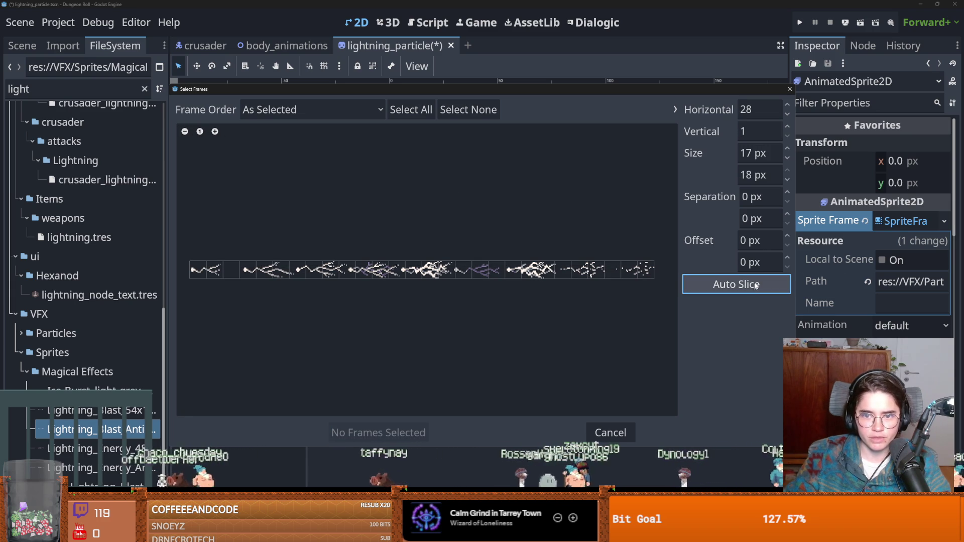
left_click(787, 114)
left_click(787, 114)
left_click(787, 115)
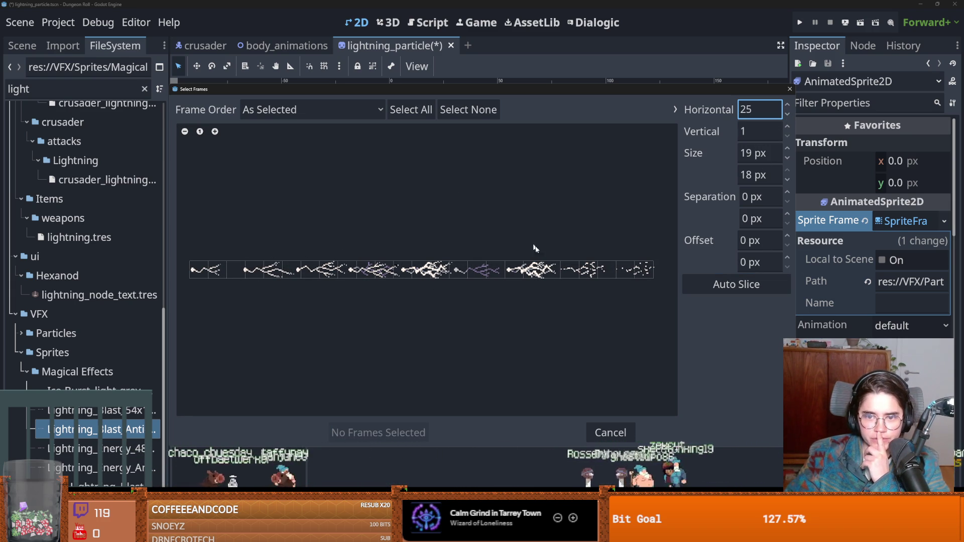
left_click(788, 114)
type("9")
left_click_drag(213, 270, 637, 270)
left_click(378, 432)
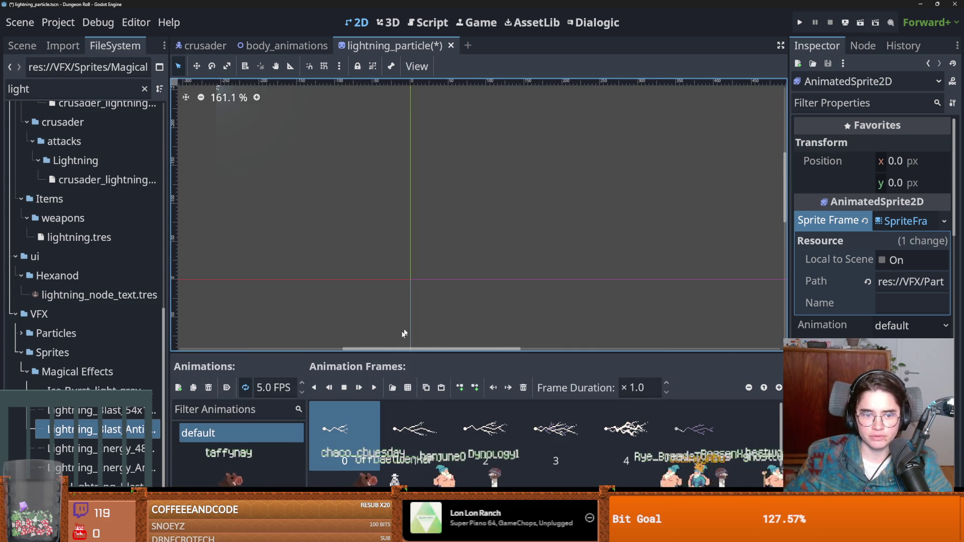
- Turn on looping for the lightning animation and play its preview
left_click(244, 388)
left_click(359, 387)
scroll(434, 287, "down", 2)
scroll(431, 293, "down", 4)
scroll(399, 293, "up", 8)
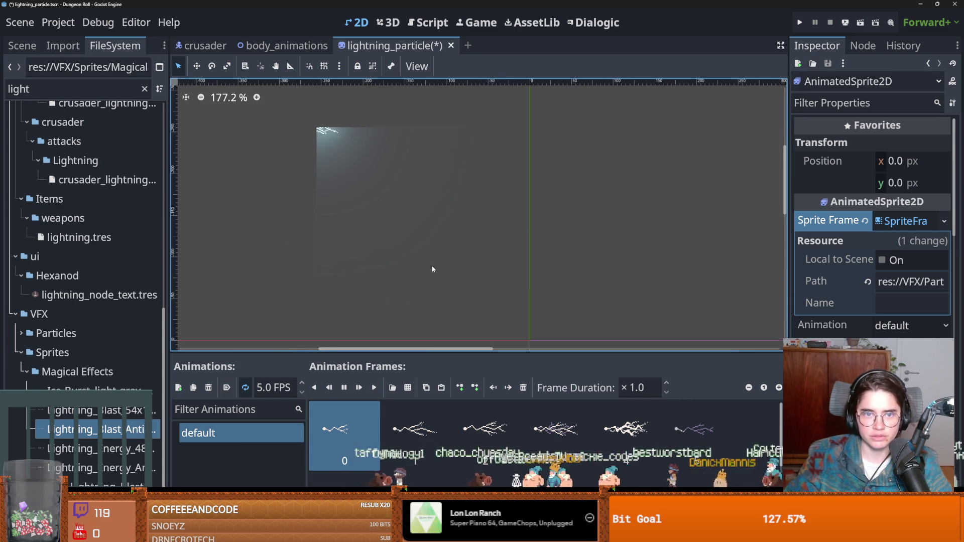
scroll(432, 265, "down", 3)
- Reselect the AnimatedSprite2D in the Scene tree, undoing an accidental sprite move, to edit its Offset
left_click(21, 45)
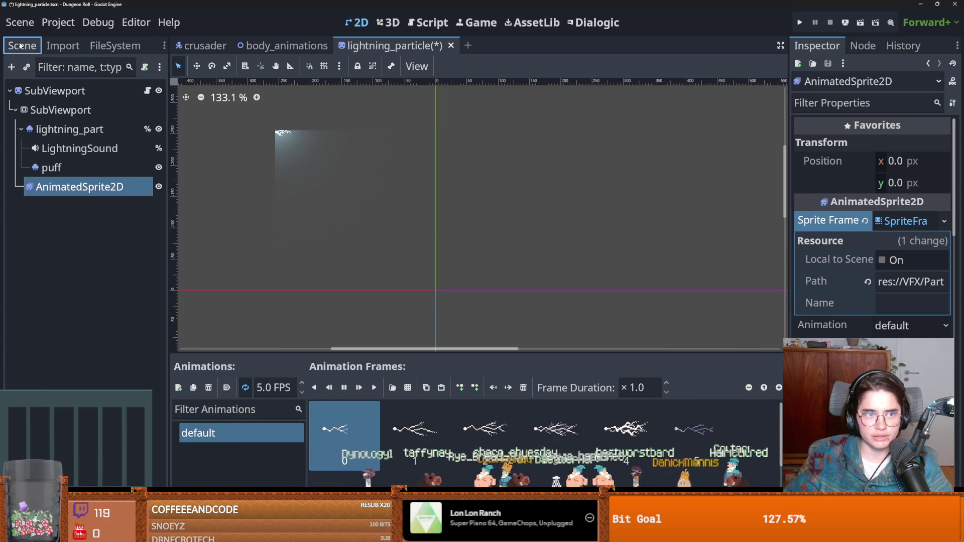
left_click_drag(286, 144, 331, 175)
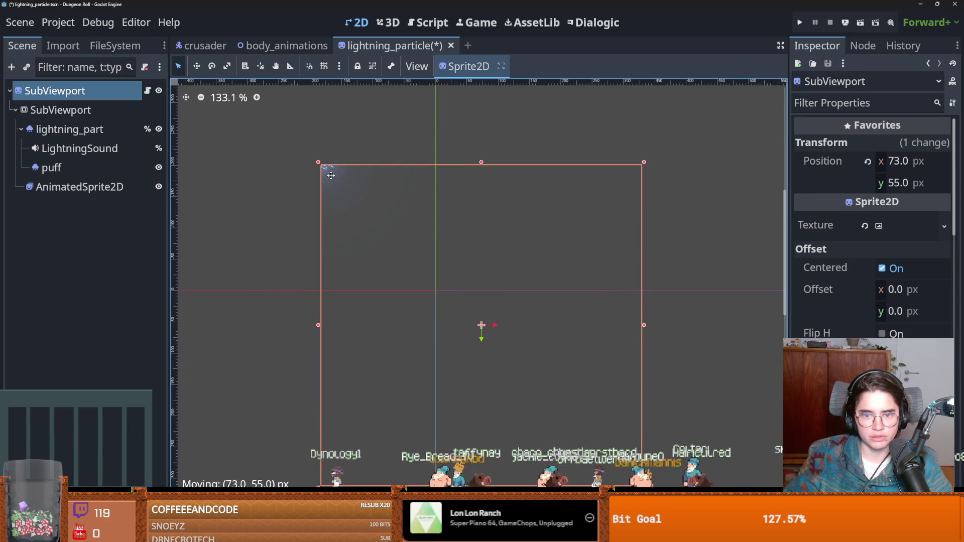
key("ctrl+z")
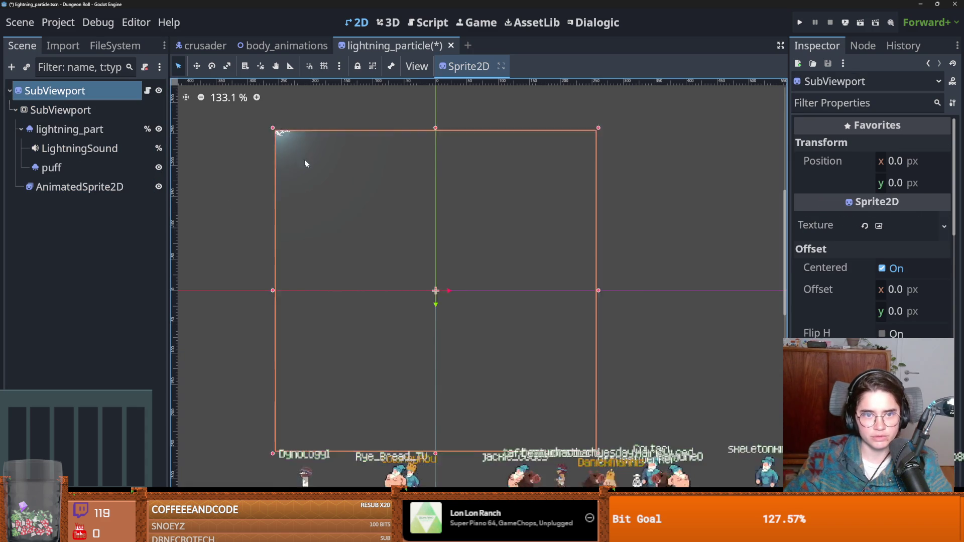
key("ctrl+z")
key("ctrl+z")
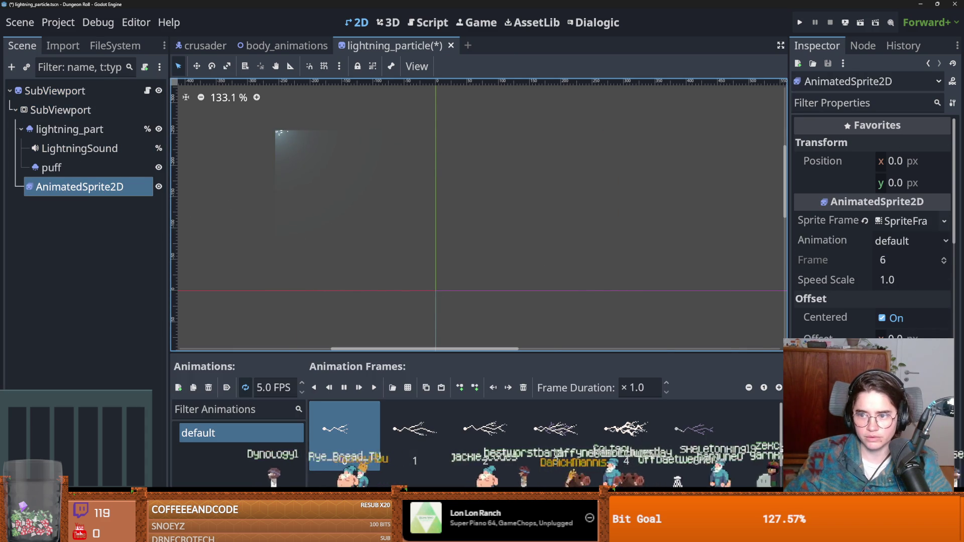
scroll(918, 244, "down", 3)
left_click(918, 244)
- Try Offset x values 100, 200 and 250, and y values 100, 150 and 600
type("00")
key("Return")
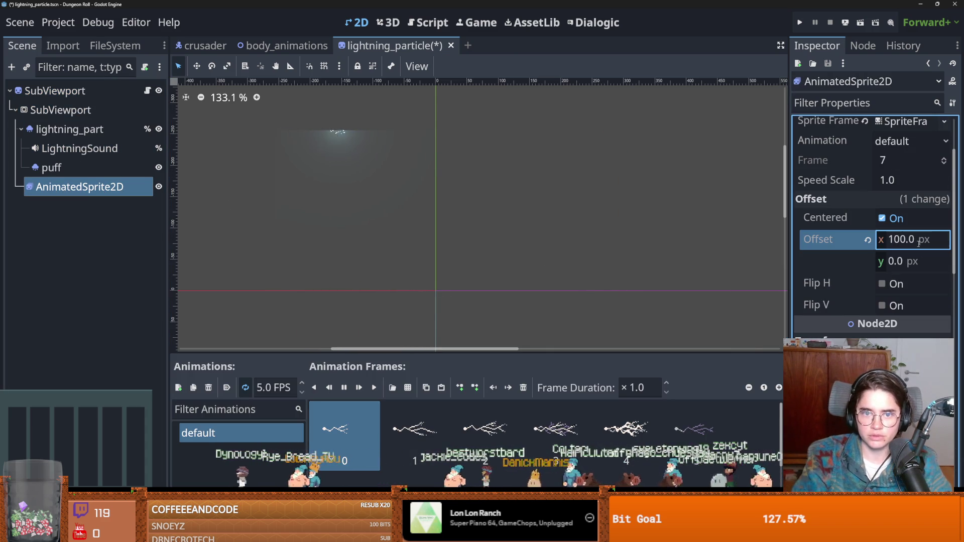
left_click(918, 244)
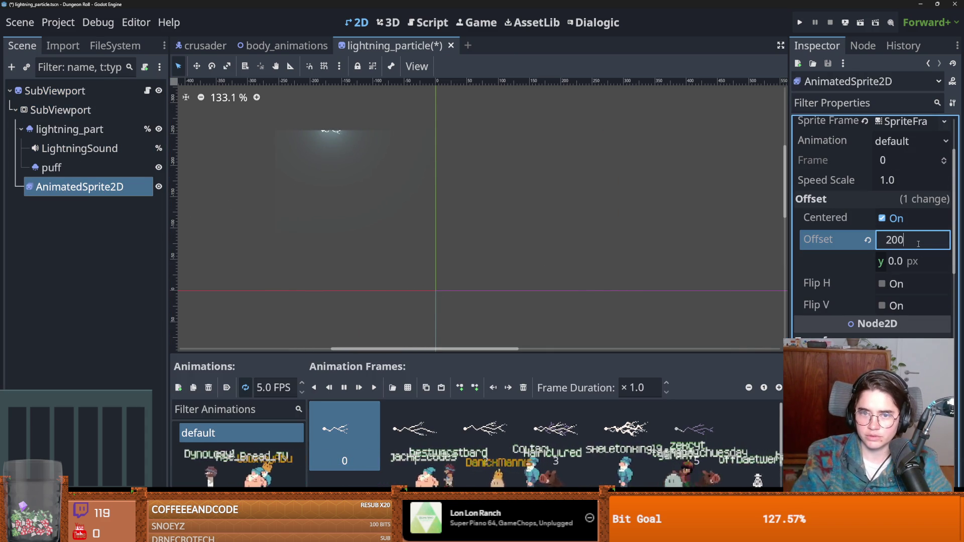
key("Return")
type("50")
key("Return")
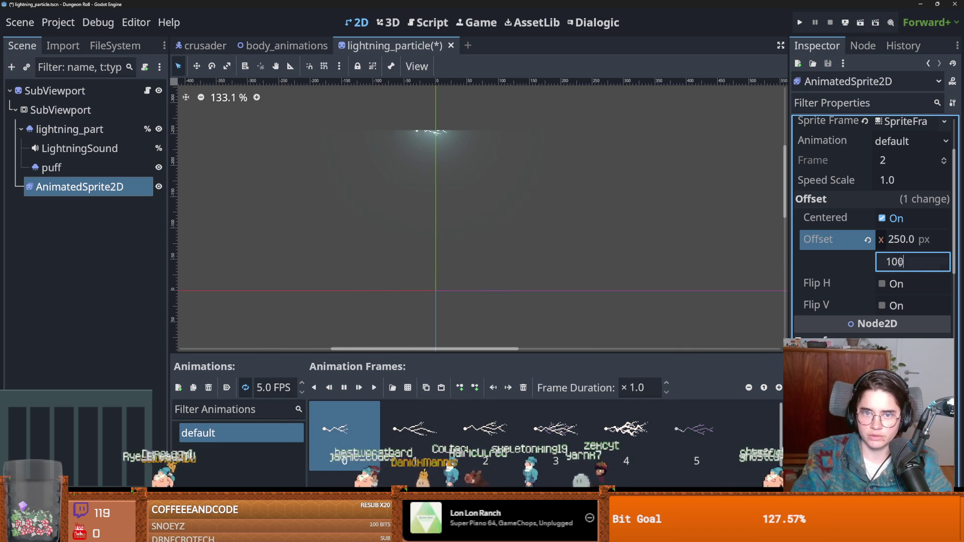
key("Return")
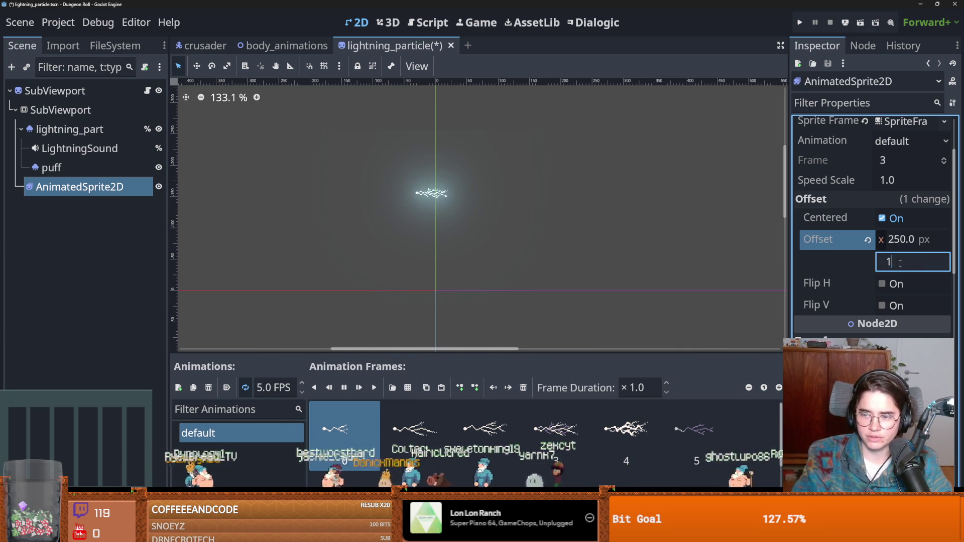
type("50")
key("Return")
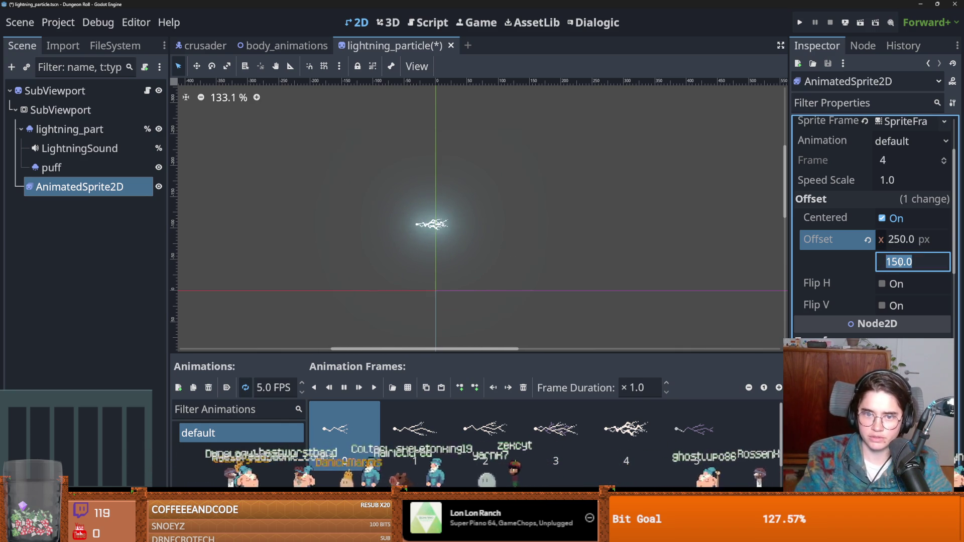
type("600")
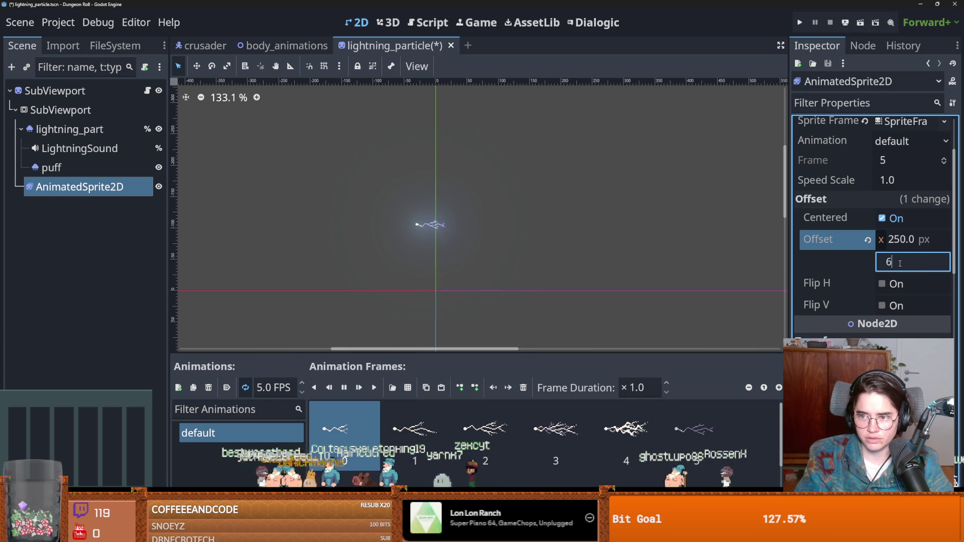
key("Return")
- Test Flip H, try Offset y 300 and 250, then revert the Offset to 0, 0
left_click(881, 283)
left_click(898, 261)
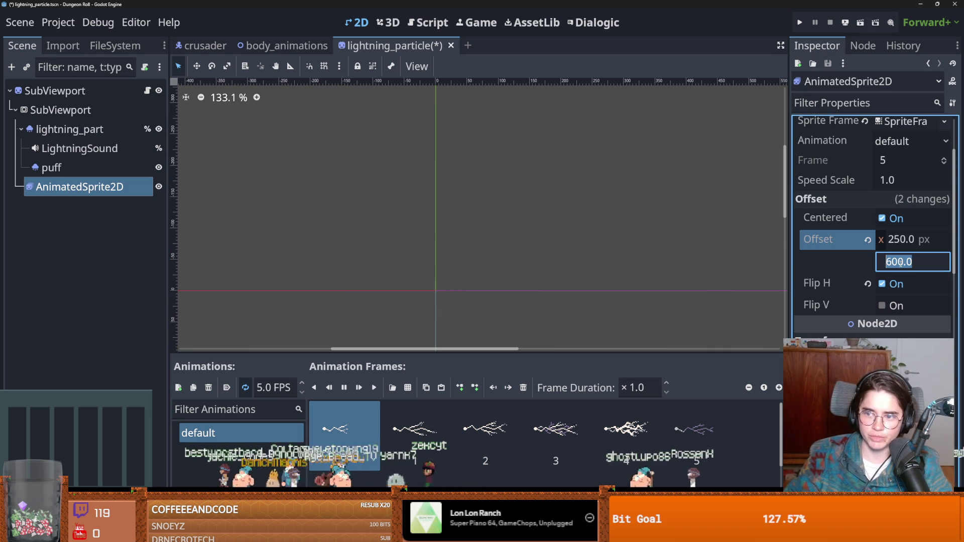
left_click(896, 283)
left_click(901, 258)
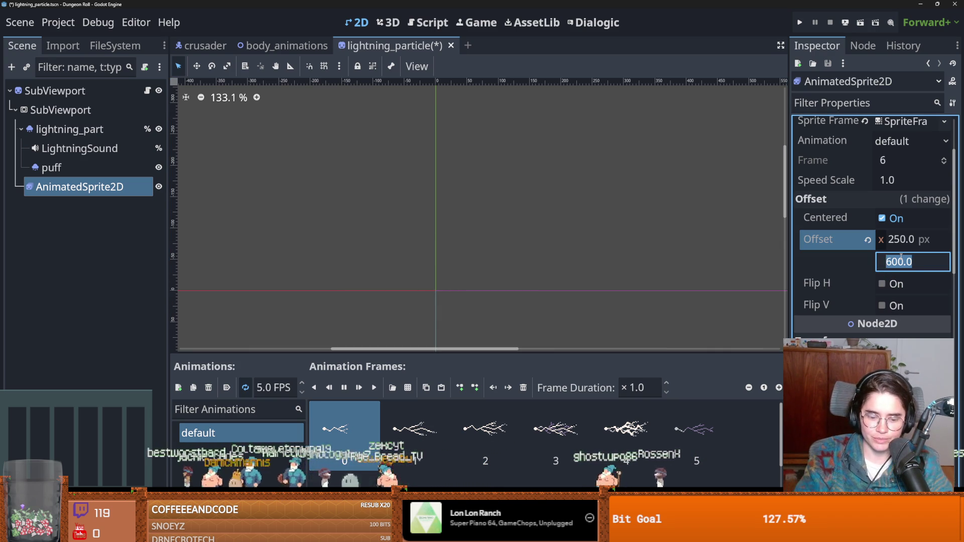
type("300")
key("Return")
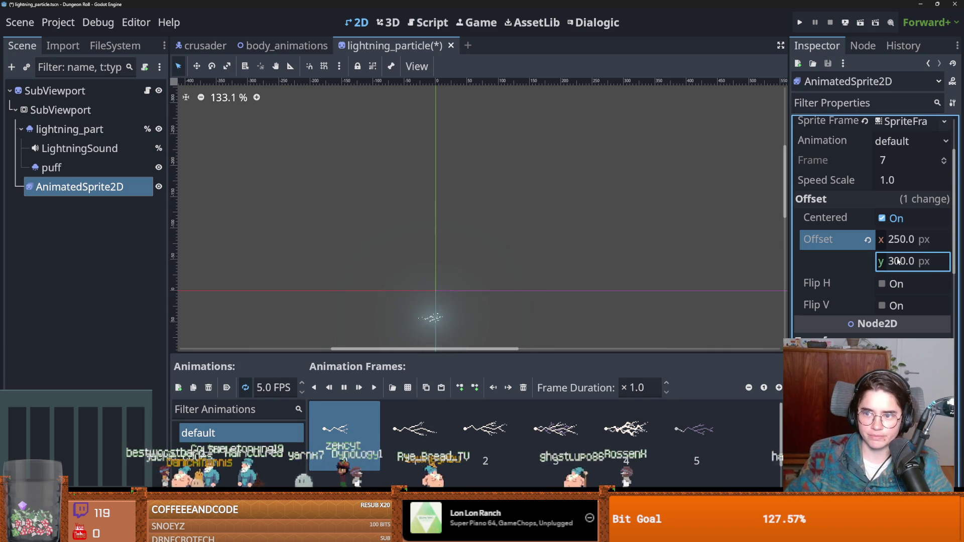
type("50")
key("Return")
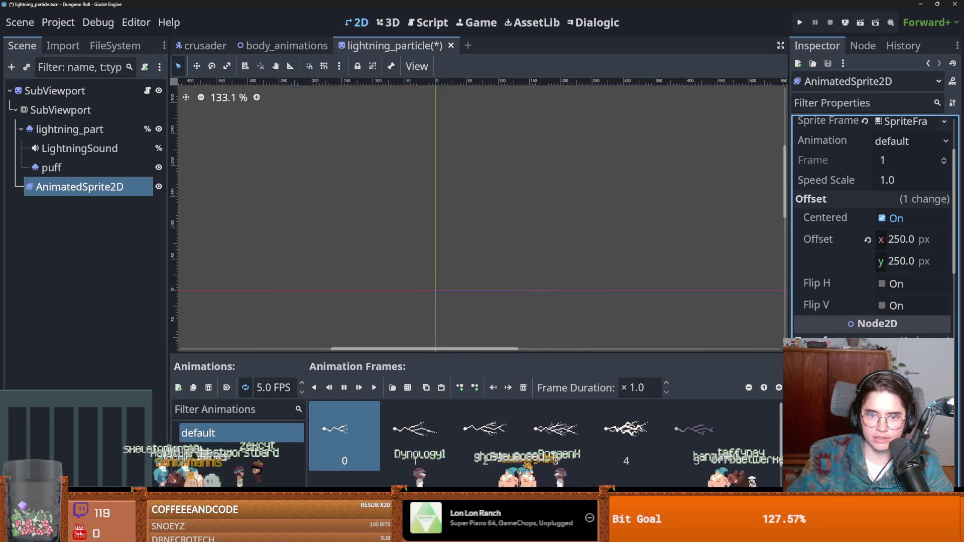
scroll(532, 259, "down", 10)
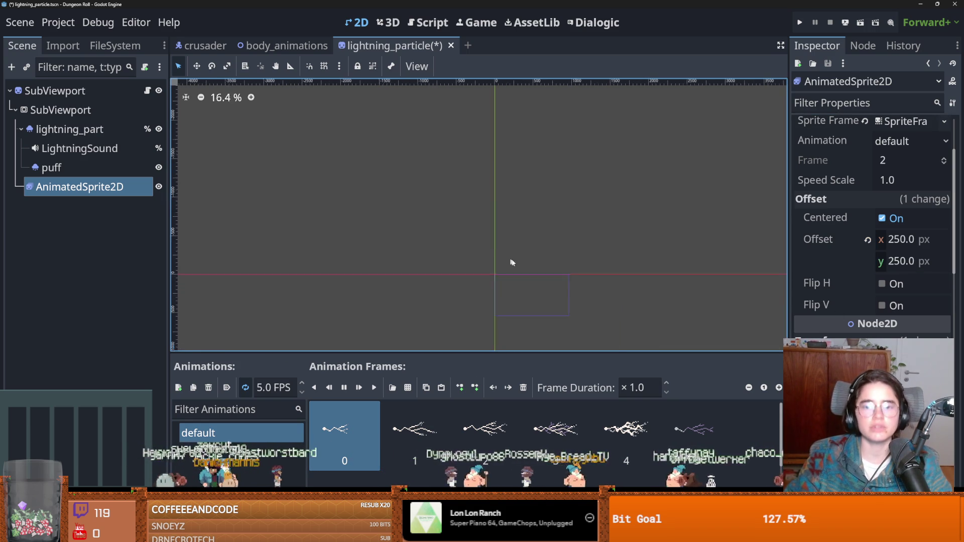
scroll(501, 269, "up", 6)
scroll(509, 279, "up", 3)
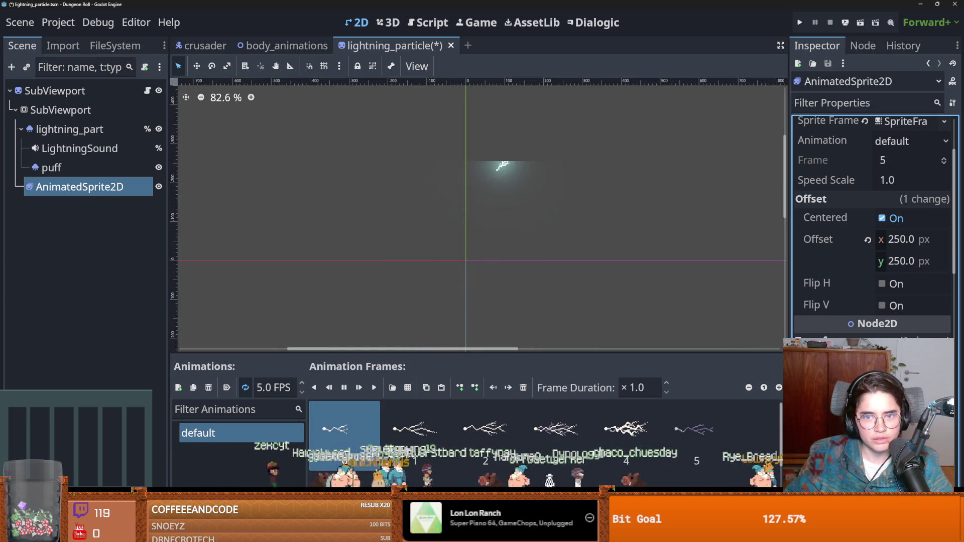
left_click(867, 240)
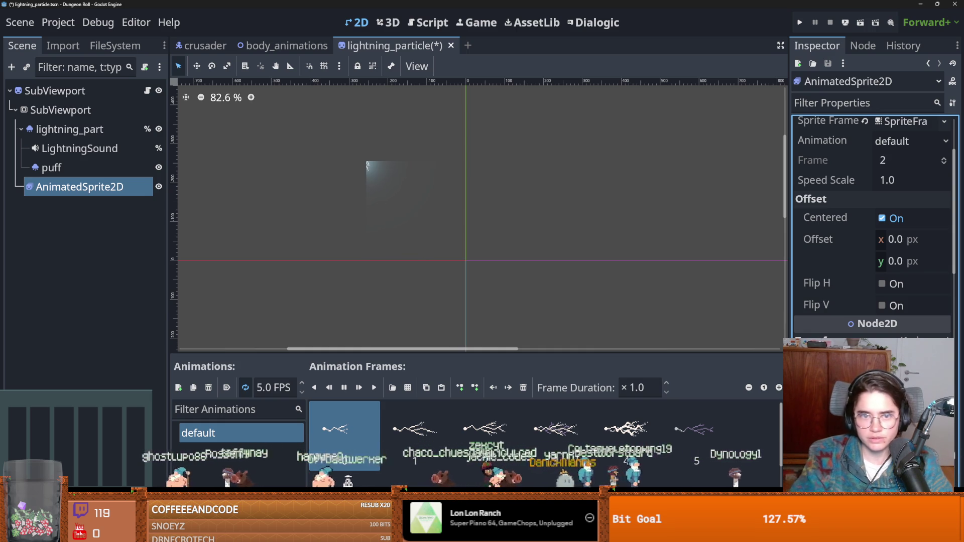
- Set the AnimatedSprite2D Offset to x 230 px and y -100 px
left_click(909, 240)
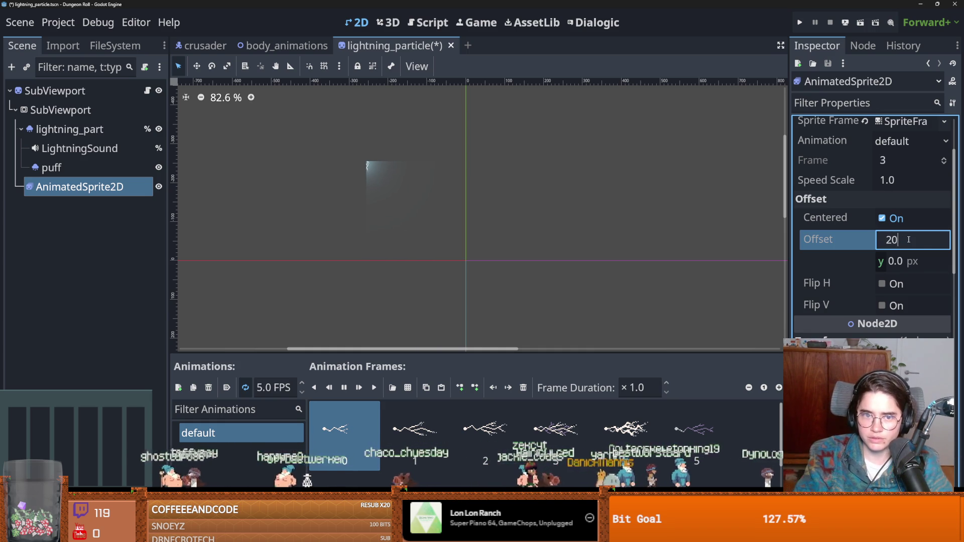
type("00")
key("Return")
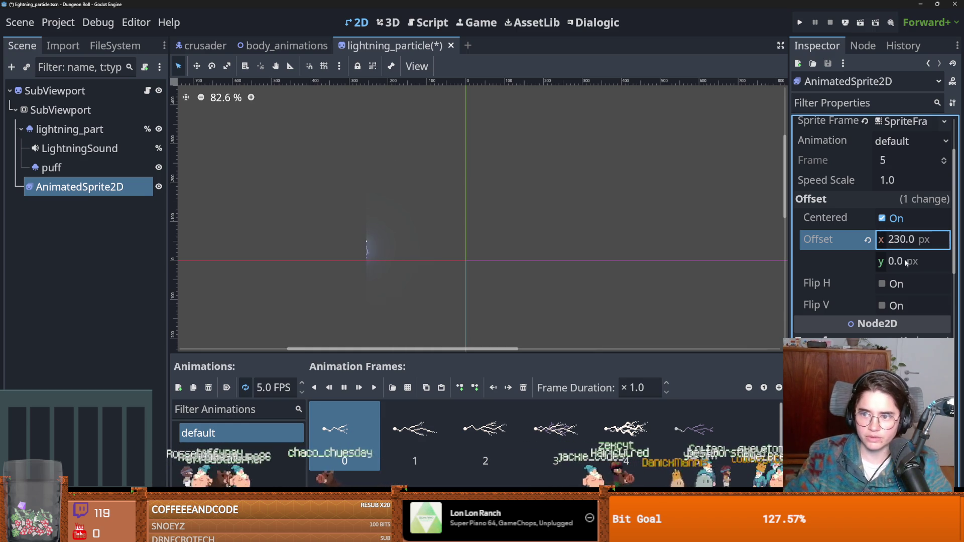
left_click(906, 262)
key("Escape")
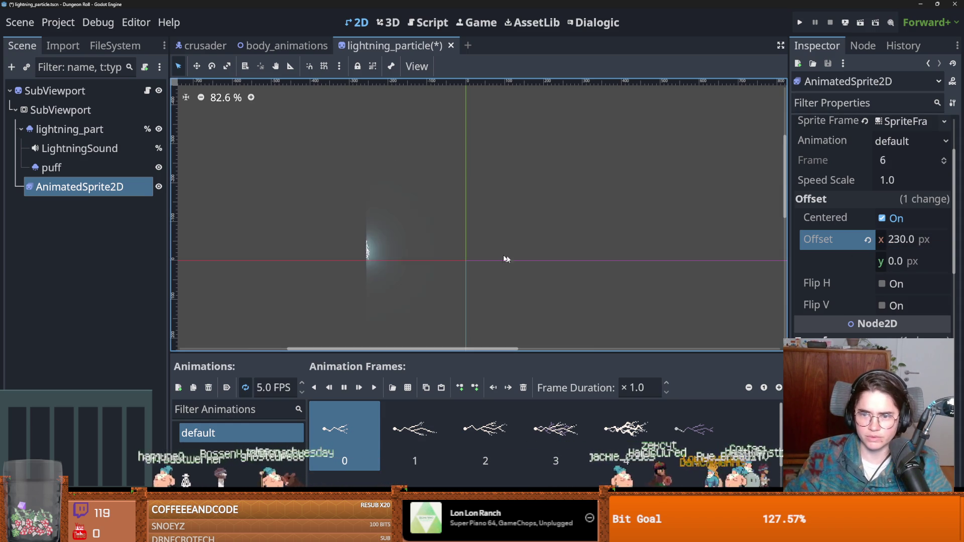
left_click(907, 262)
type("-1")
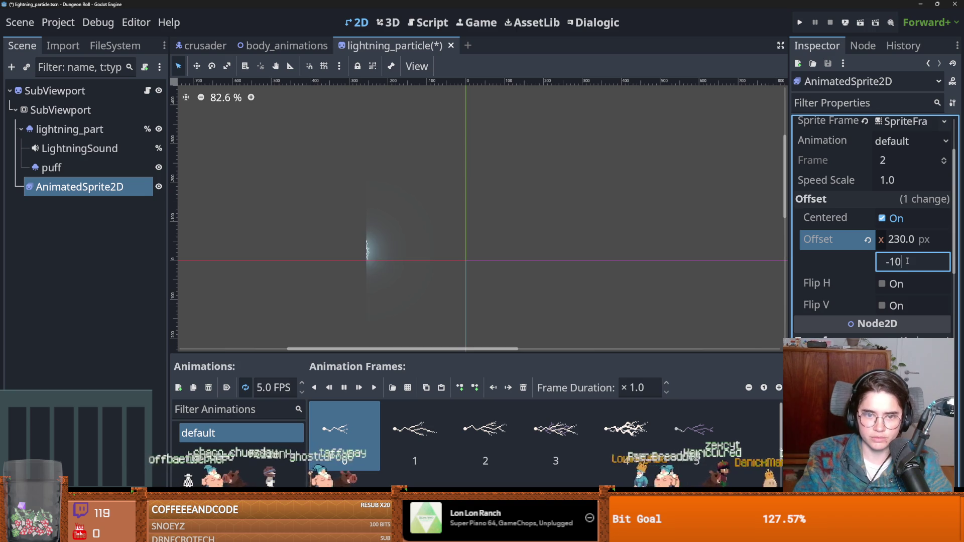
type("0")
key("Return")
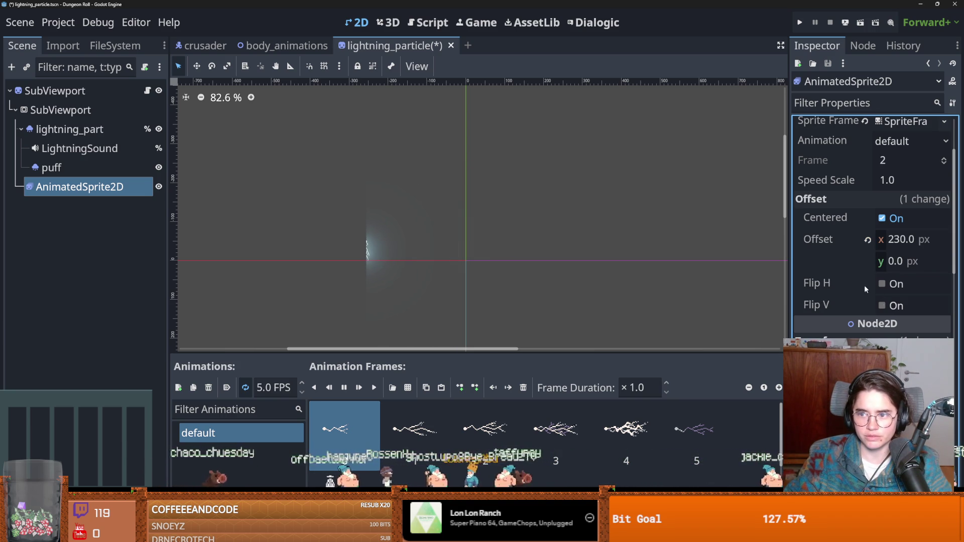
type("100")
key("Return")
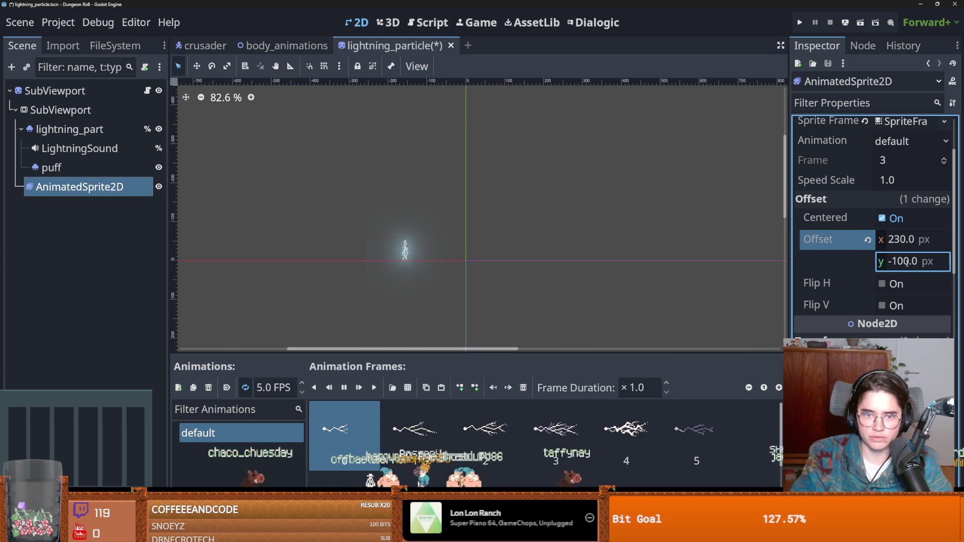
- Turn on Flip H for the lightning sprite and set Offset y to -300
left_click(883, 309)
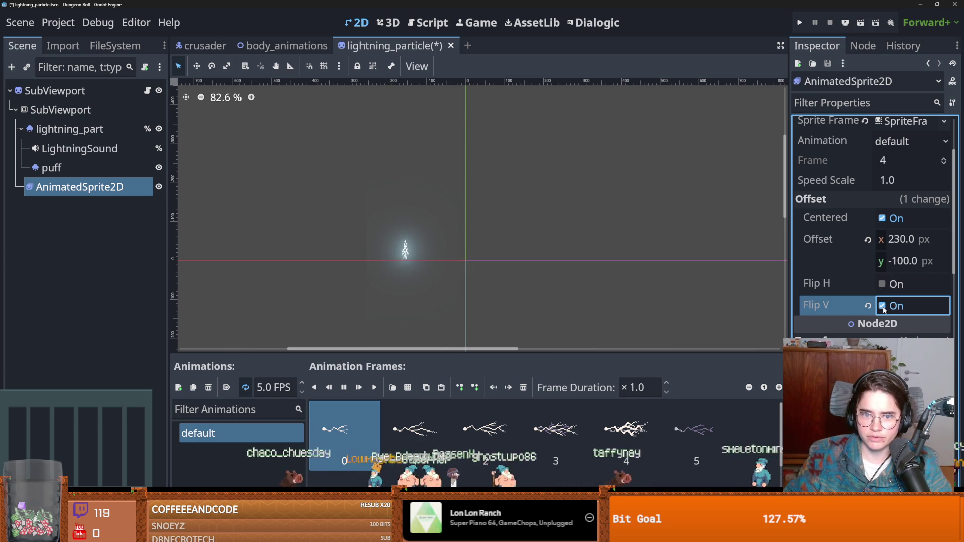
left_click(882, 284)
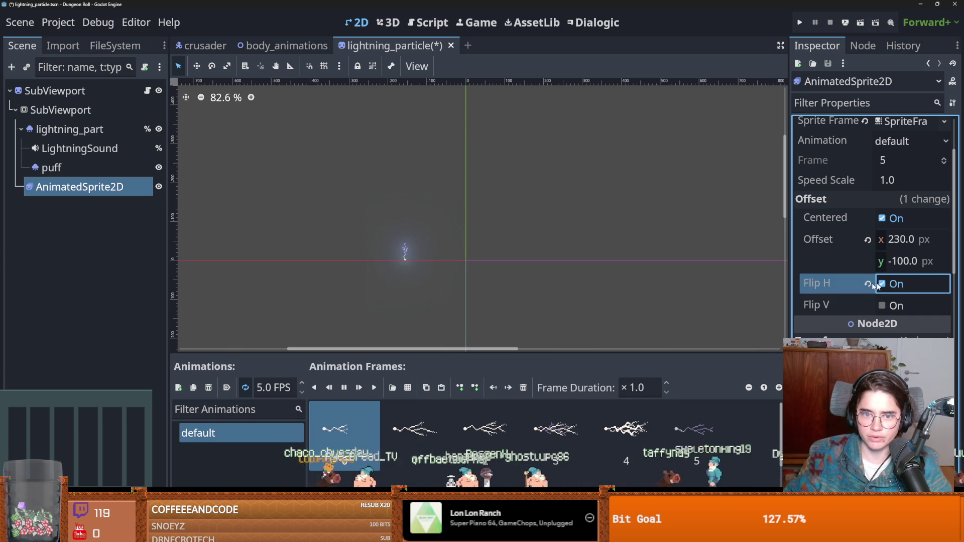
scroll(499, 288, "up", 8)
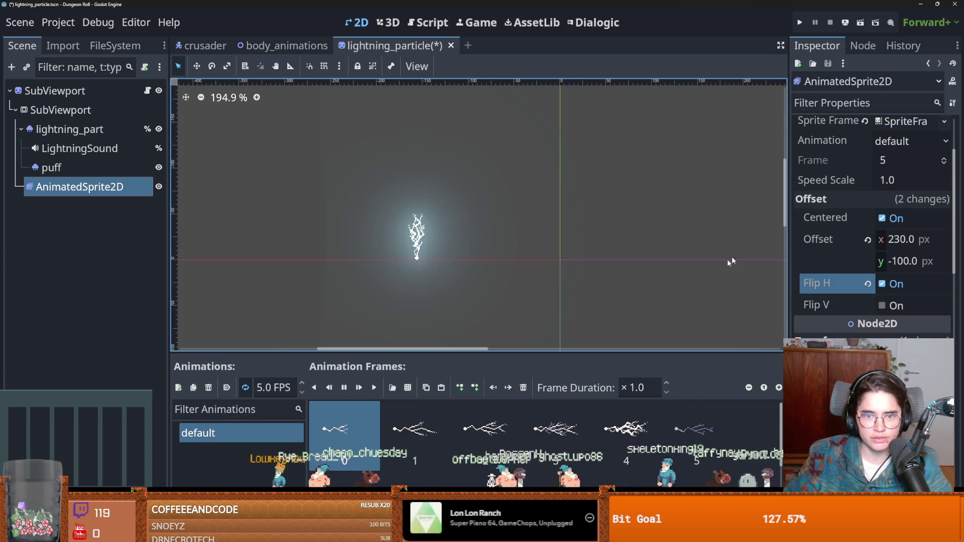
left_click(912, 261)
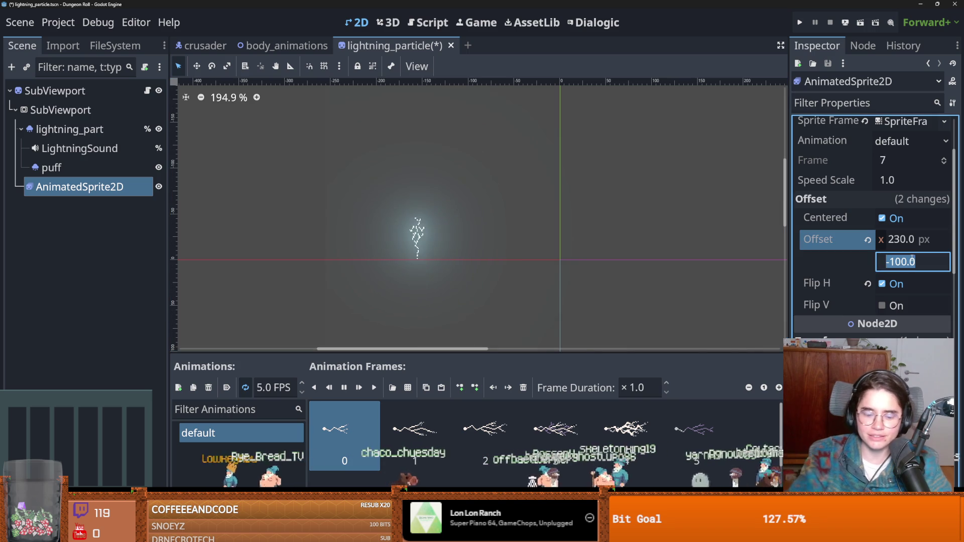
left_click(896, 262)
type("3")
key("Return")
- Adjust Offset y to -250, nudge it to about -256.36 px, and save the scene
scroll(596, 260, "down", 4)
left_click(912, 262)
left_click(894, 262)
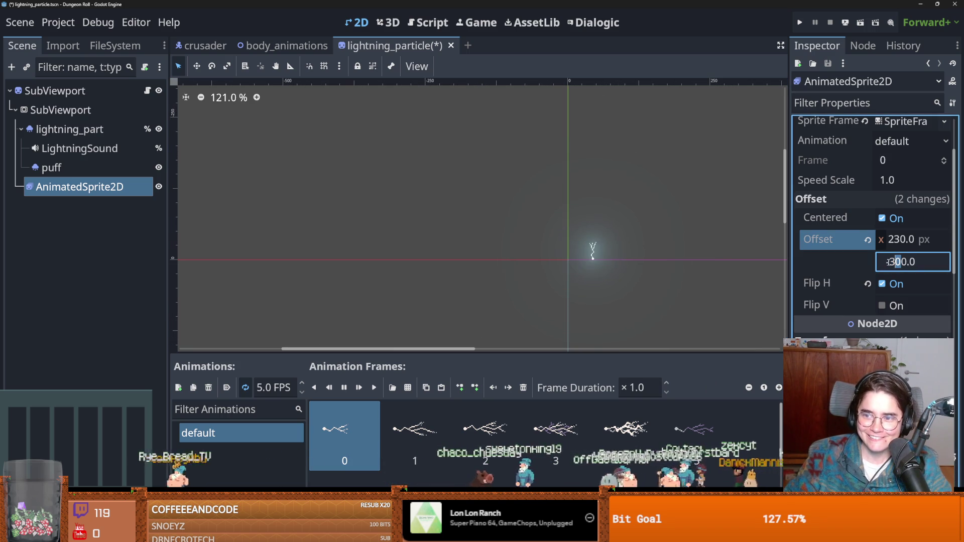
type("25")
key("Return")
scroll(680, 261, "up", 4)
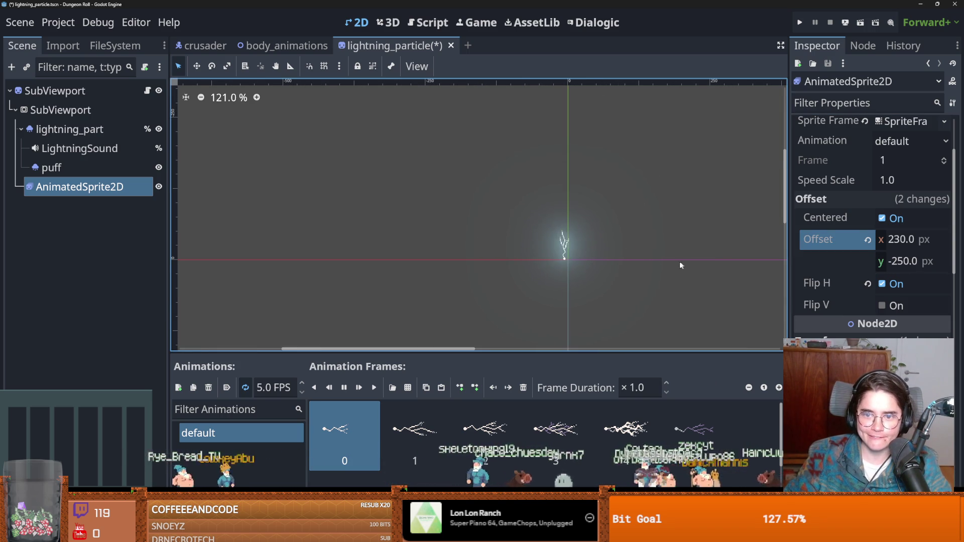
scroll(600, 261, "up", 2)
mouse_move(909, 262)
left_mouse_down()
mouse_move(919, 261)
mouse_move(906, 261)
left_mouse_up()
scroll(311, 250, "down", 1)
scroll(476, 267, "down", 6)
key("ctrl+s")
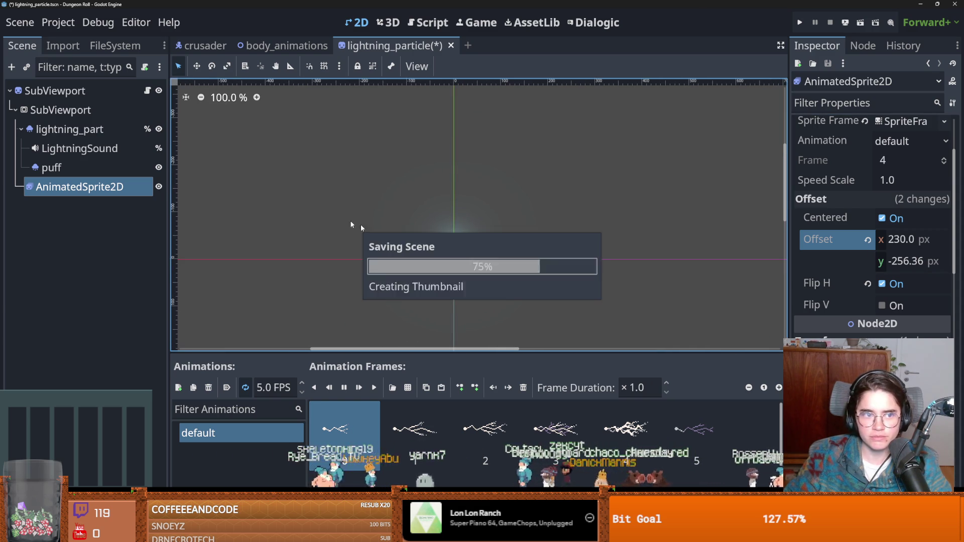
- Toggle Emitting on lightning_part to re-fire the particles, then save the scene
left_click(156, 135)
left_click(878, 221)
scroll(451, 247, "up", 4)
scroll(450, 247, "up", 9)
key("ctrl+s")
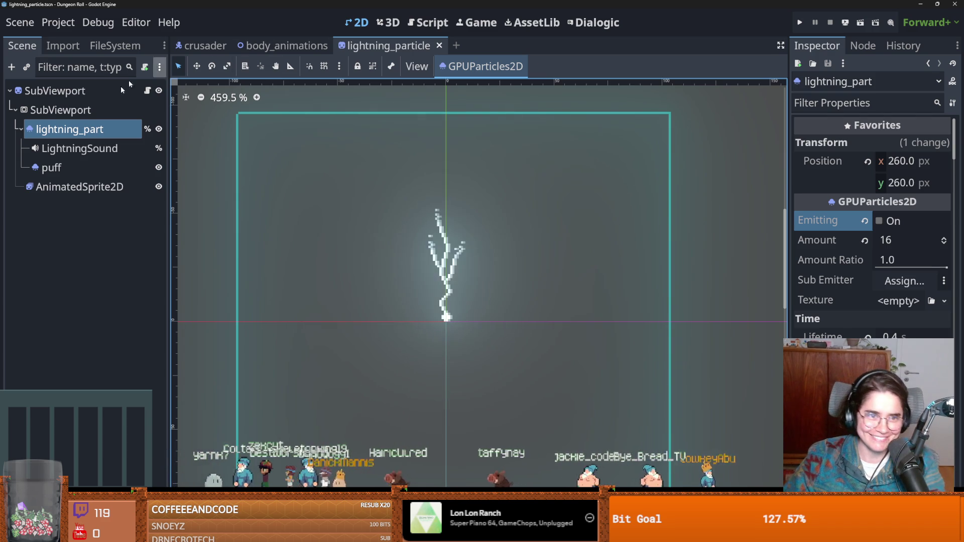
left_click(79, 187)
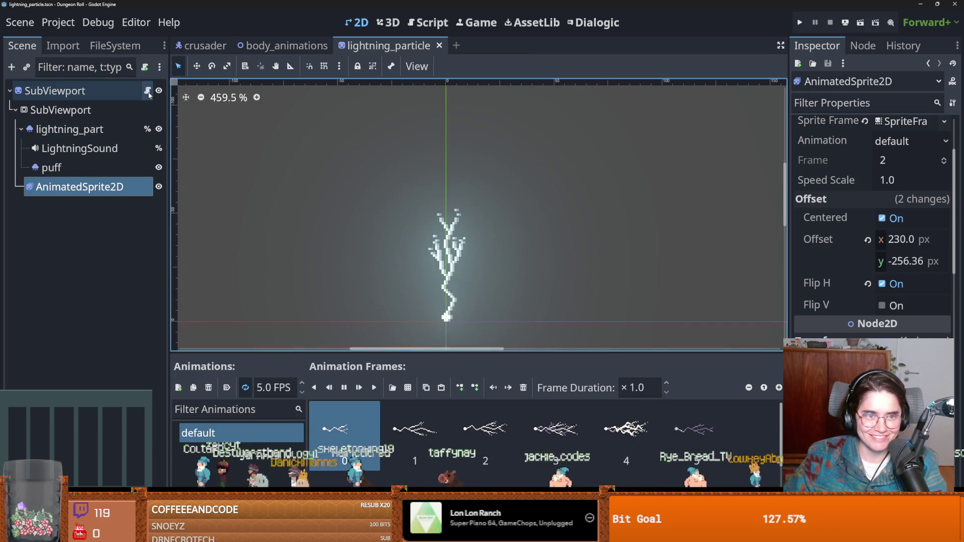
left_click(147, 90)
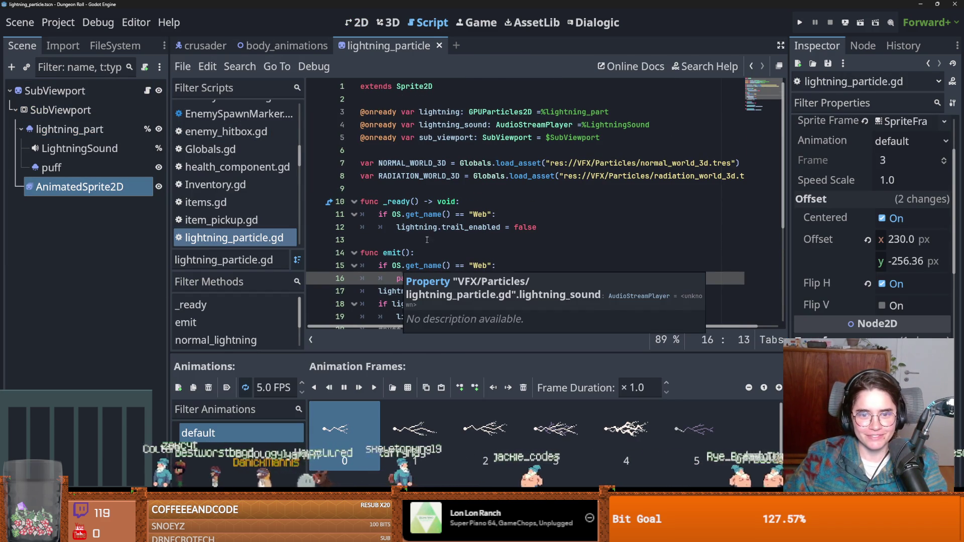
left_click(426, 240)
left_click(416, 265)
left_click(409, 287)
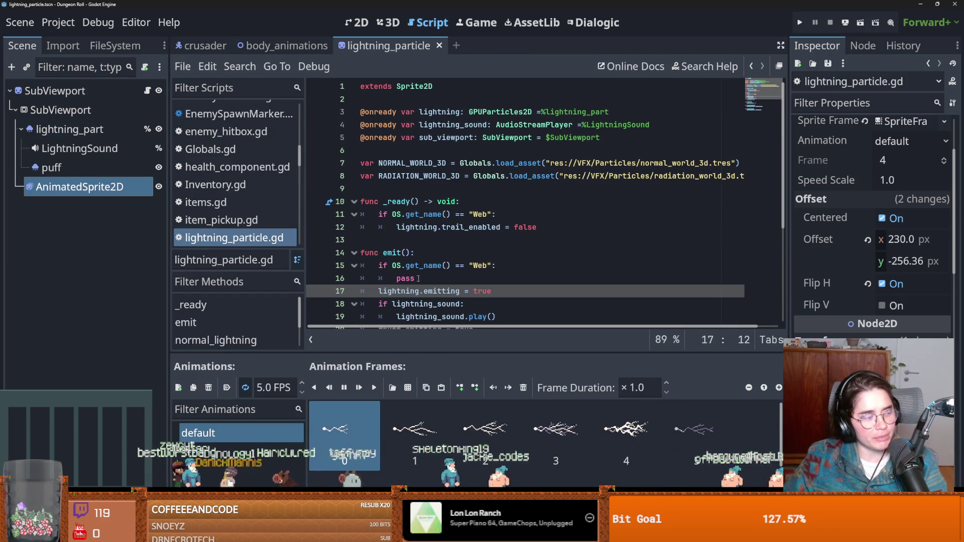
double_click(410, 279)
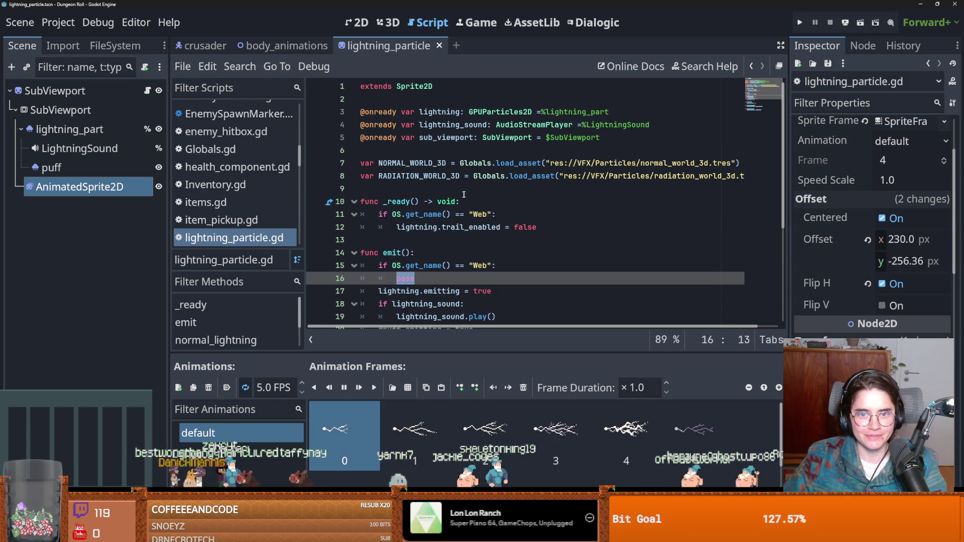
left_click_drag(79, 186, 451, 194)
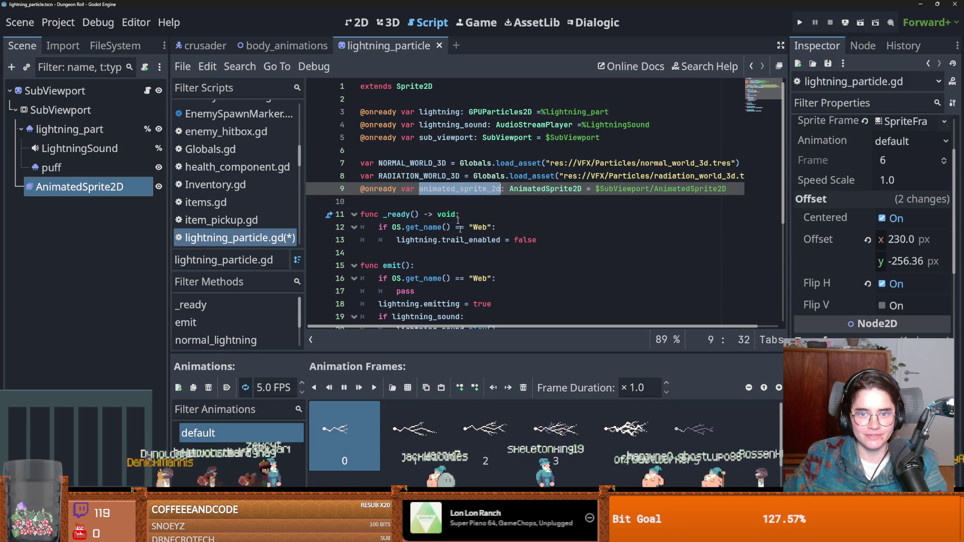
- Replace pass in emit()'s Web check with animated_sprite_2d.play("default") and save the script
scroll(452, 203, "down", 2)
double_click(406, 215)
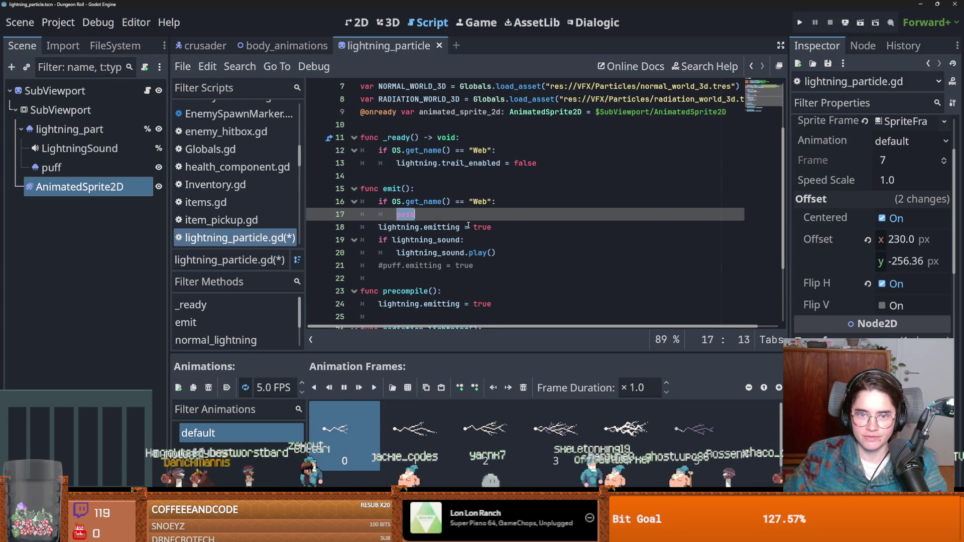
type("animated_sprite_2d.o")
key("BackSpace")
type("pl")
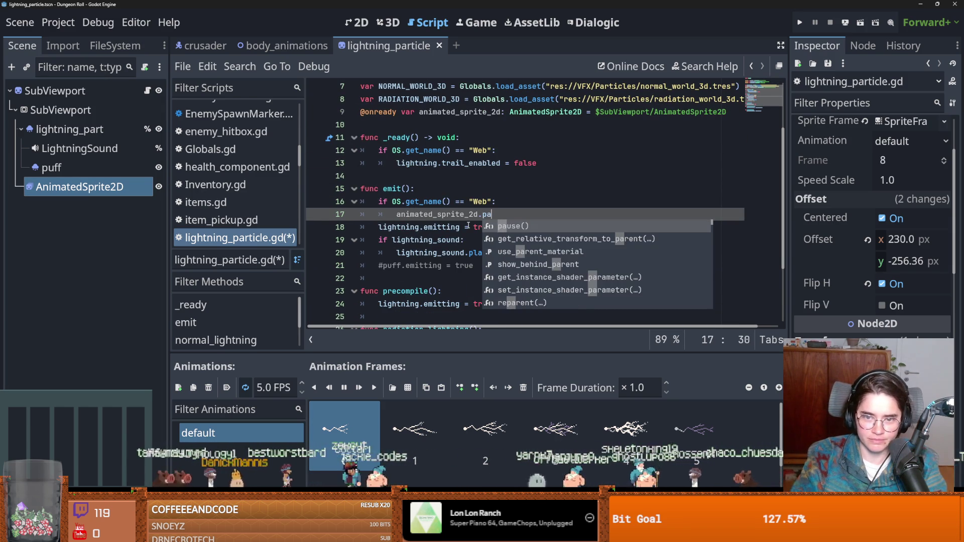
key("Return")
key("Return")
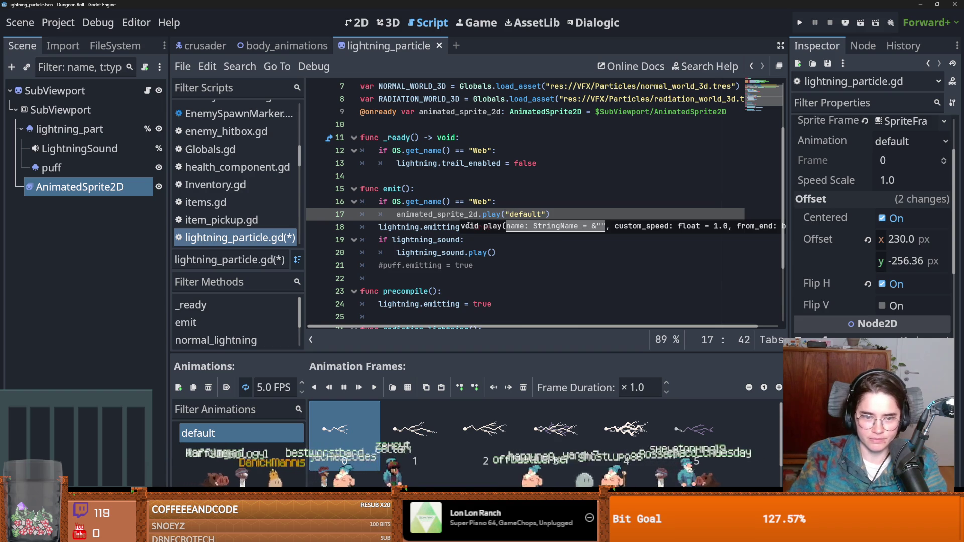
key("ctrl+s")
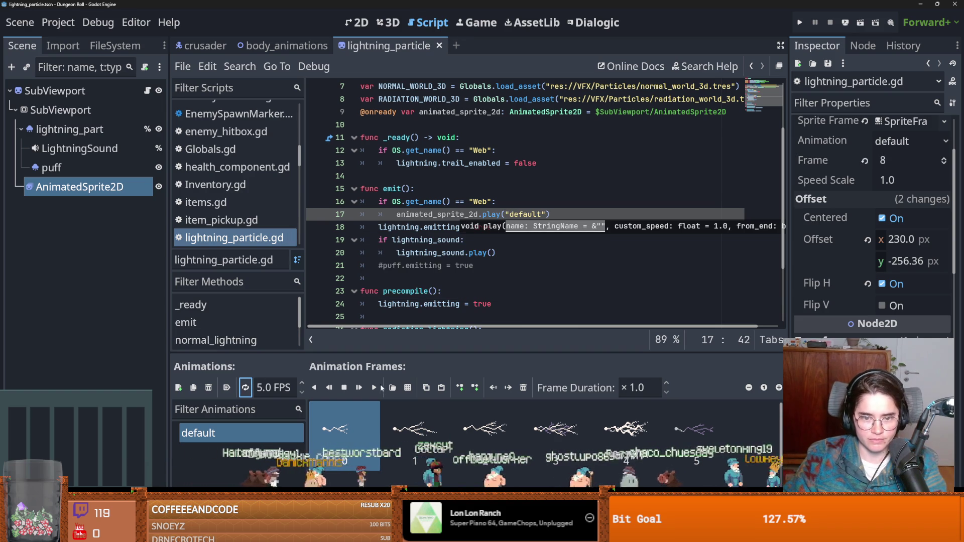
left_click(460, 388)
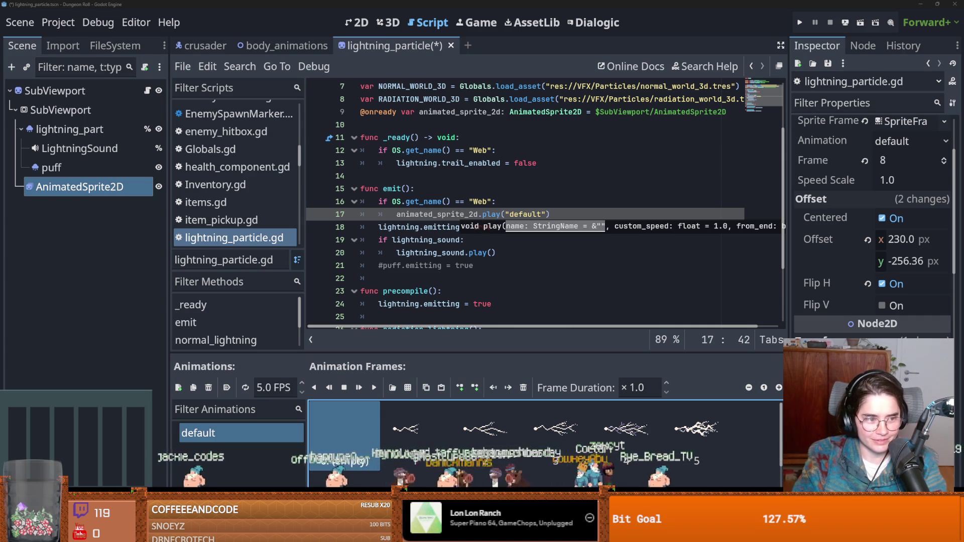
- Set the sprite's Frame back to 0 and save both the script and the scene
left_click(465, 253)
key("ctrl+s")
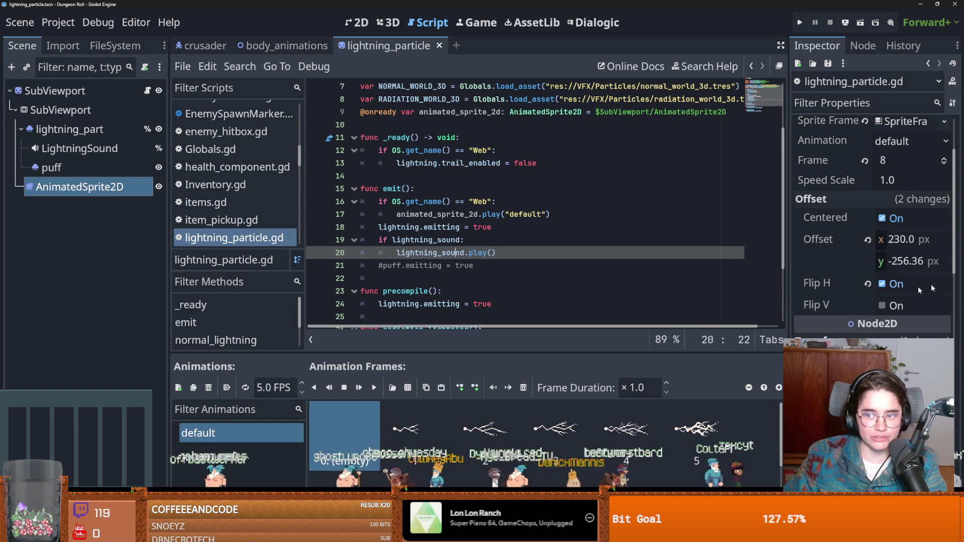
scroll(876, 298, "up", 3)
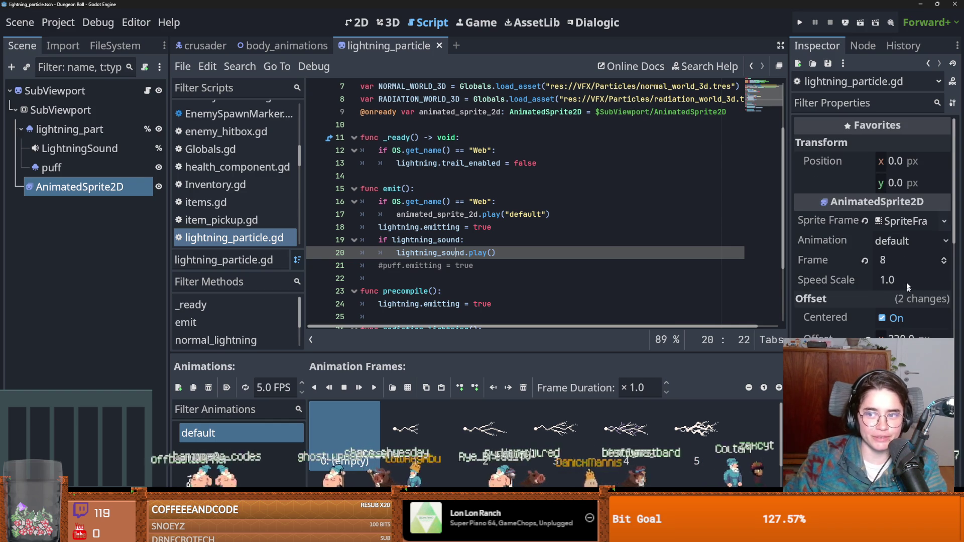
left_click(894, 261)
type("0")
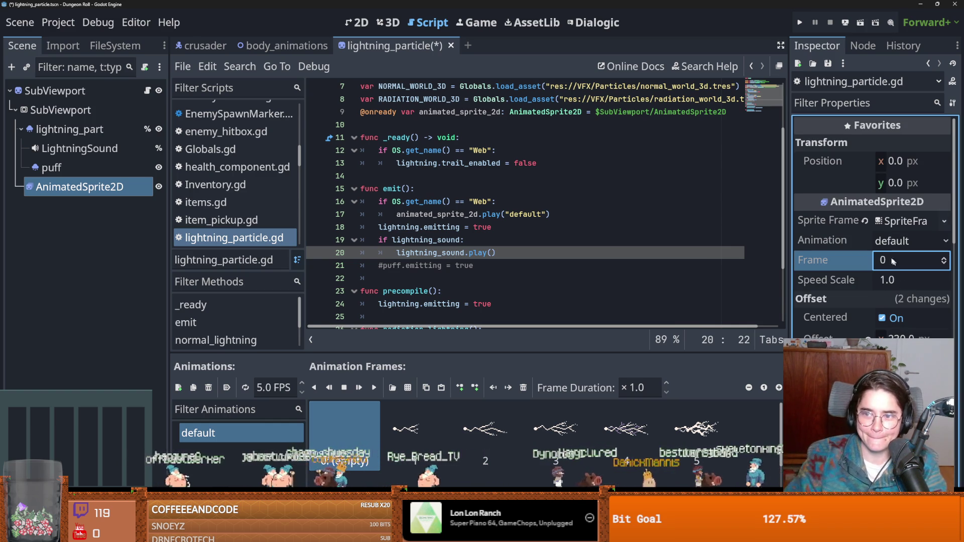
left_click(357, 22)
key("ctrl+s")
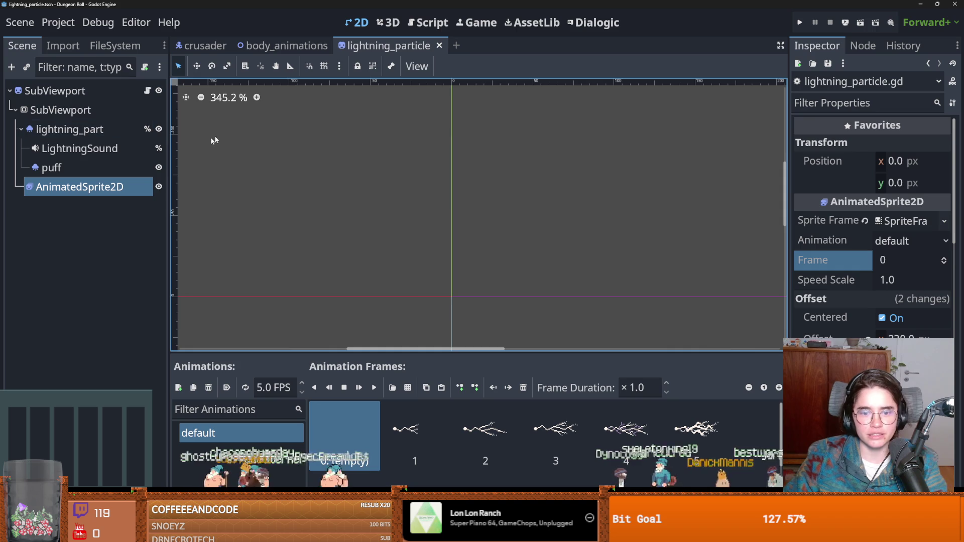
- Make emit() always call animated_sprite_2d.play("default"), comment out lightning.emitting, and run with F5
left_click(147, 90)
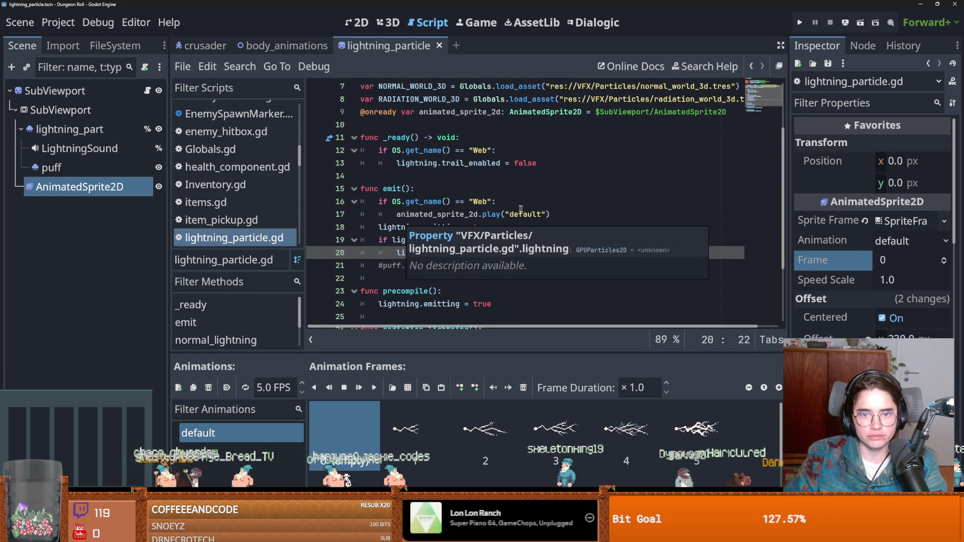
key("Up")
key("Up")
key("Up")
left_click(388, 220, "shift")
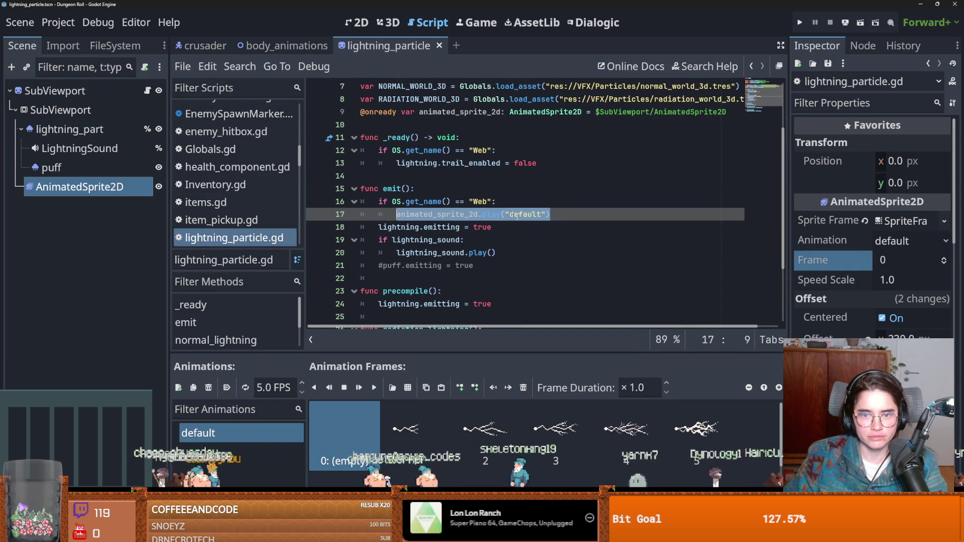
key("Return")
left_click(438, 240)
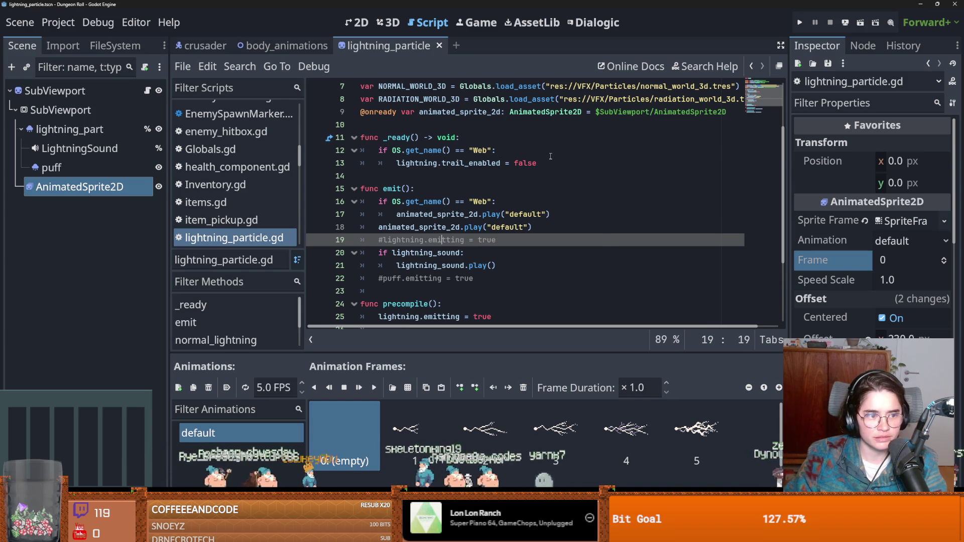
key("F5")
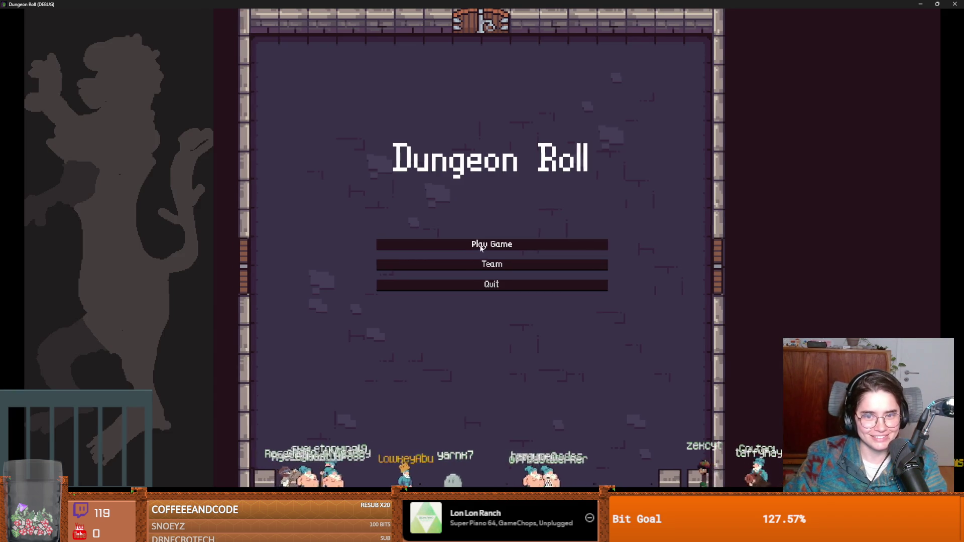
- Test-cast the new sprite lightning bolt in a Crusader run, stop the game, and save
left_click(481, 245)
left_click(412, 196)
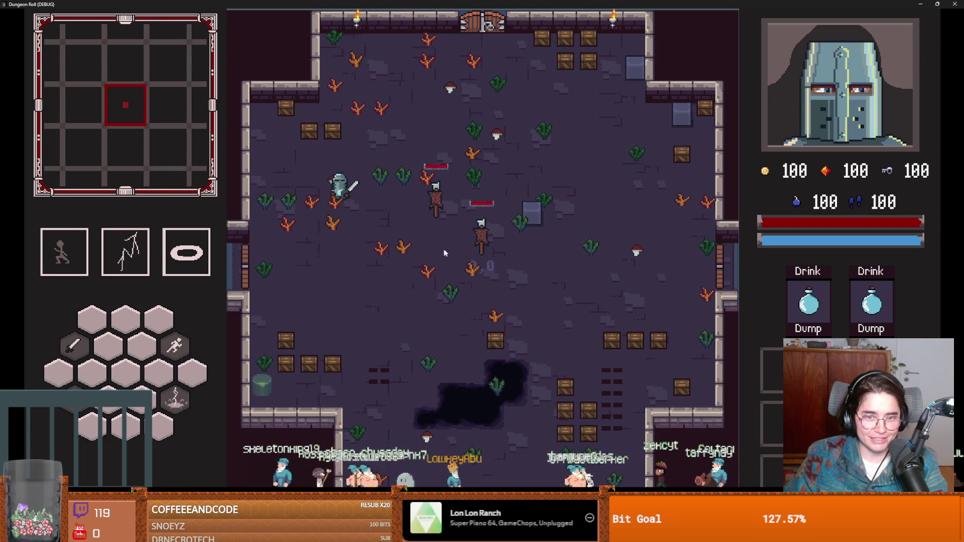
left_click(408, 224)
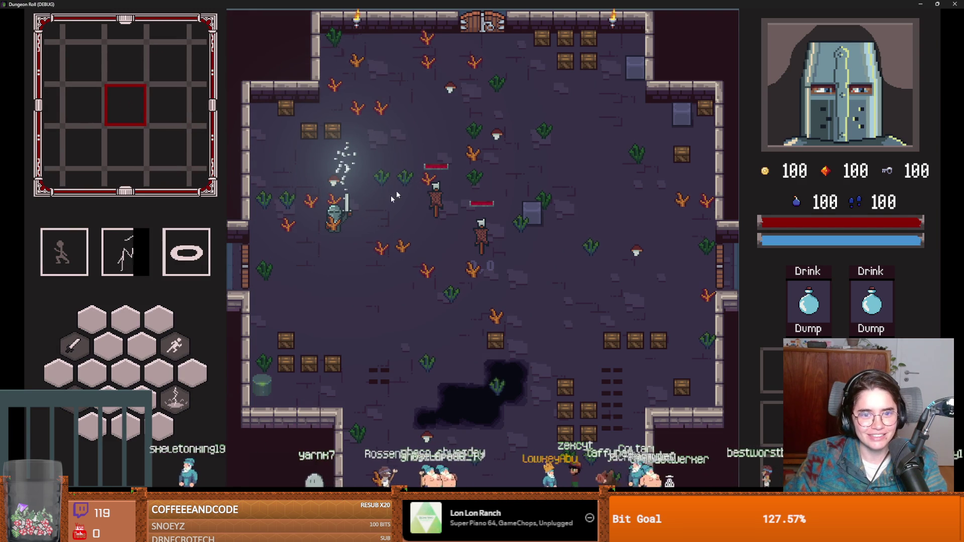
key("F8")
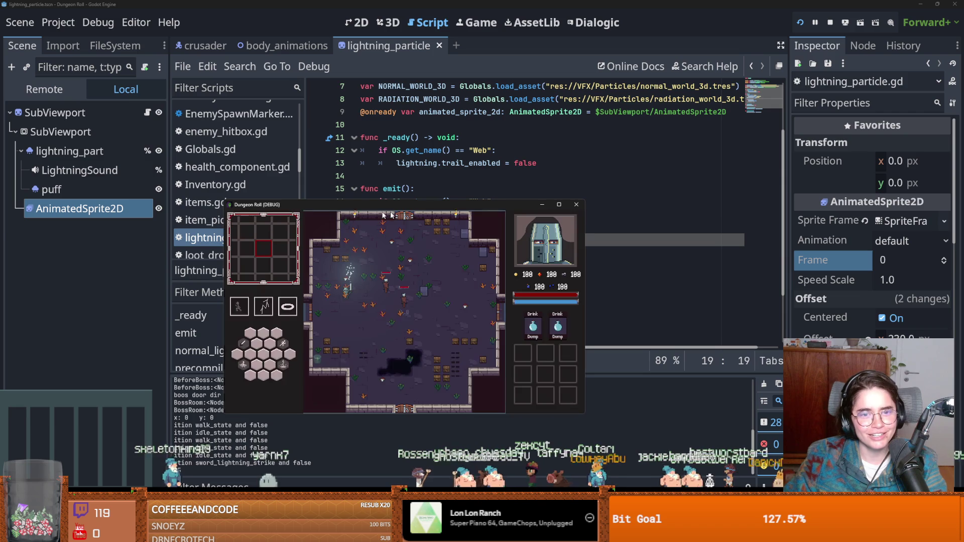
left_click(442, 253)
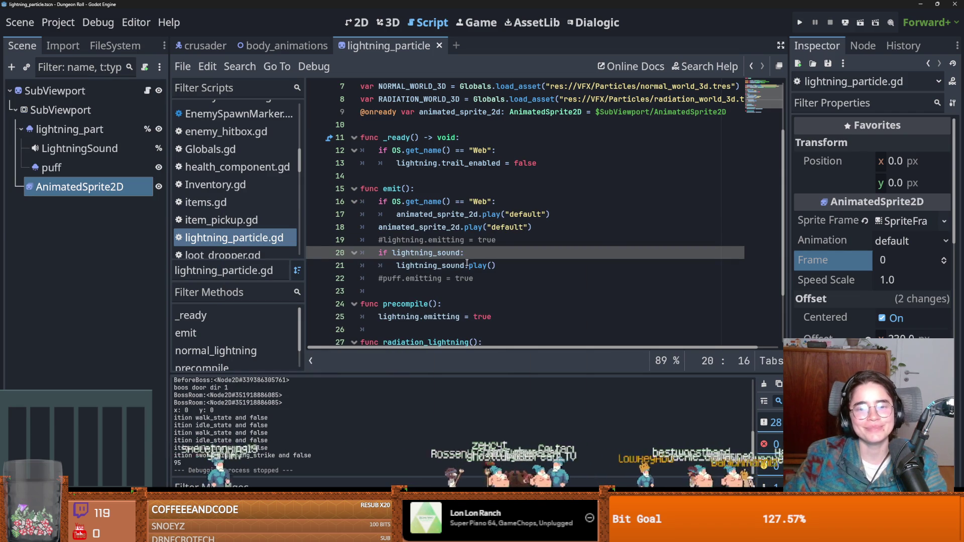
key("ctrl+s")
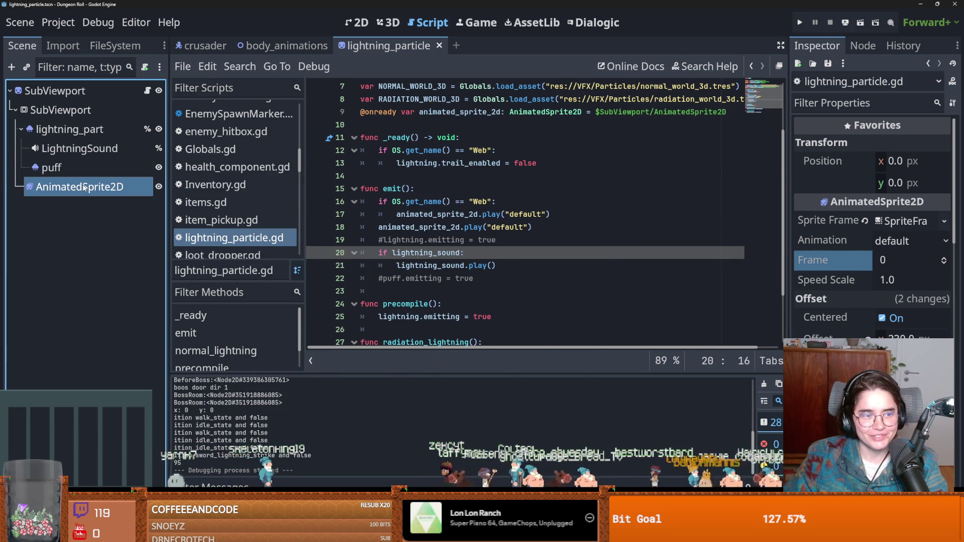
- Give bolt frames 1–9 of the AnimatedSprite2D a 0.2 frame duration and save the scene
left_click(51, 167)
left_click(79, 186)
left_click(416, 434)
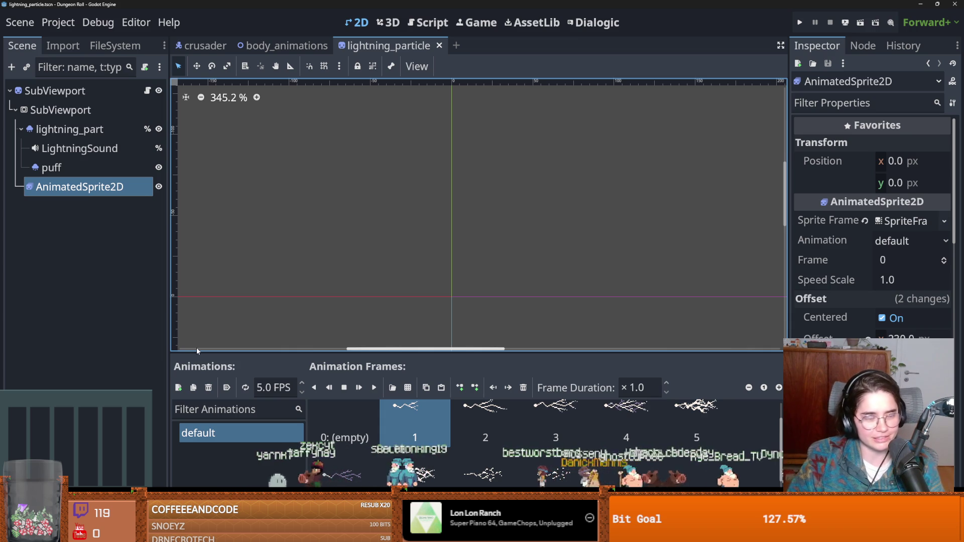
left_click(526, 466, "shift")
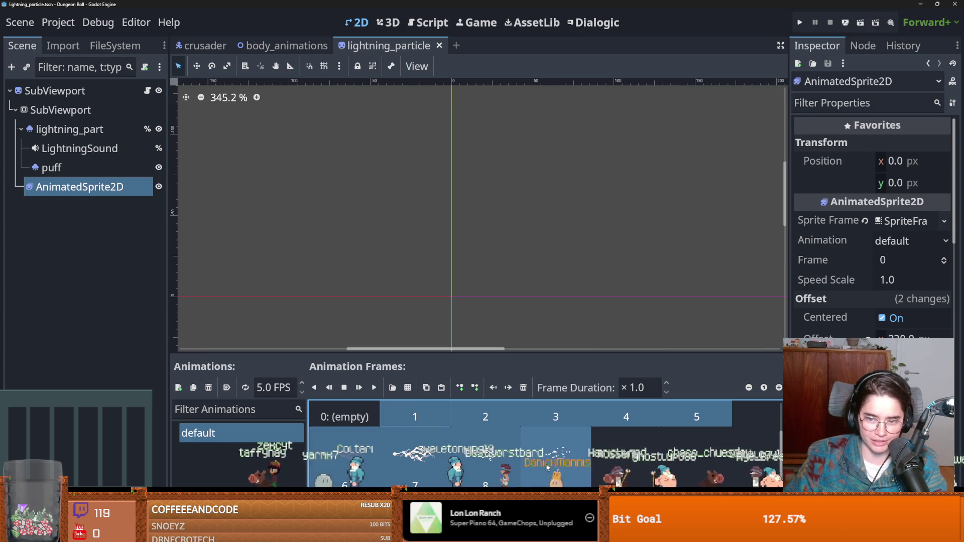
left_click(653, 384)
key("ctrl+a")
type(".2")
key("Return")
key("ctrl+s")
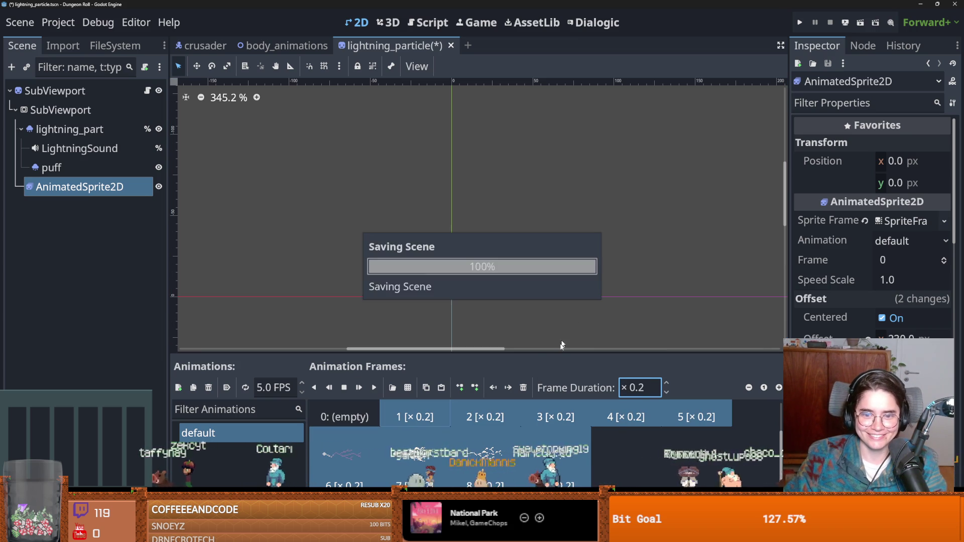
- Change the selected frames' duration to 0.4 and relaunch the game
key("BackSpace")
type("4")
key("Return")
left_click(801, 26)
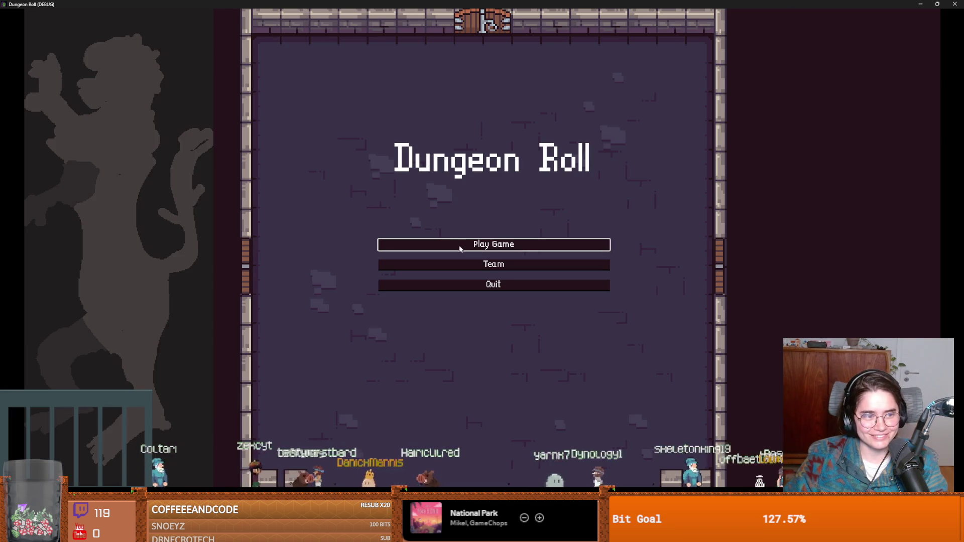
- Cast lightning as the Crusader to check the slower bolt, then stop the game and reopen lightning_particle.gd
left_click(473, 245)
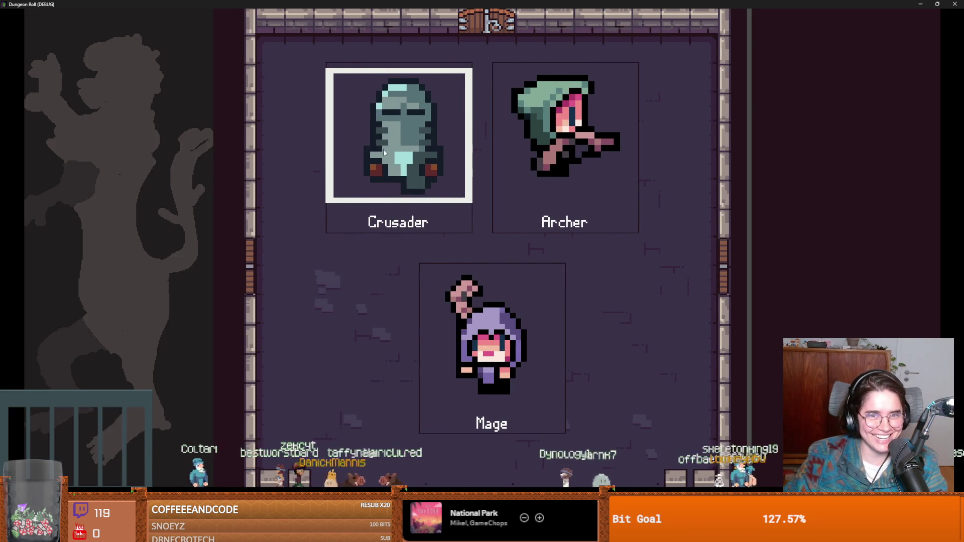
key("Return")
key("s")
key("2")
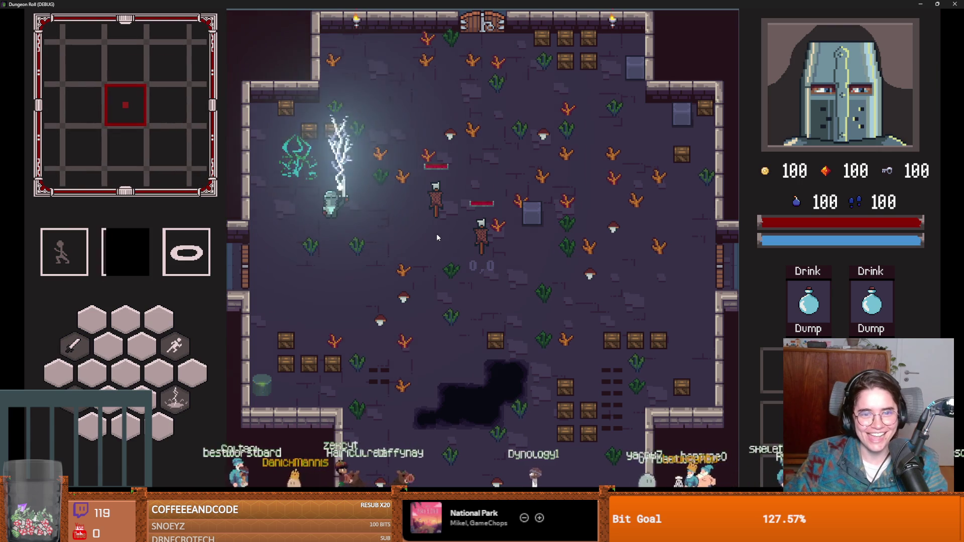
key("F8")
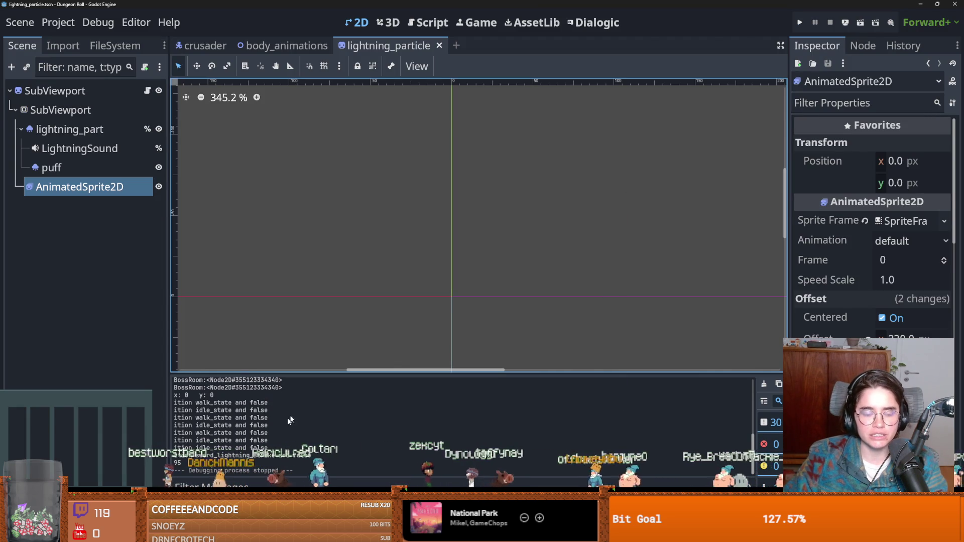
left_click(147, 91)
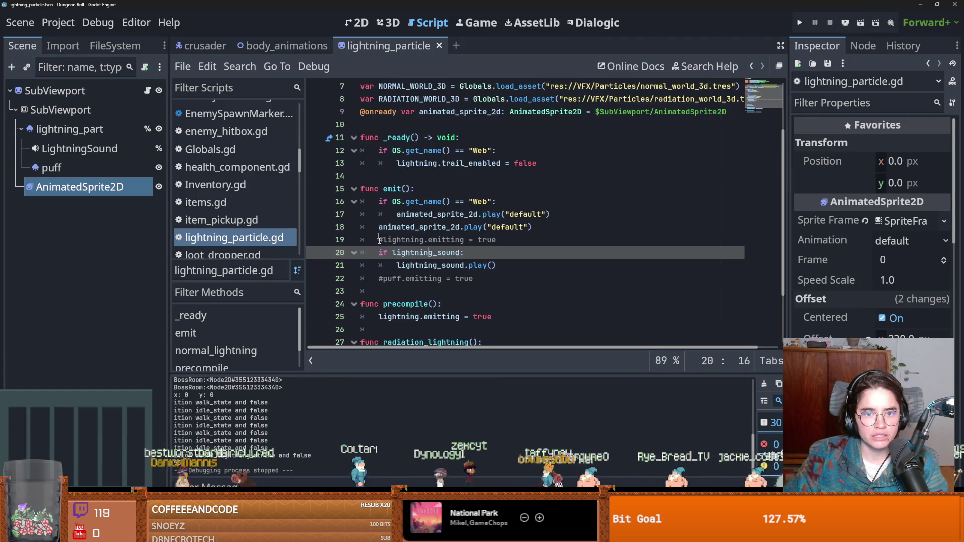
- Review the unconditional play call in emit() and the radiation_lightning function in lightning_particle.gd
scroll(398, 284, "up", 1)
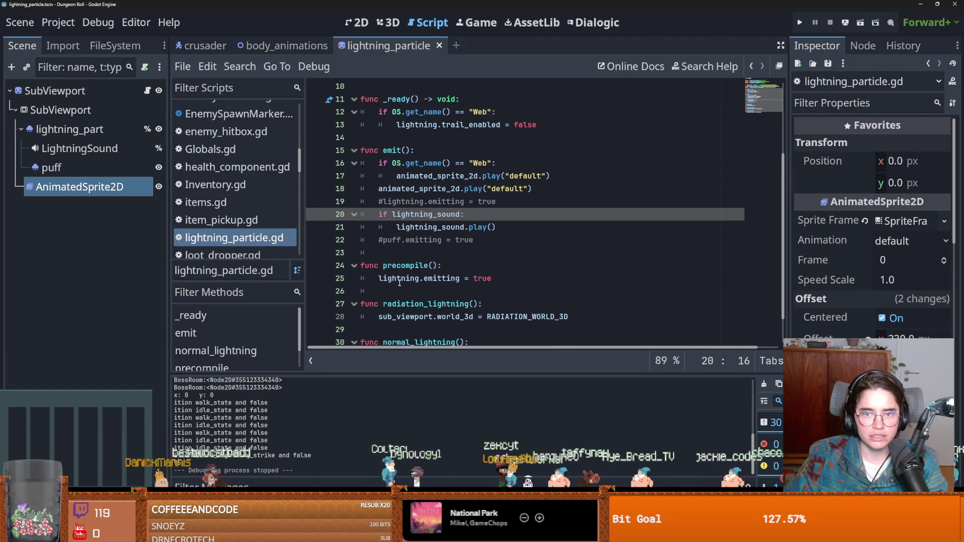
left_click(447, 189)
scroll(455, 241, "down", 1)
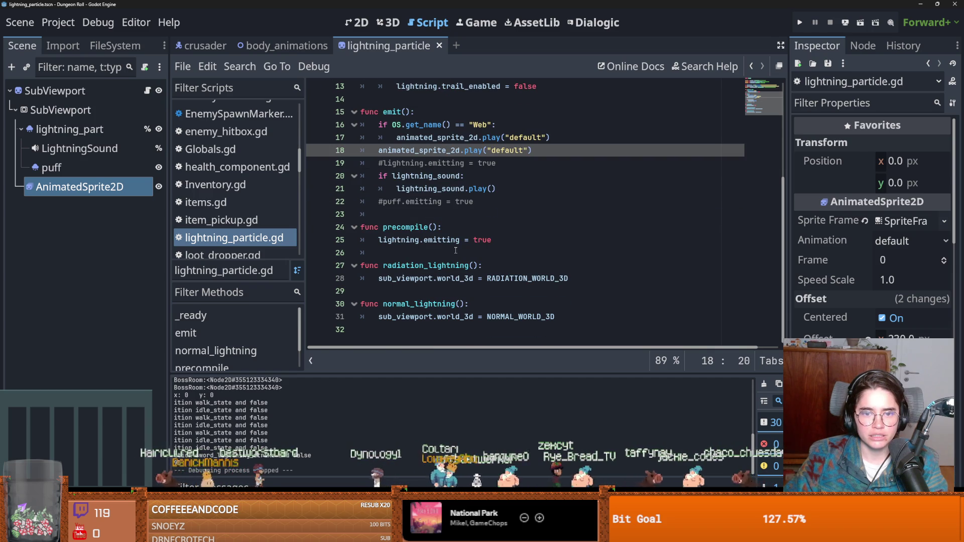
double_click(452, 264)
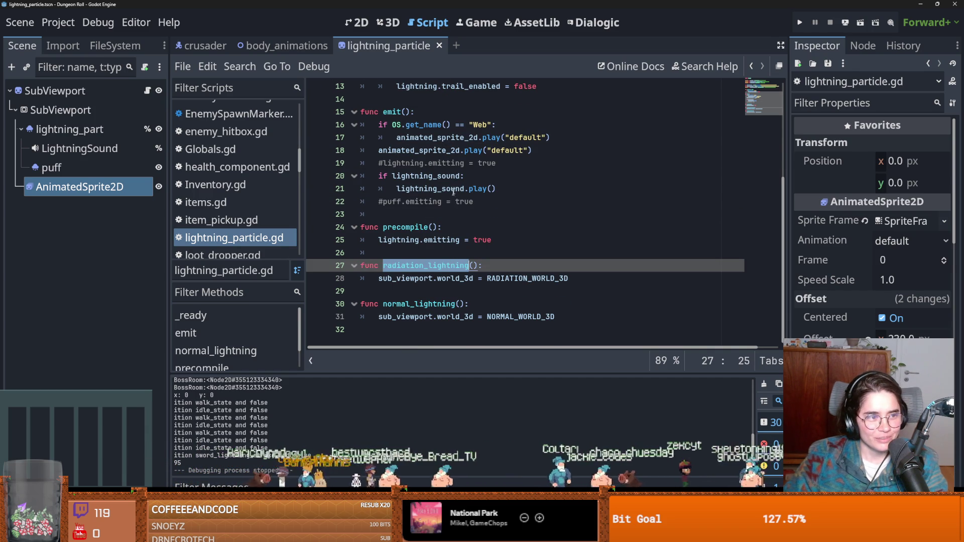
mouse_move(456, 185)
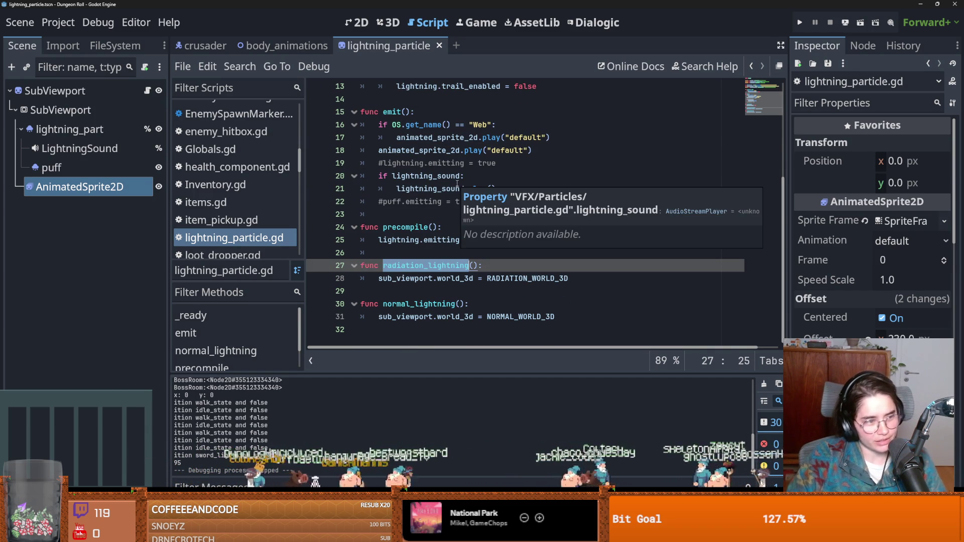
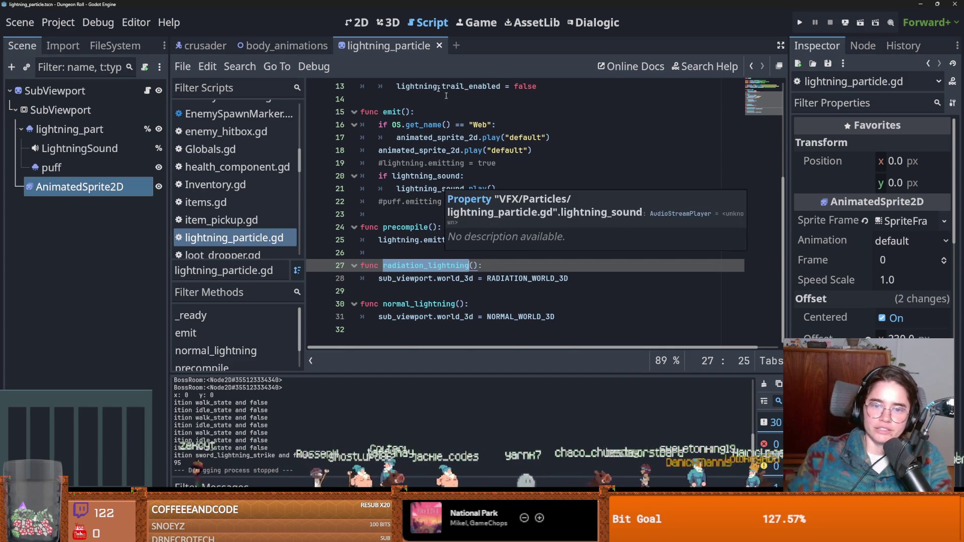
- Highlight the animated_sprite_2d uses and save the lightning_particle scene
scroll(478, 245, "up", 1)
scroll(479, 245, "up", 3)
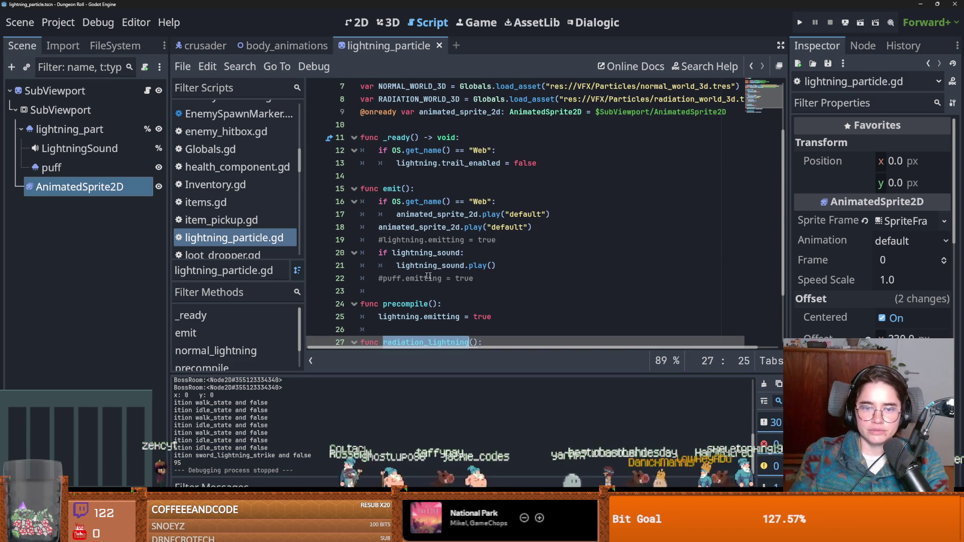
scroll(423, 275, "up", 2)
scroll(450, 278, "up", 3)
scroll(449, 278, "down", 3)
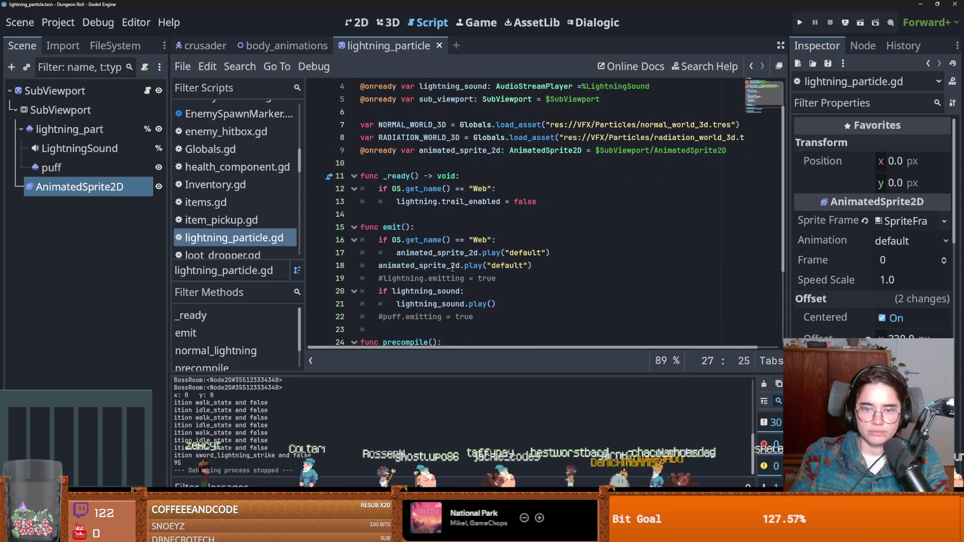
double_click(447, 267)
key("ctrl+s")
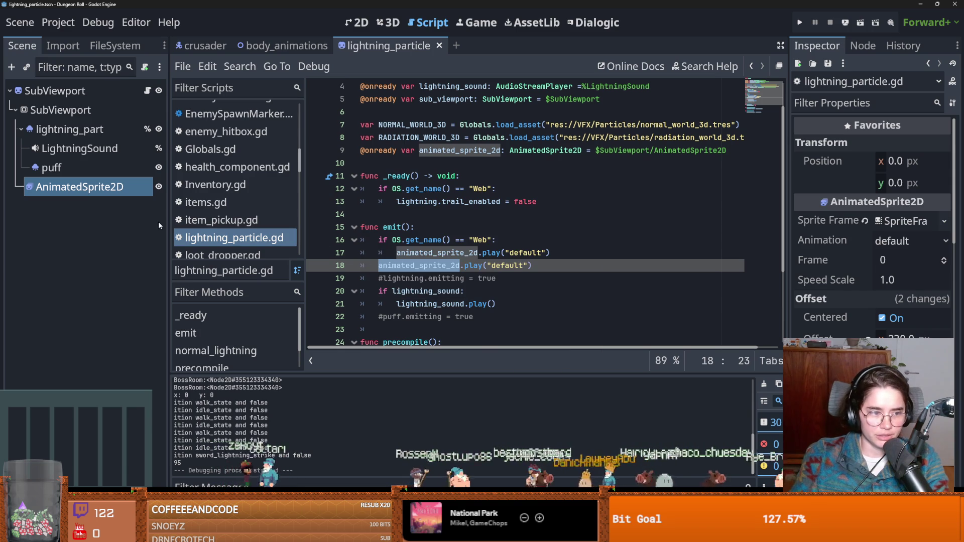
- Collapse the lightning_part node, save the scene again, and switch to the crusader scene
left_click(21, 129)
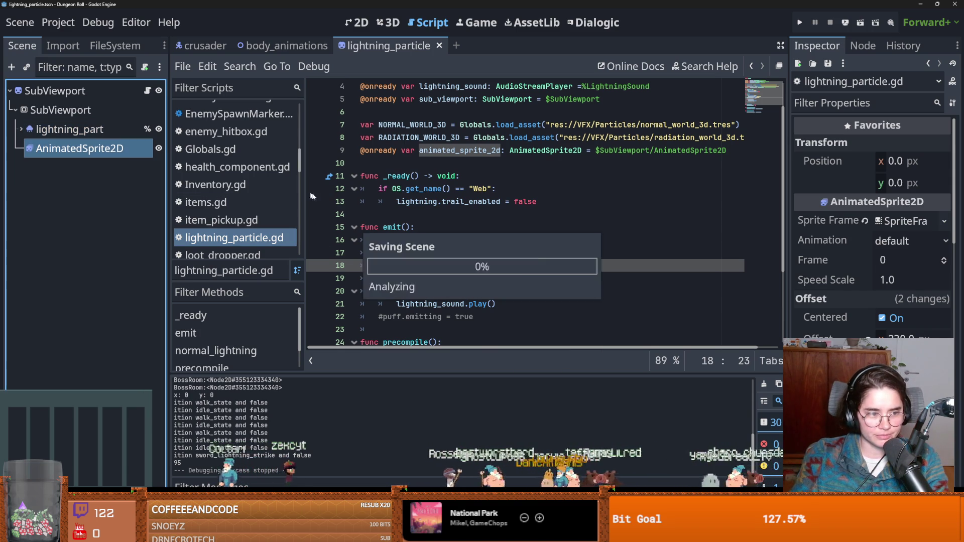
left_click(419, 240)
key("ctrl+s")
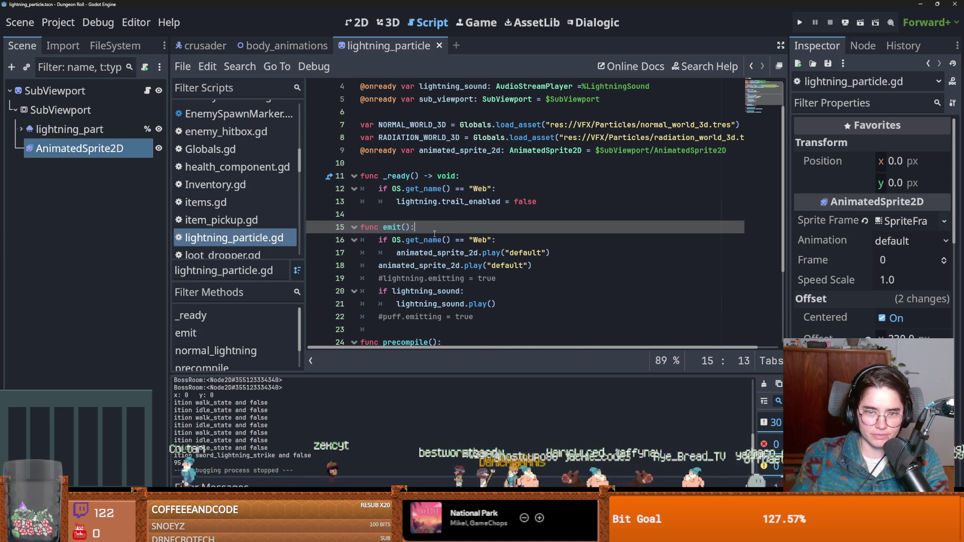
double_click(444, 206)
scroll(457, 270, "up", 1)
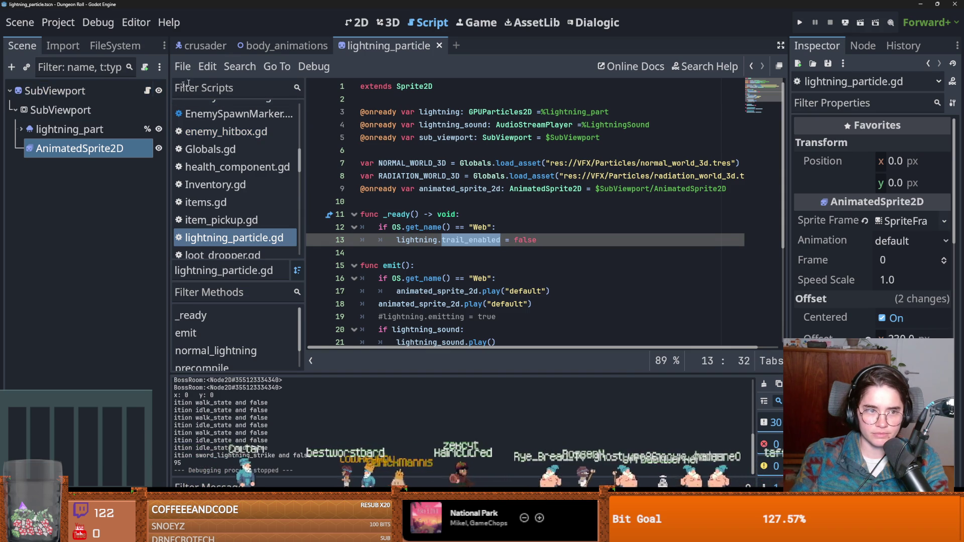
left_click(206, 46)
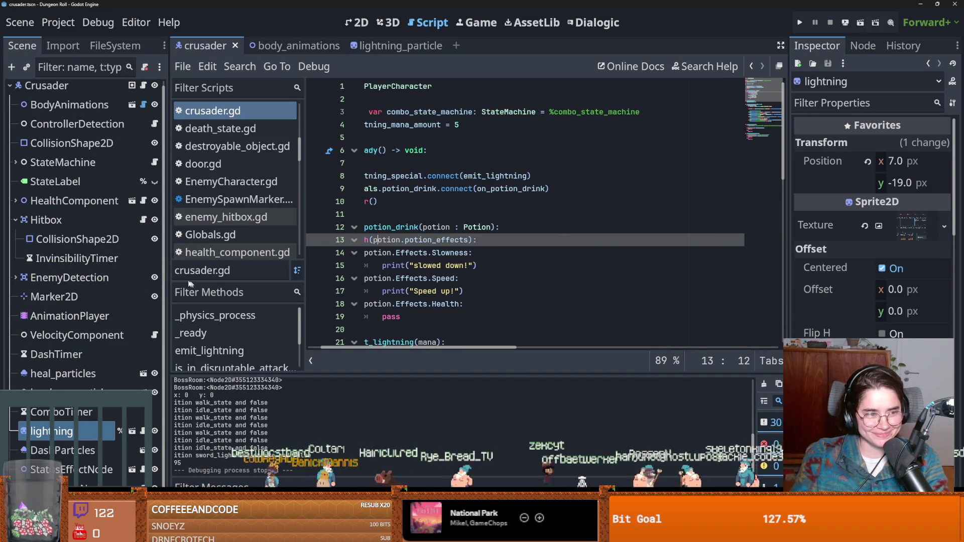
- Open the sword lightning state's script from StateMachine and inspect its lightning_timer uses
left_click(18, 225)
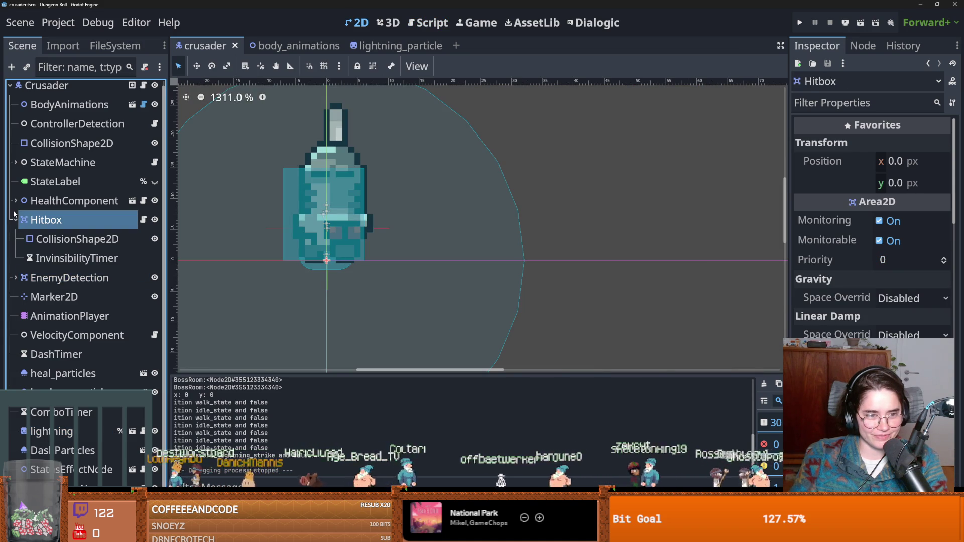
left_click(16, 162)
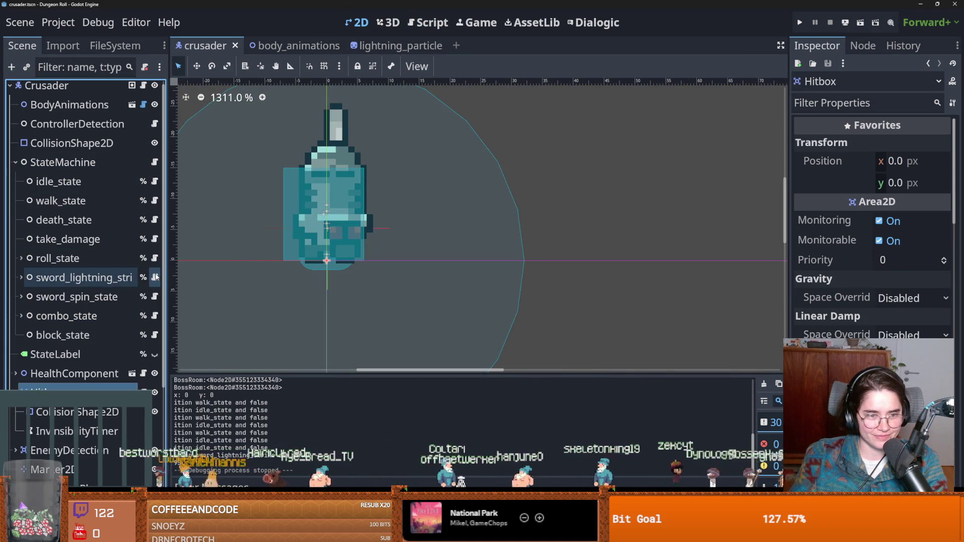
left_click(155, 277)
scroll(503, 337, "down", 2)
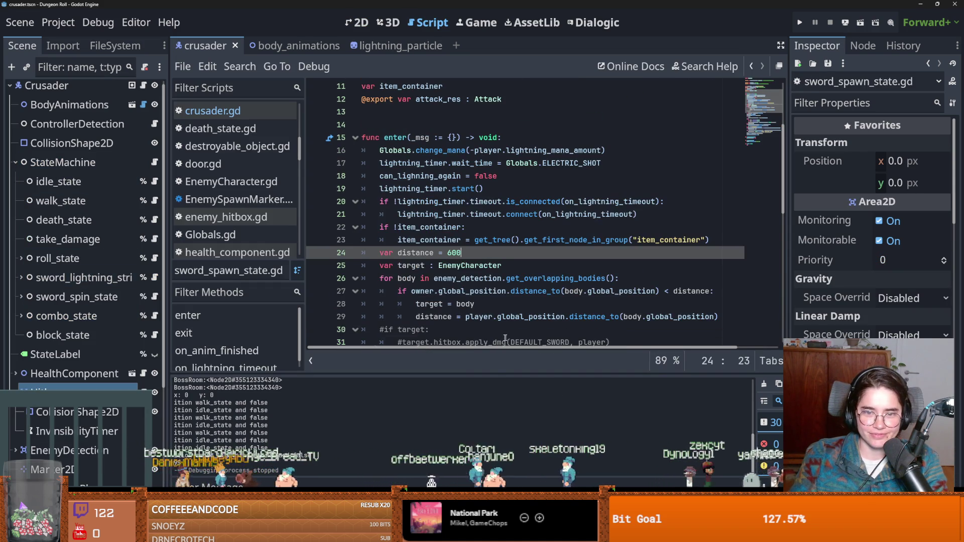
double_click(430, 215)
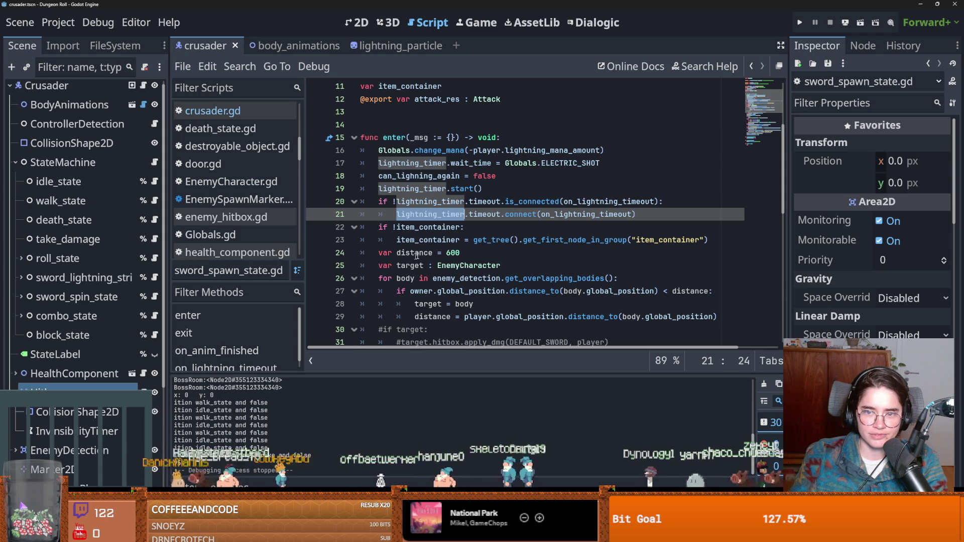
scroll(431, 254, "down", 2)
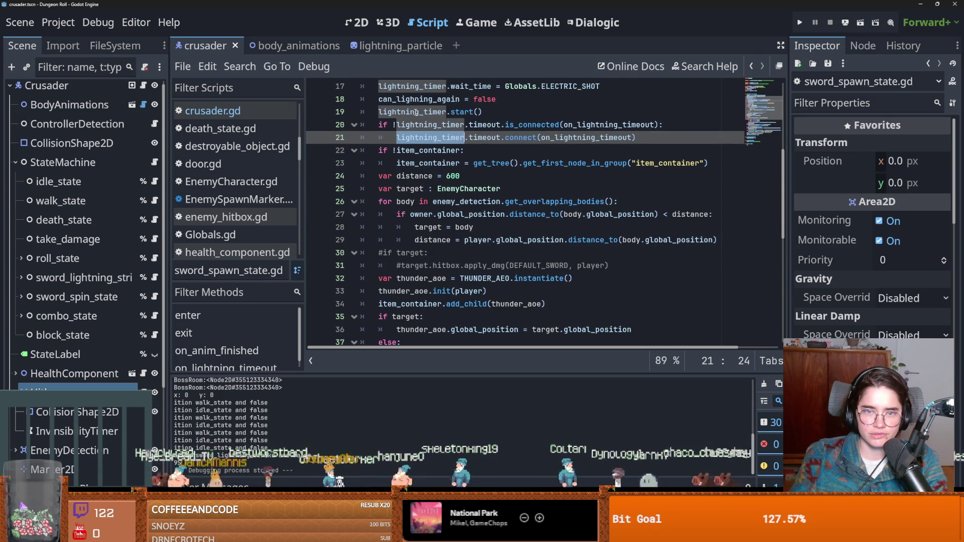
double_click(416, 112)
- Follow lightning_special's emit(10) call on line 51 to its declaration in Characters.gd
scroll(470, 215, "down", 2)
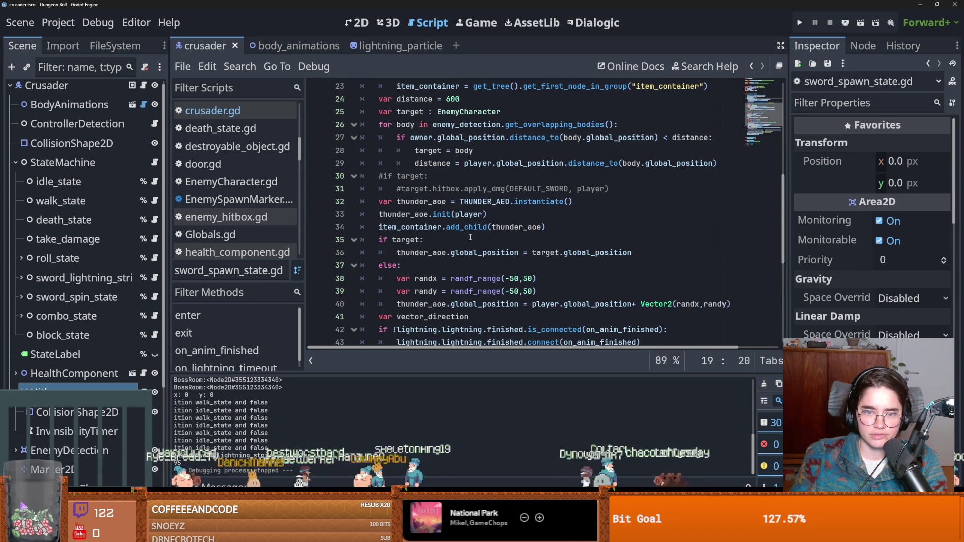
scroll(477, 235, "down", 4)
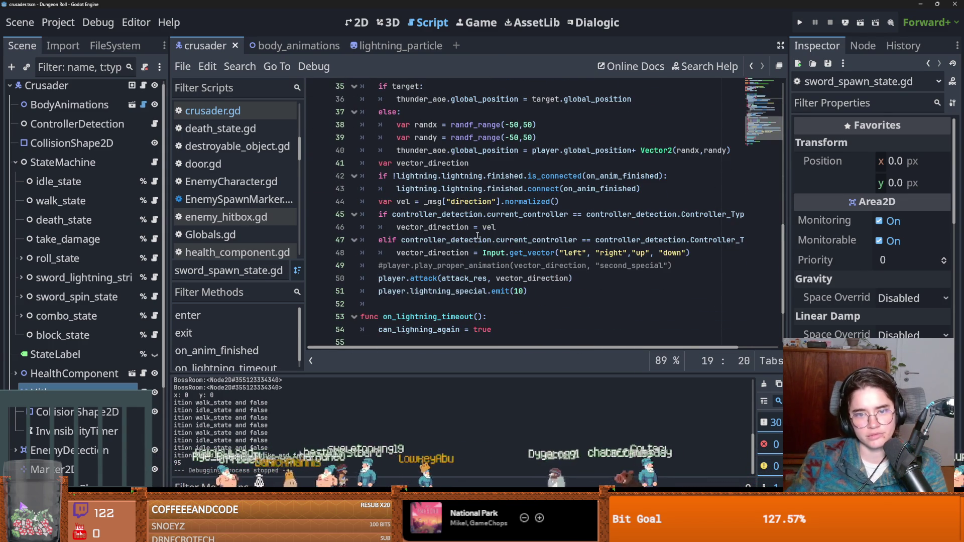
scroll(477, 235, "up", 2)
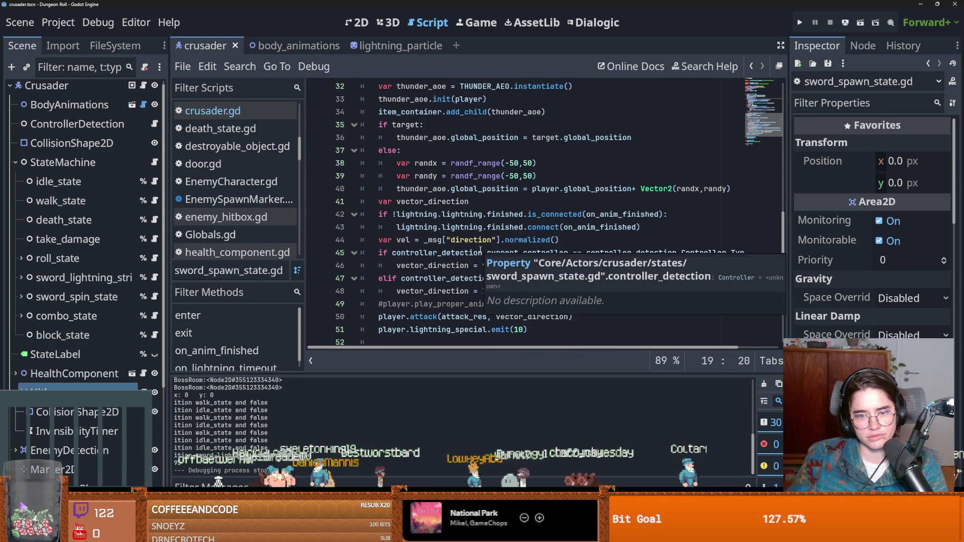
scroll(462, 247, "down", 2)
double_click(458, 295)
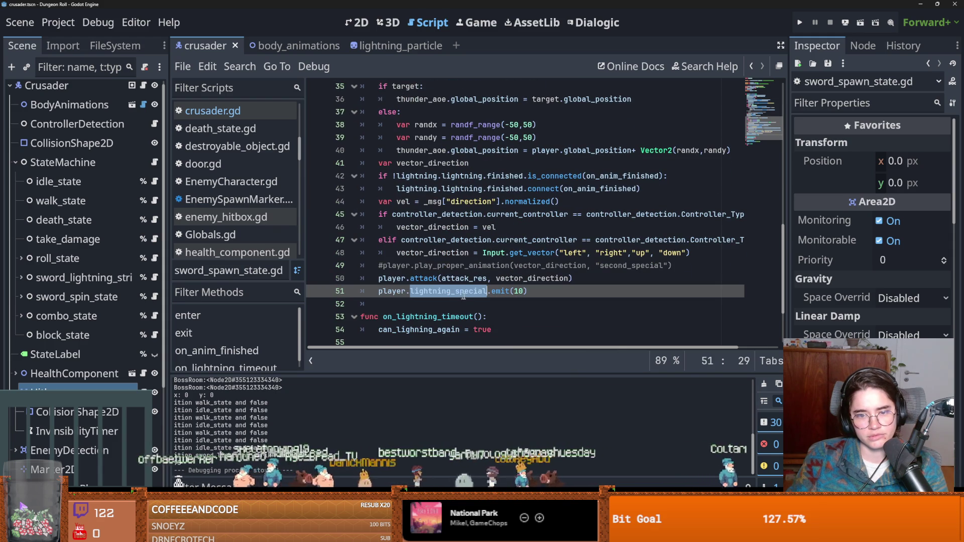
double_click(502, 291)
double_click(518, 292)
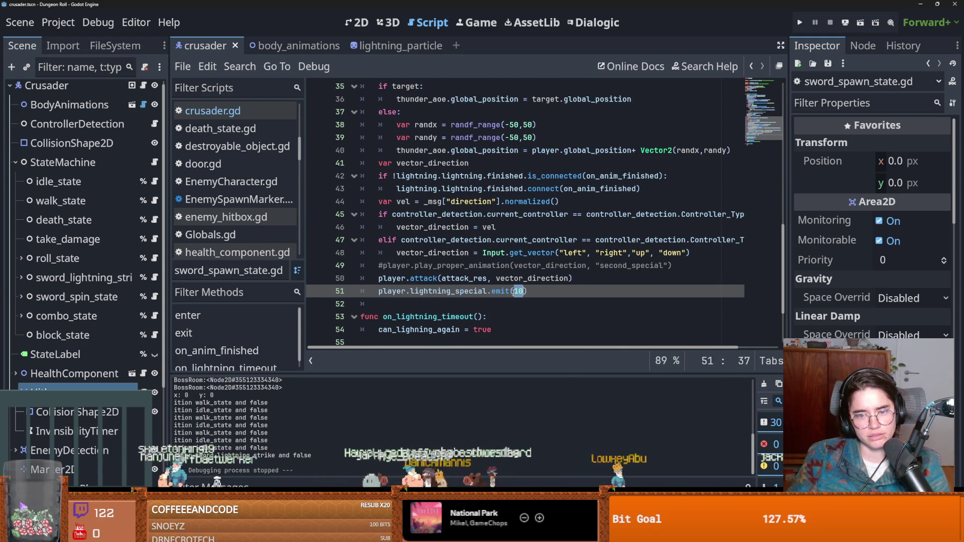
left_click(458, 293, "ctrl")
scroll(432, 208, "up", 1)
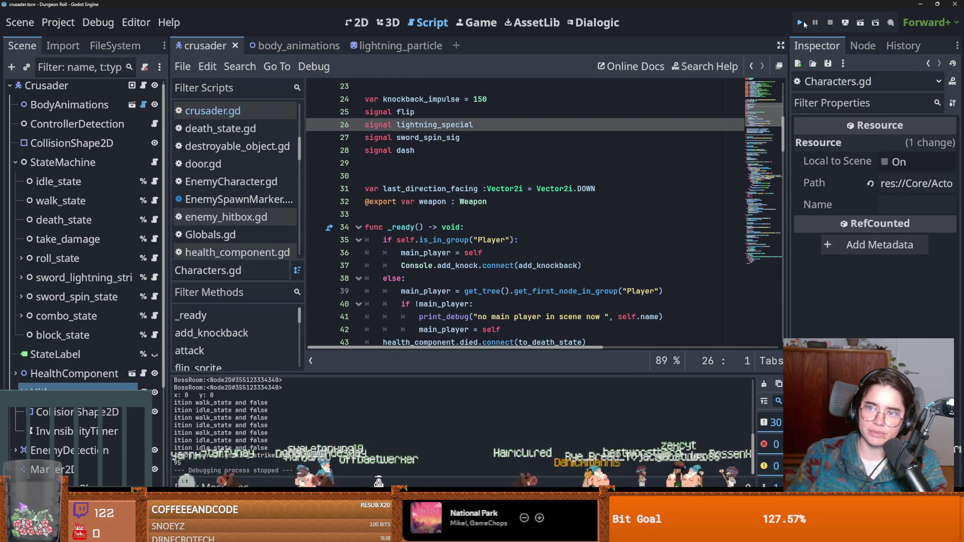
- Run the game, enter the dungeon as the Crusader, then close it
key("F5")
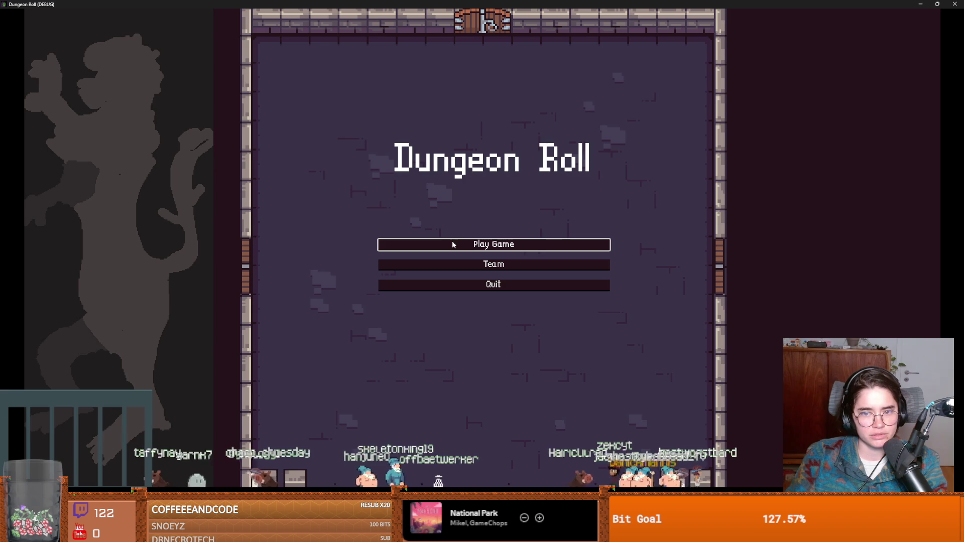
left_click(457, 240)
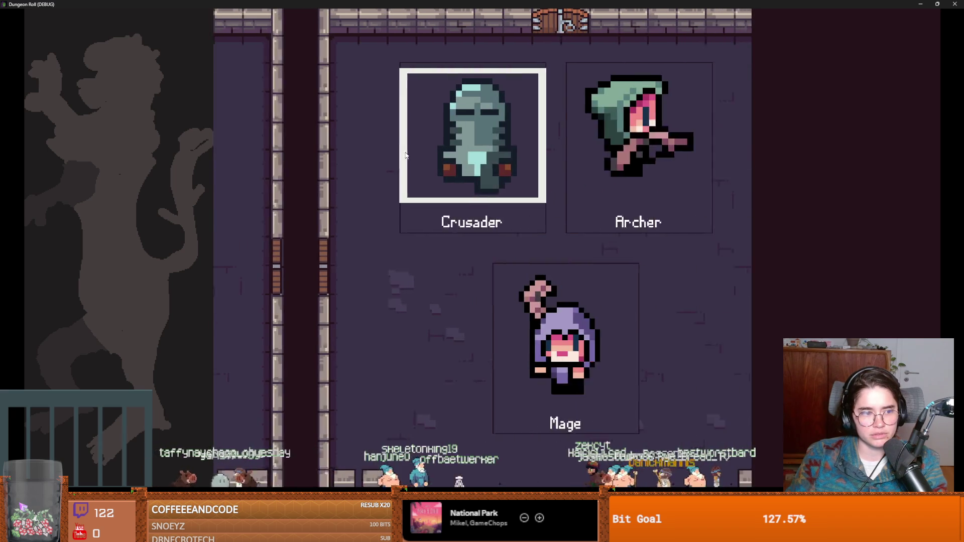
left_click(418, 209)
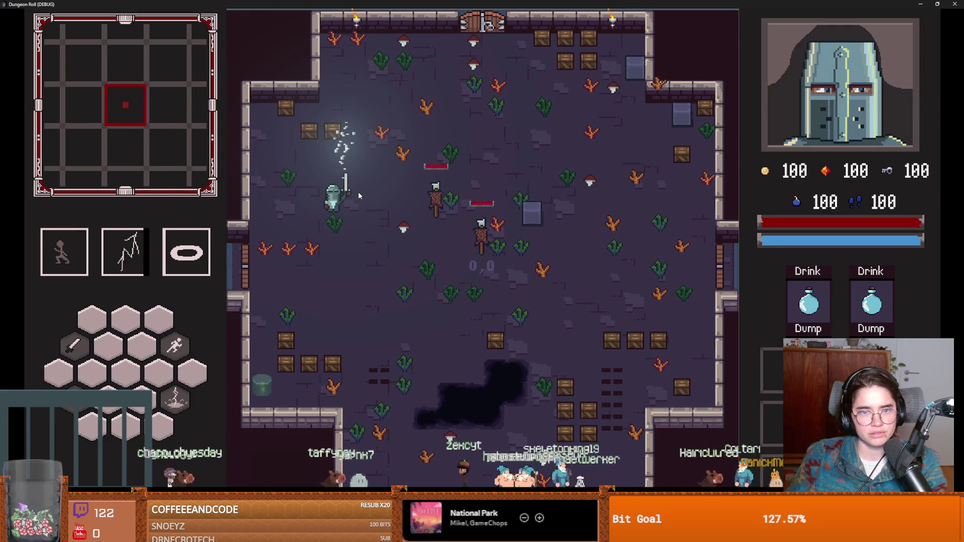
key("super+Down")
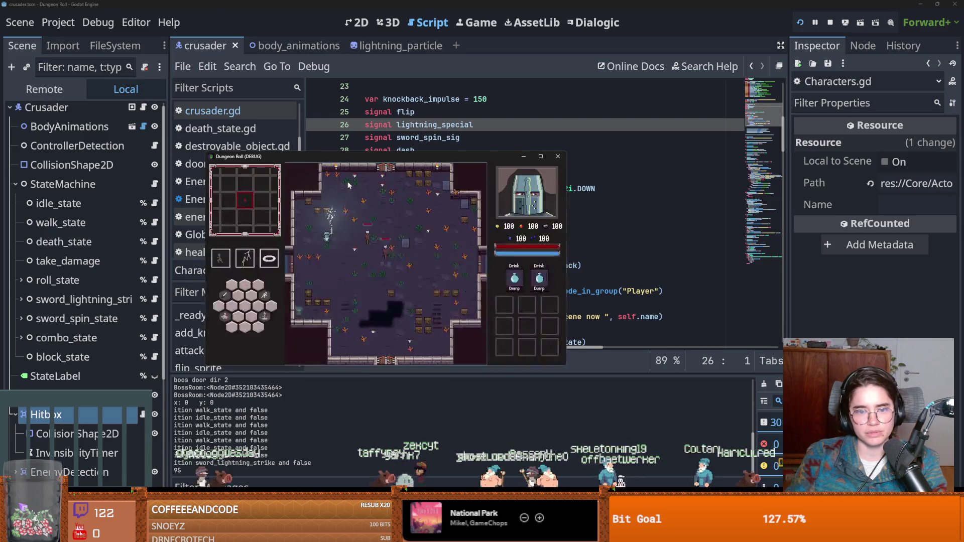
key("alt+F4")
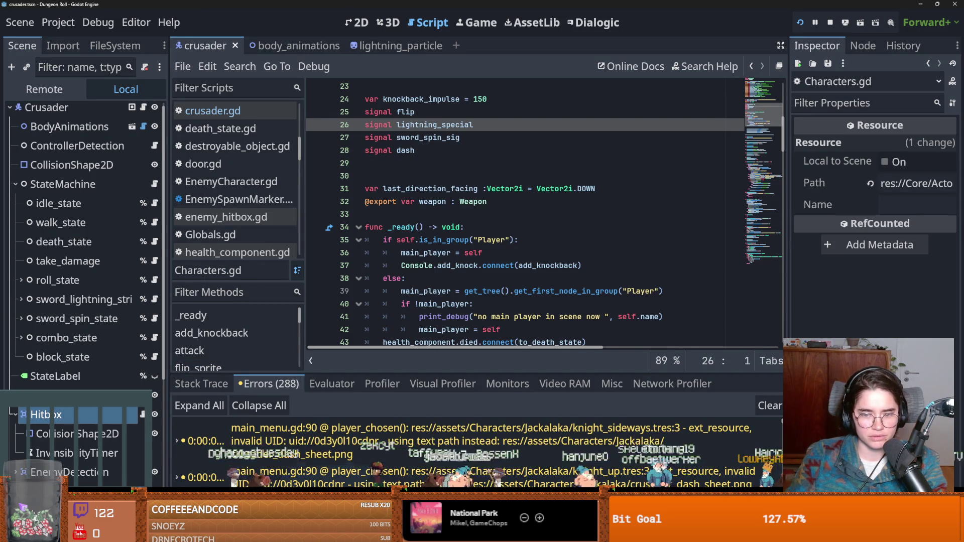
scroll(437, 472, "down", 5)
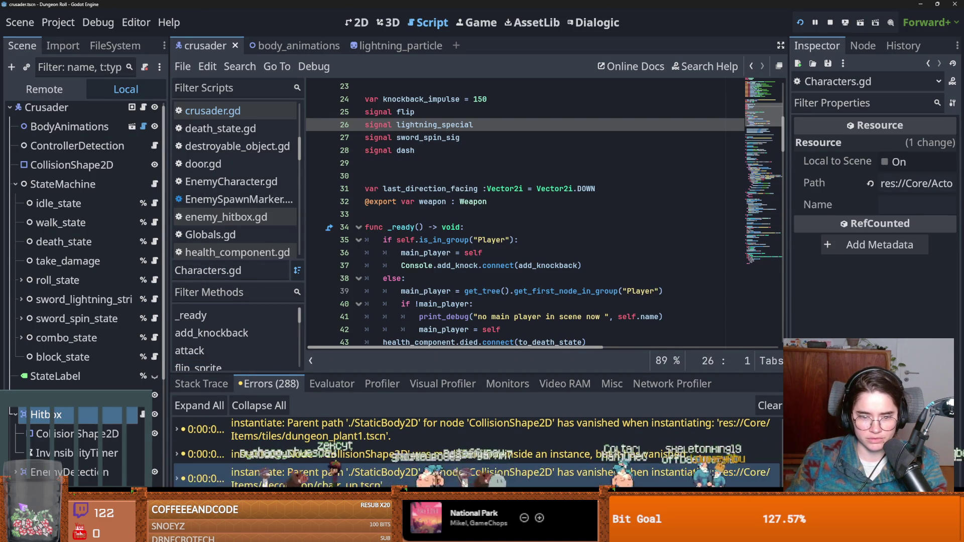
- Relaunch full-screen, restart the run, cast the lightning strike, and close the game
key("F5")
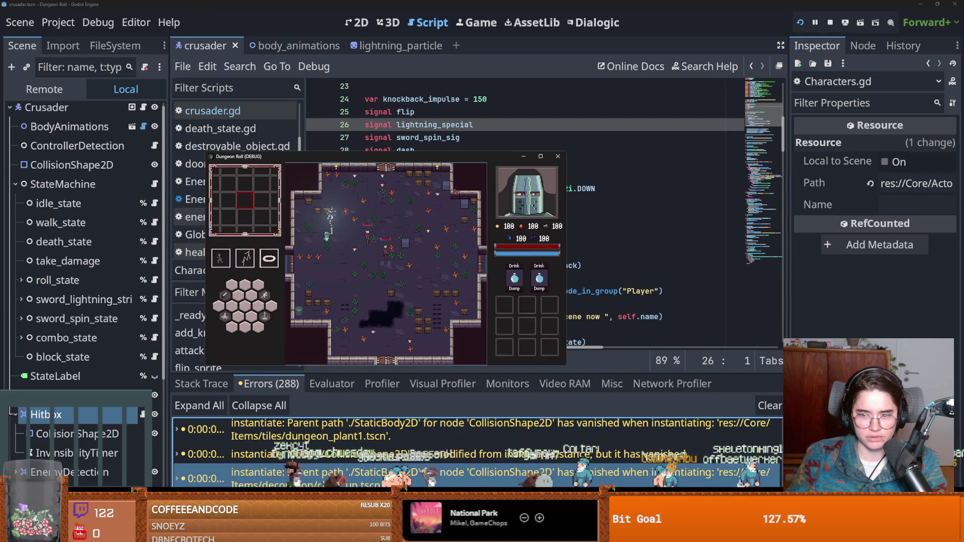
left_click(540, 156)
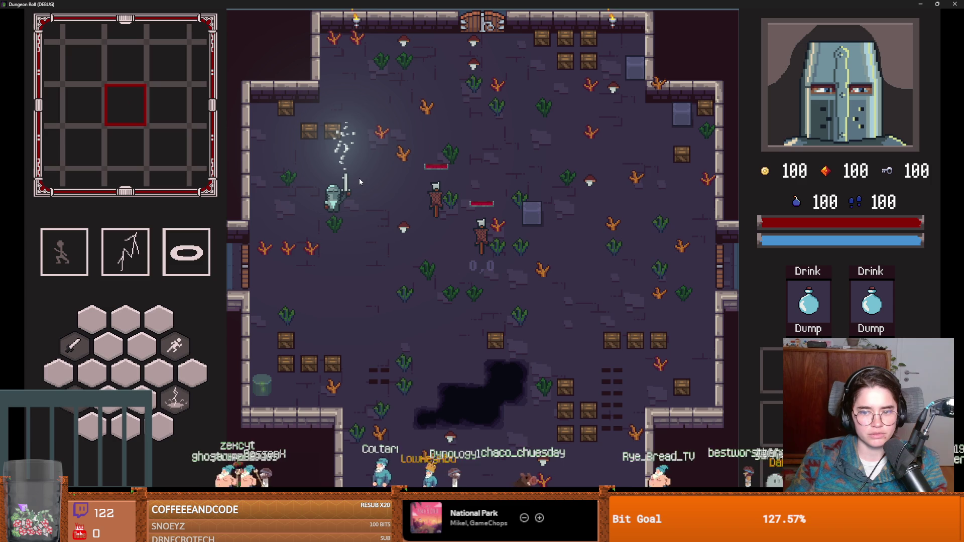
key("Escape")
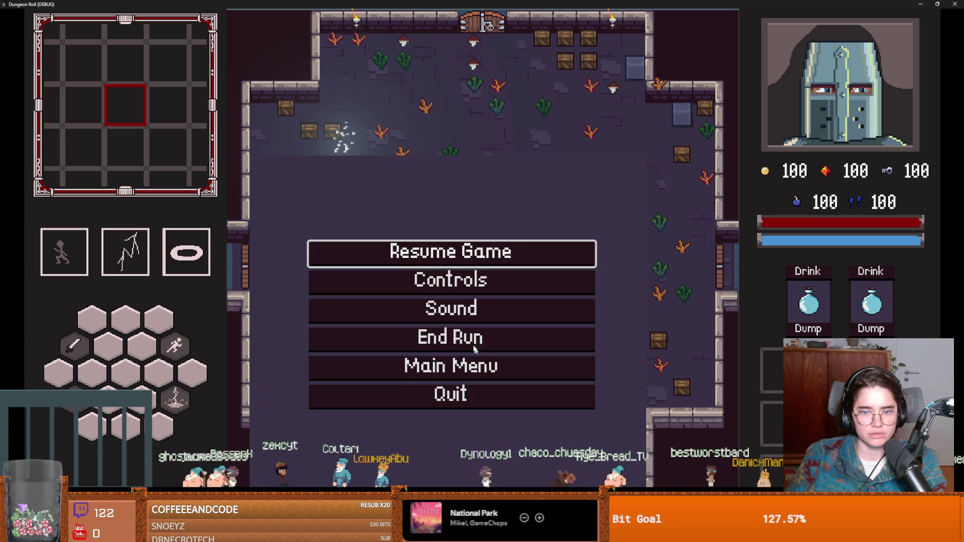
left_click(465, 332)
key("s")
key("e")
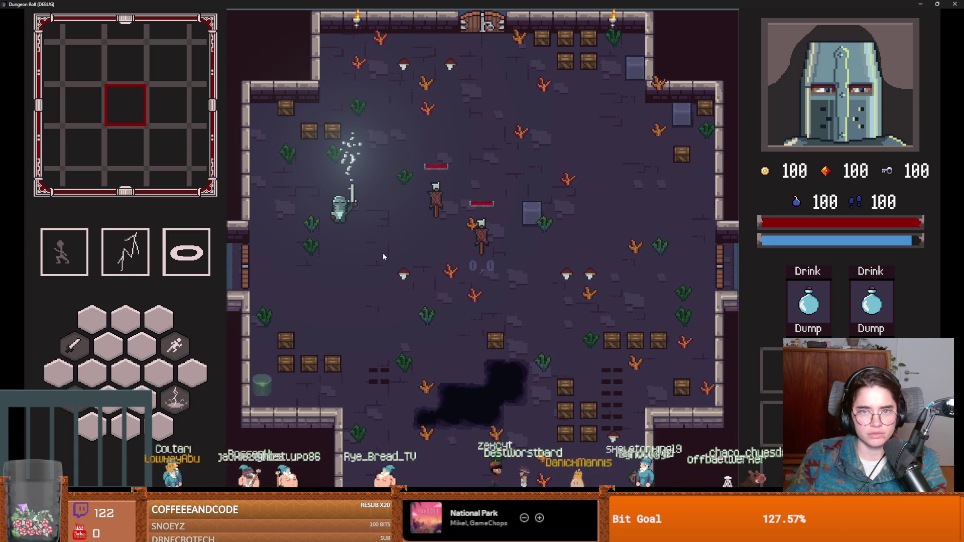
key("super+Down")
left_click(554, 178)
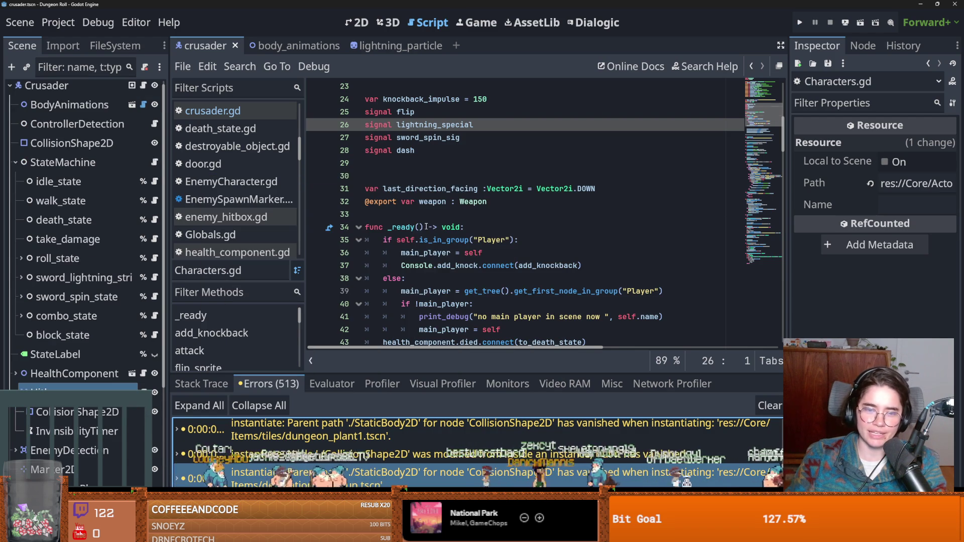
- Save the crusader scene and scroll through the Characters.gd script
left_click(423, 227)
key("ctrl+s")
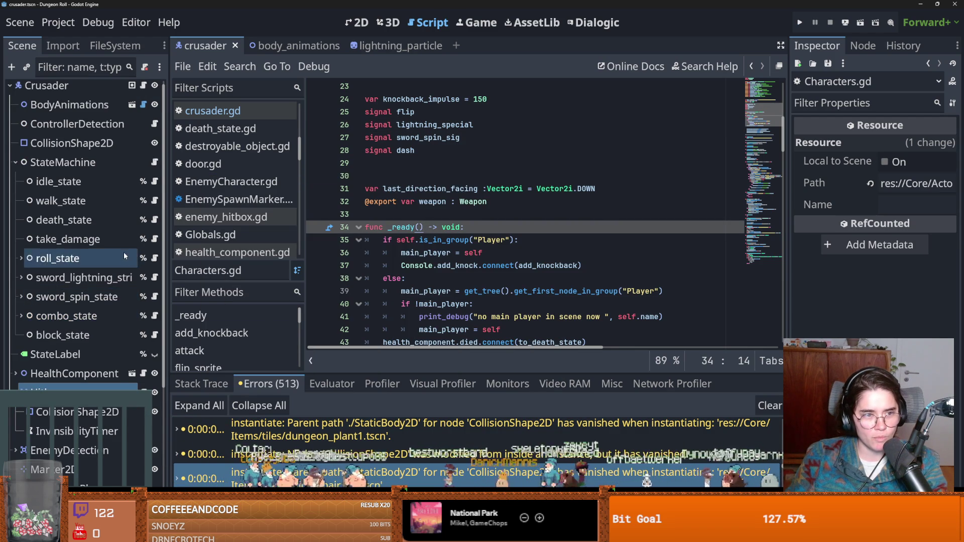
scroll(116, 293, "down", 4)
scroll(75, 350, "down", 1)
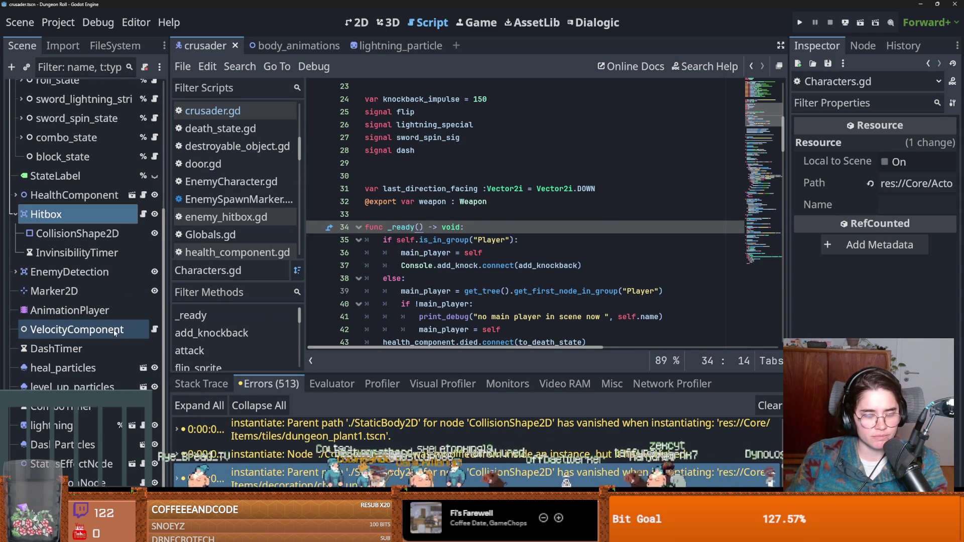
scroll(331, 254, "down", 1)
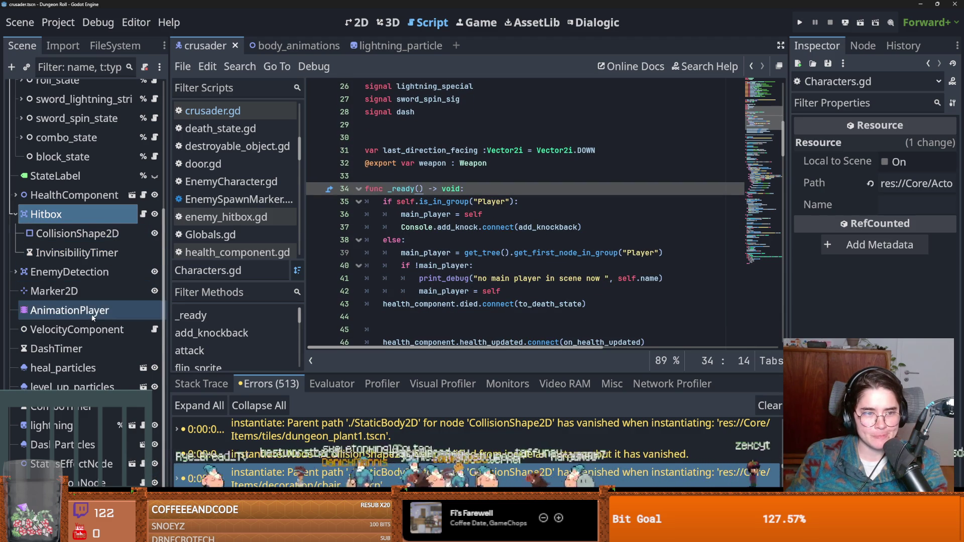
scroll(92, 316, "up", 3)
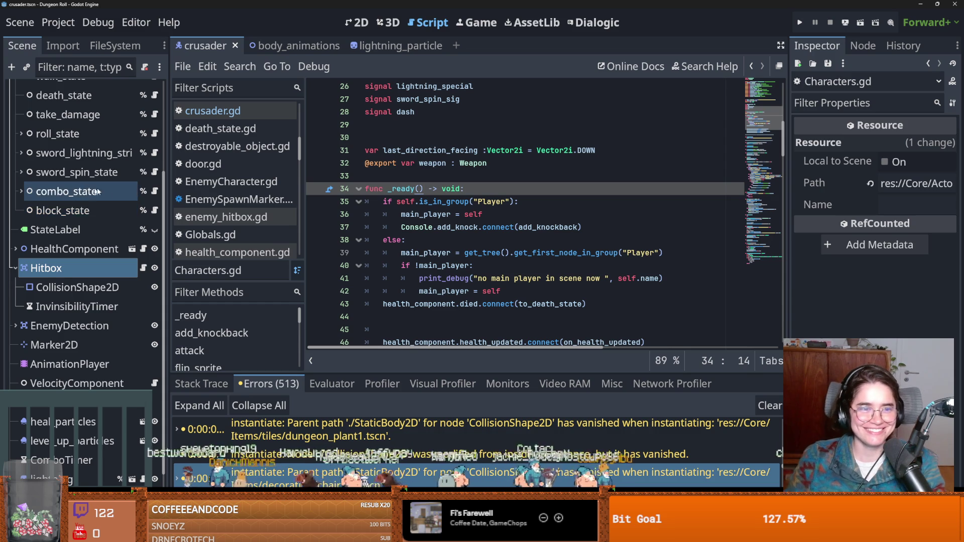
scroll(76, 194, "up", 3)
- Review the sword lightning state's script and its lightning variable, then save
left_click(154, 207)
scroll(337, 242, "up", 10)
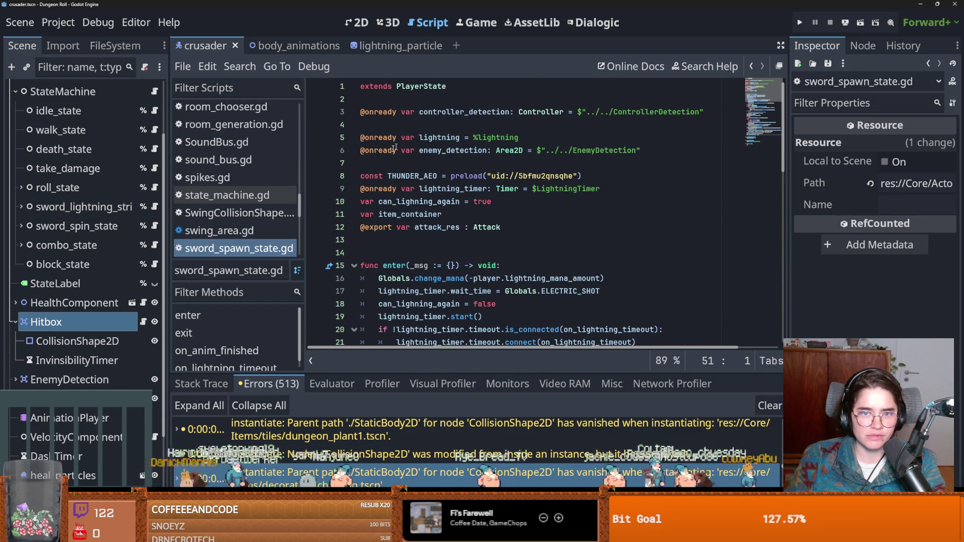
left_click(14, 322)
scroll(15, 327, "down", 3)
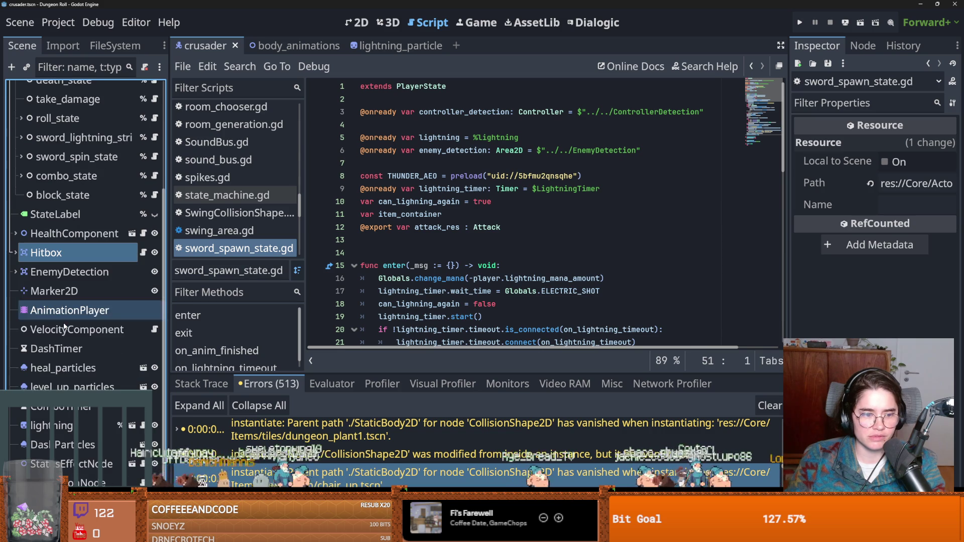
double_click(441, 141)
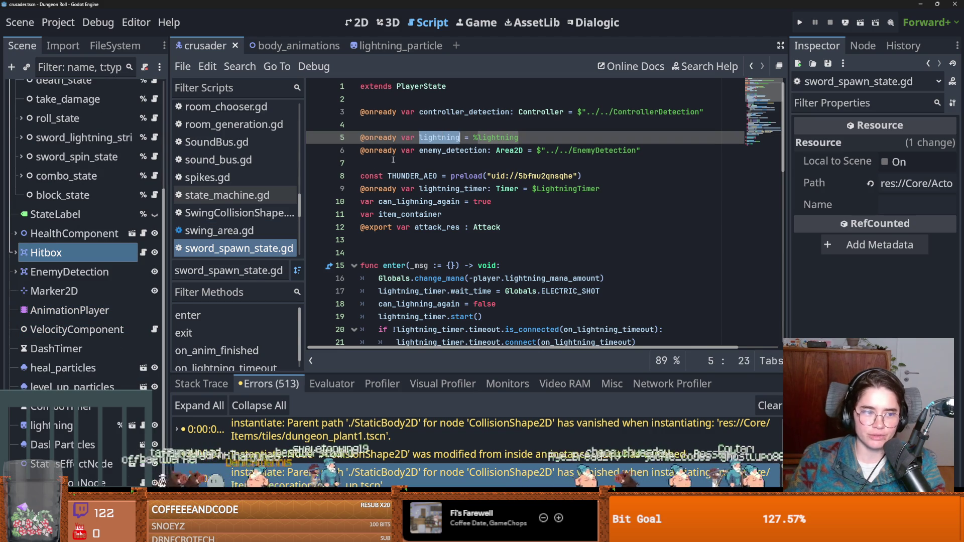
left_click_drag(782, 102, 772, 233)
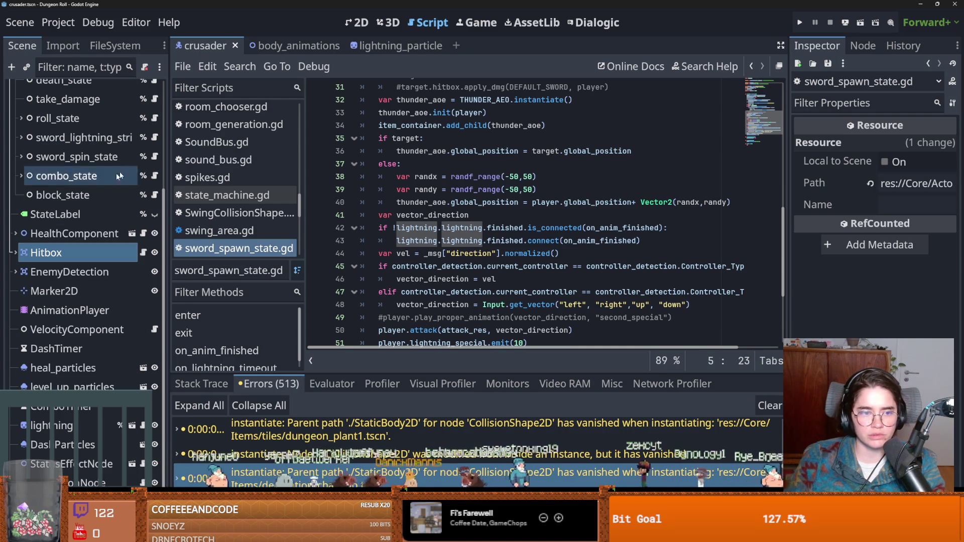
scroll(115, 272, "up", 5)
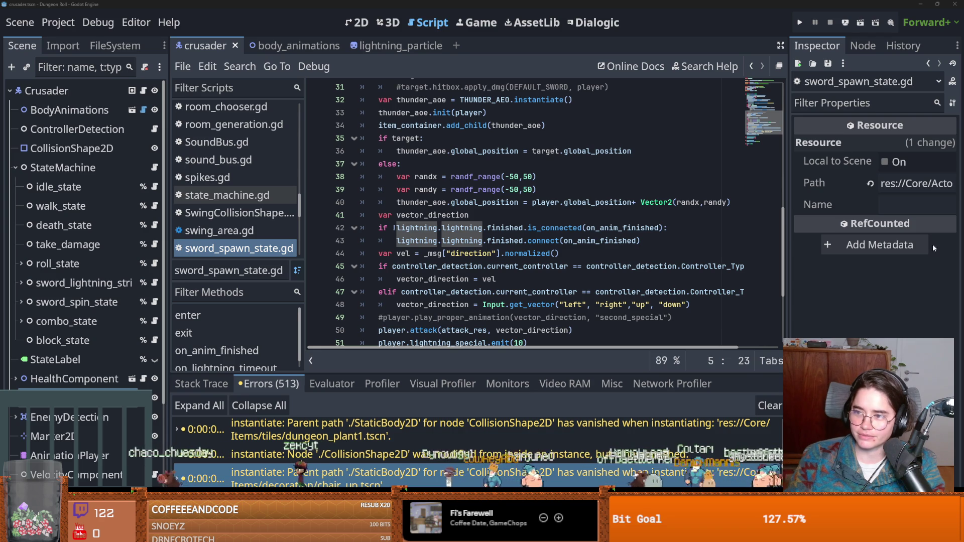
left_click(482, 215)
key("ctrl+s")
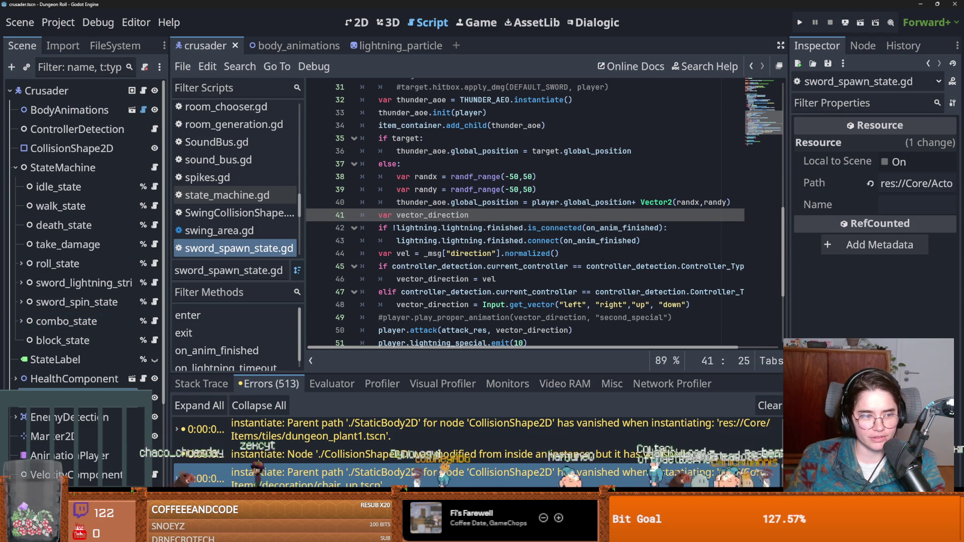
- Check the block_state and roll_state scripts, then open lightning_particle.gd
left_click(451, 279)
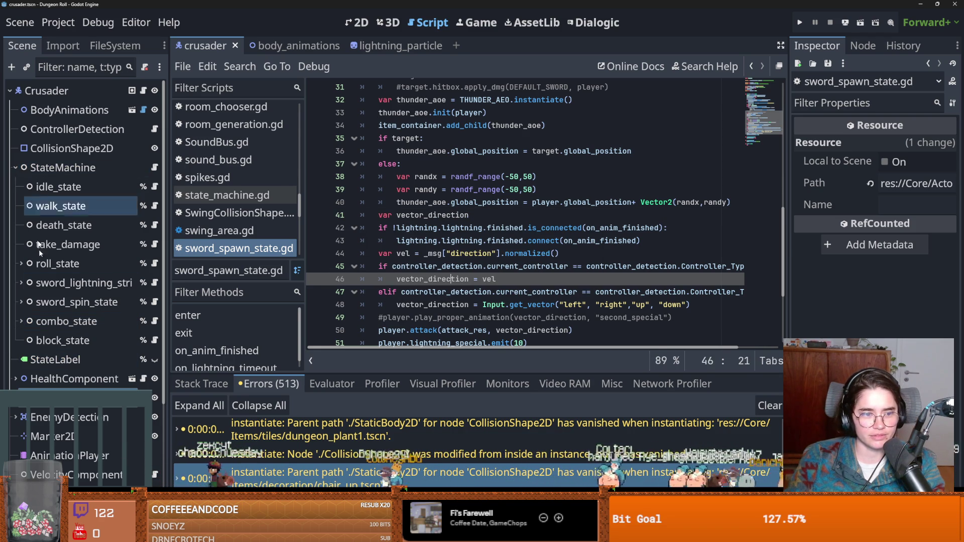
left_click(145, 339)
key("Up")
key("Up")
key("Up")
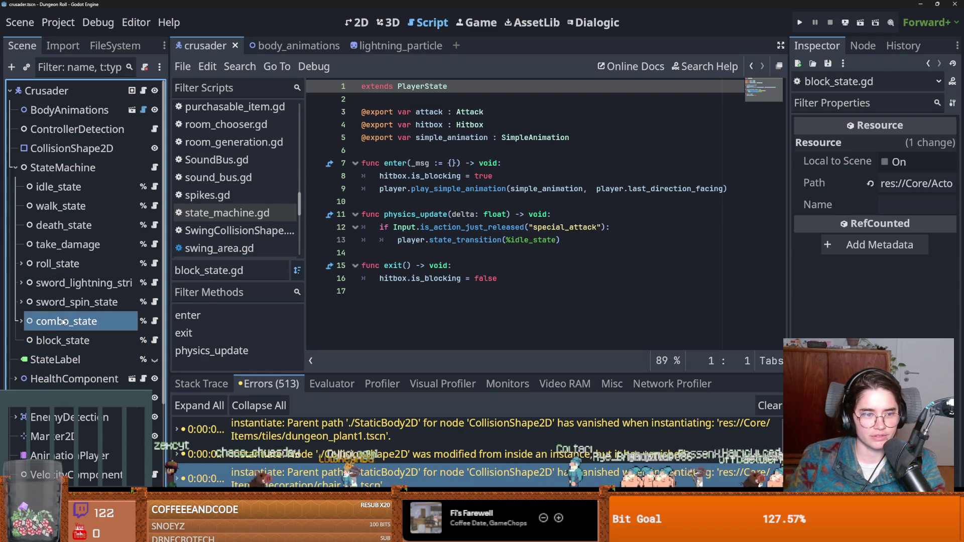
left_click(551, 279)
key("ctrl+s")
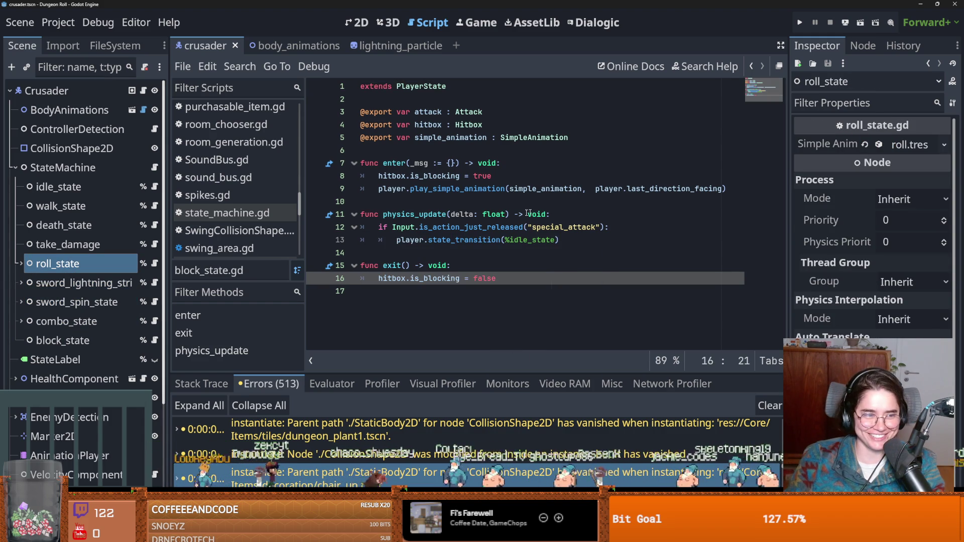
left_click(372, 201)
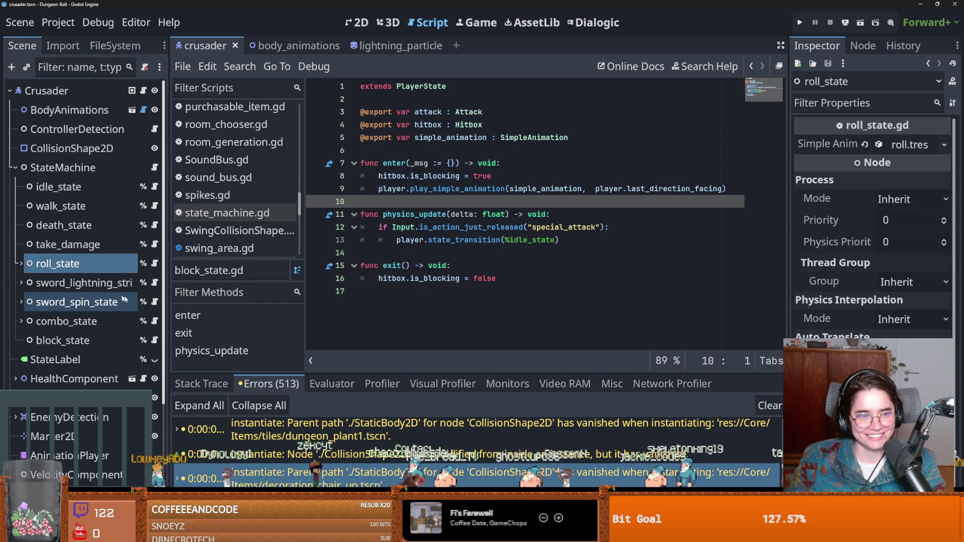
scroll(46, 183, "down", 5)
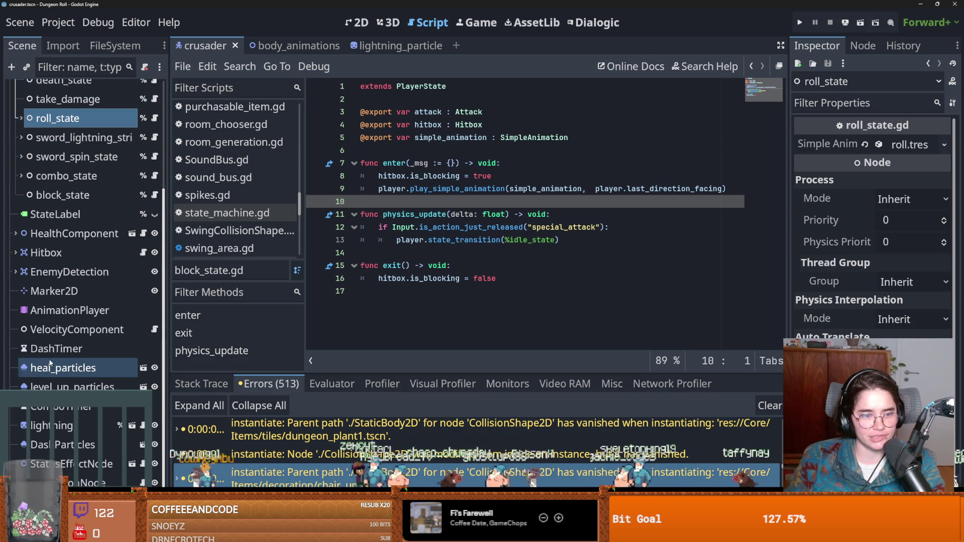
left_click(143, 425)
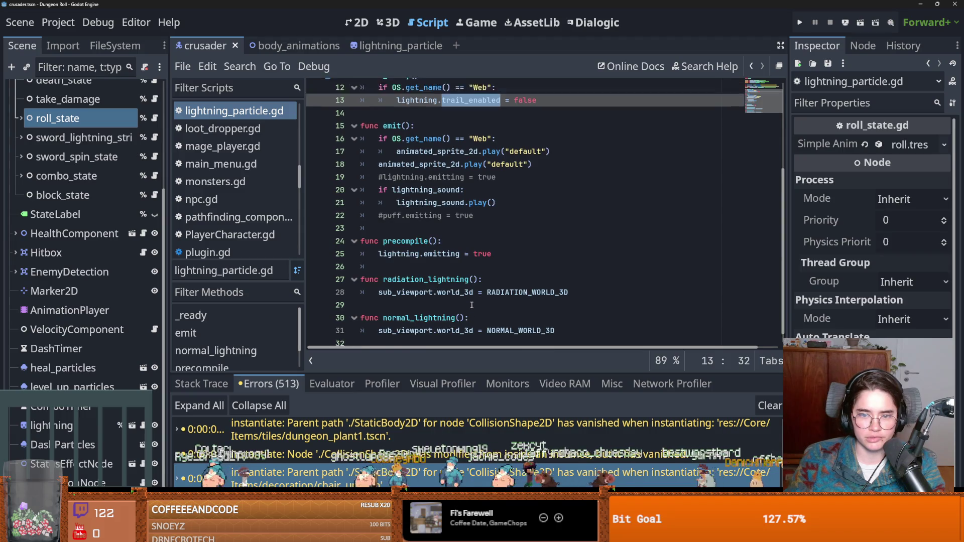
- Inspect the lightning variable and the precompile function in lightning_particle.gd
double_click(401, 278)
double_click(407, 266)
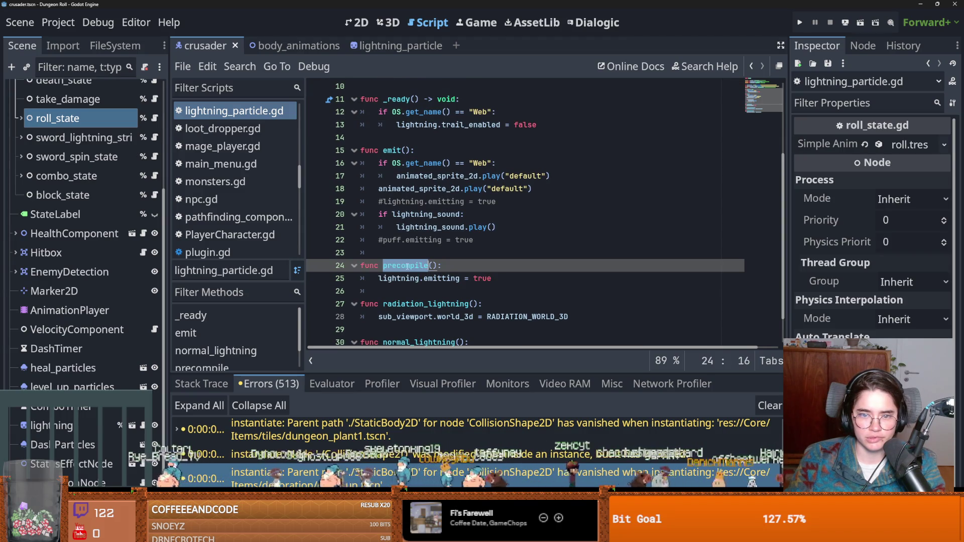
scroll(435, 282, "up", 3)
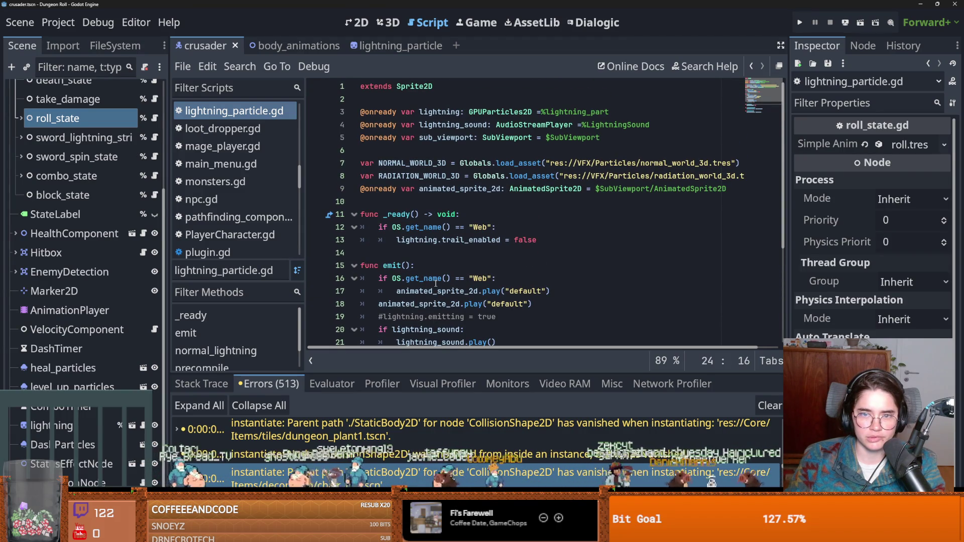
double_click(439, 112)
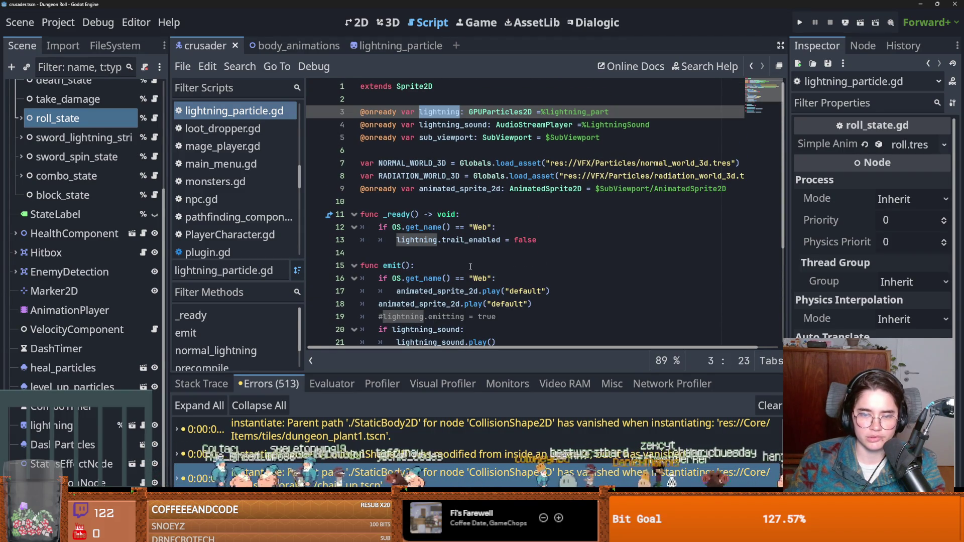
scroll(392, 259, "down", 4)
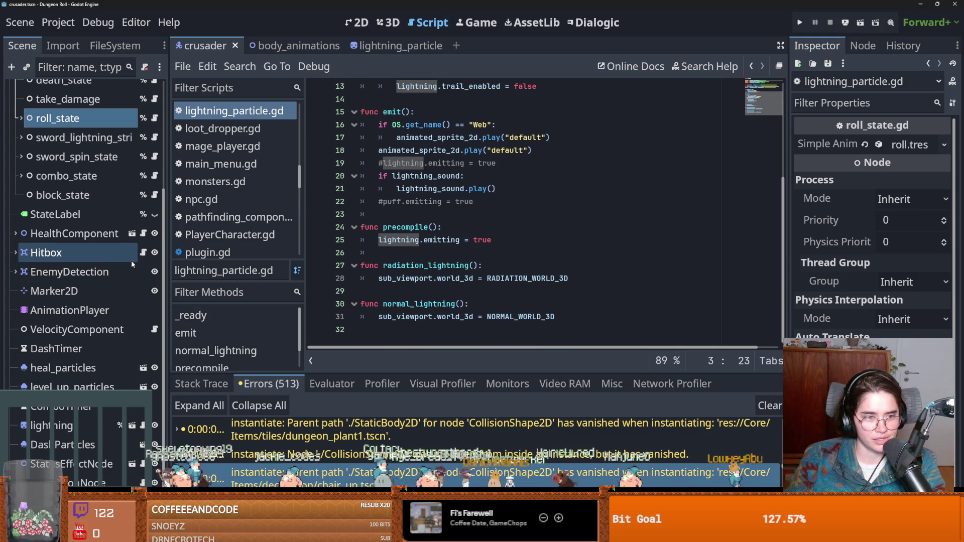
- Back in sword_spawn_state.gd, trace lightning's finished signal connection to on_anim_finished
left_click(155, 137)
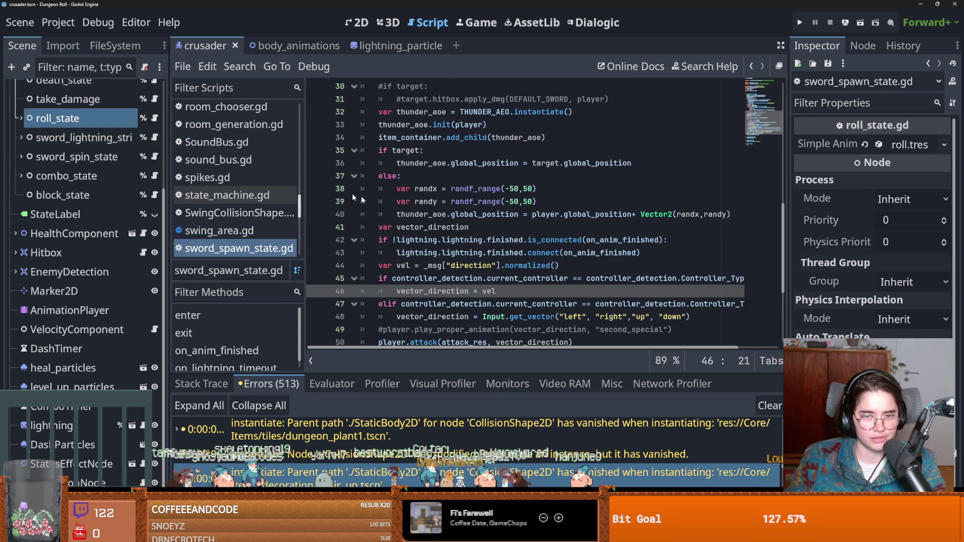
double_click(462, 240)
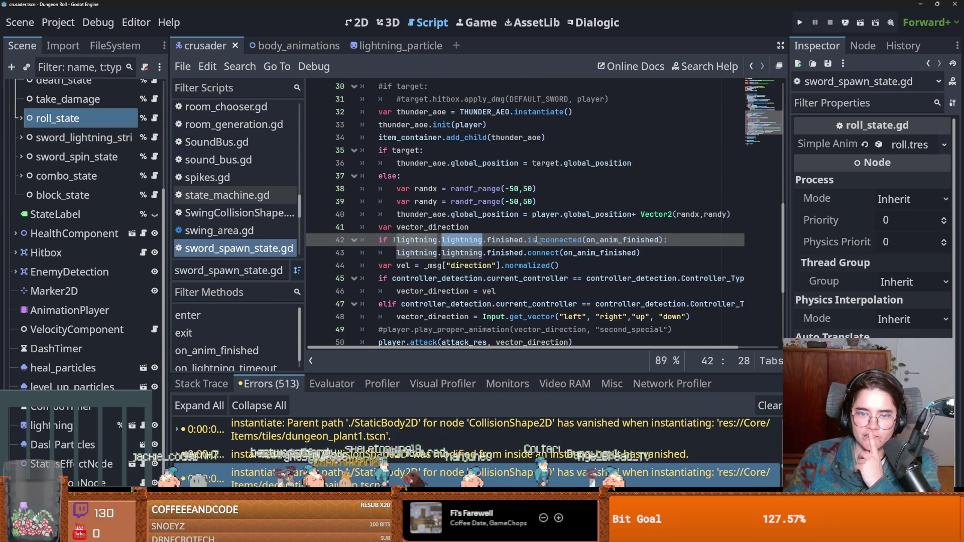
double_click(615, 254)
scroll(541, 303, "down", 4)
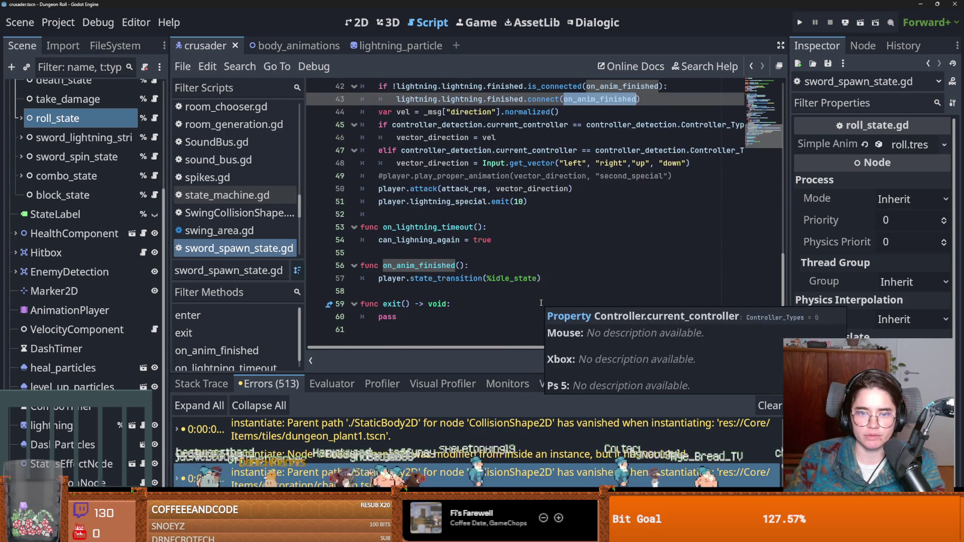
double_click(449, 265)
scroll(484, 293, "up", 2)
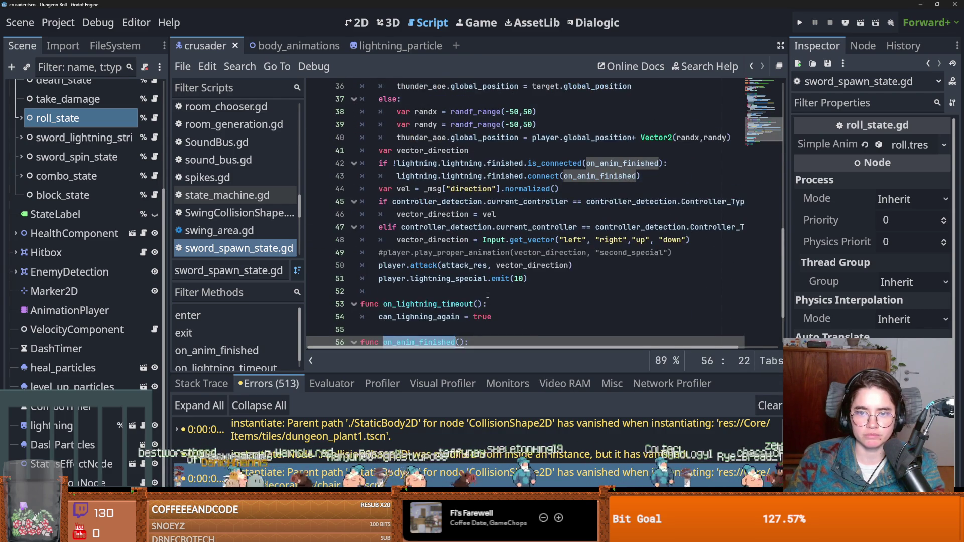
scroll(488, 295, "down", 1)
scroll(488, 292, "up", 2)
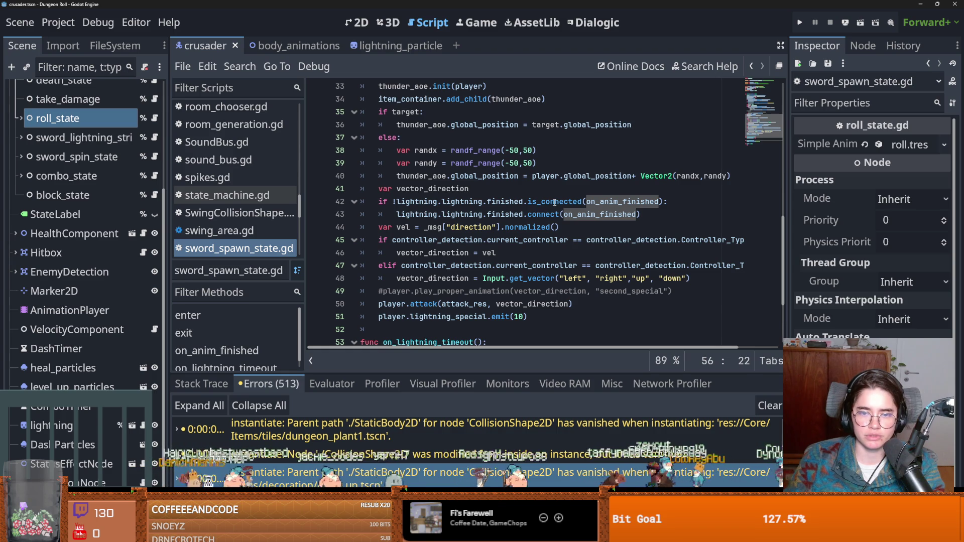
mouse_move(469, 202)
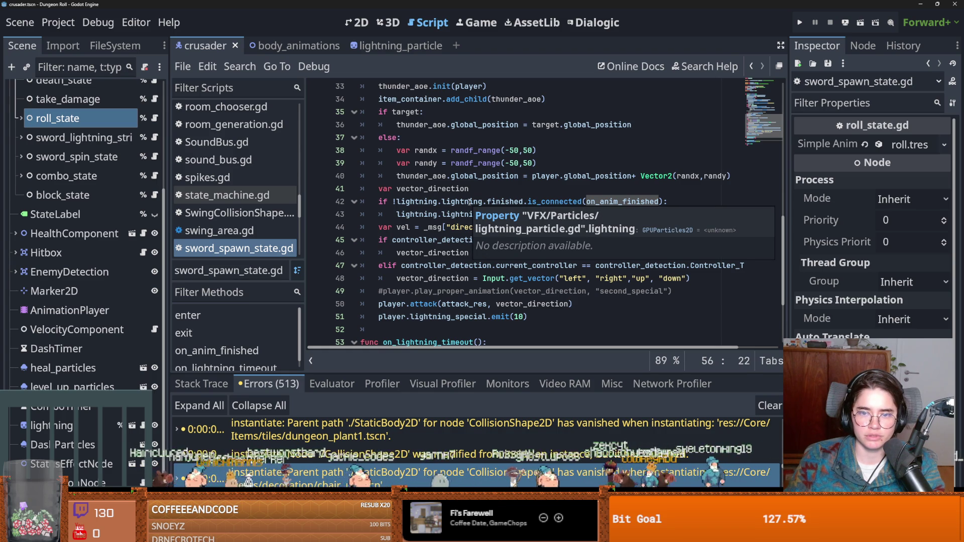
left_click(477, 201)
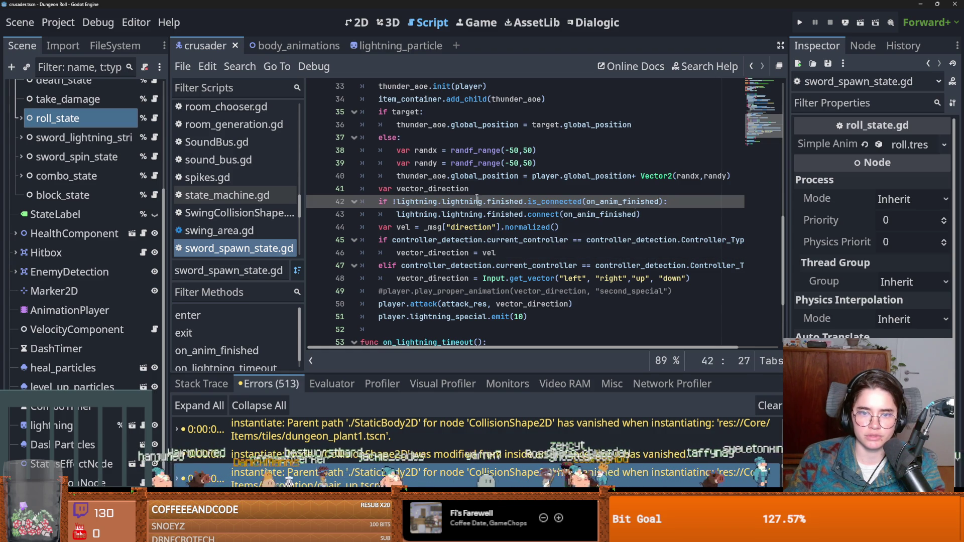
- Add a blank line after vector_direction and copy the Web platform check from lightning_particle.gd
left_click(481, 190)
key("Return")
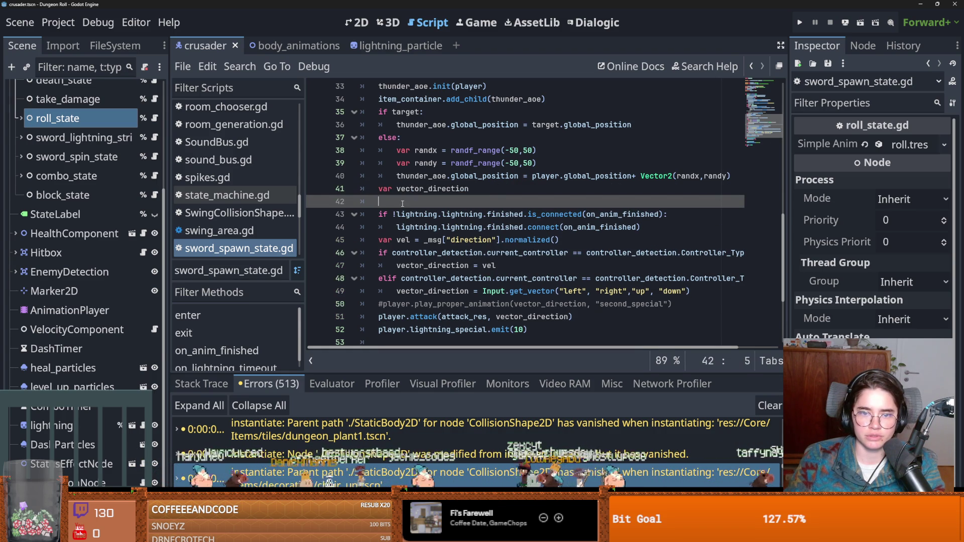
left_click(143, 425)
left_click_drag(496, 125, 378, 125)
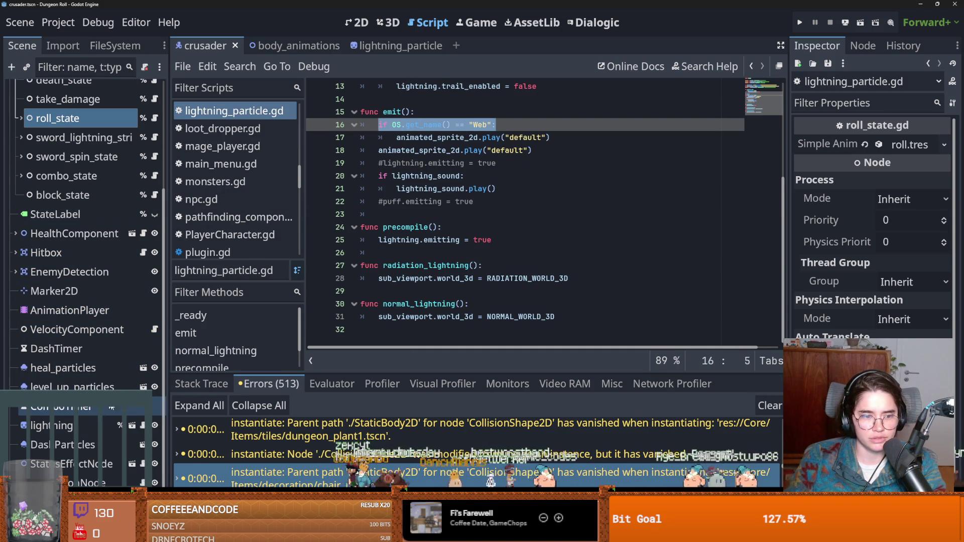
left_click(154, 137)
- Write an if OS.get_name() == "Web": block containing pass, followed by else:
type("if OS.get_name() == \"Web\":")
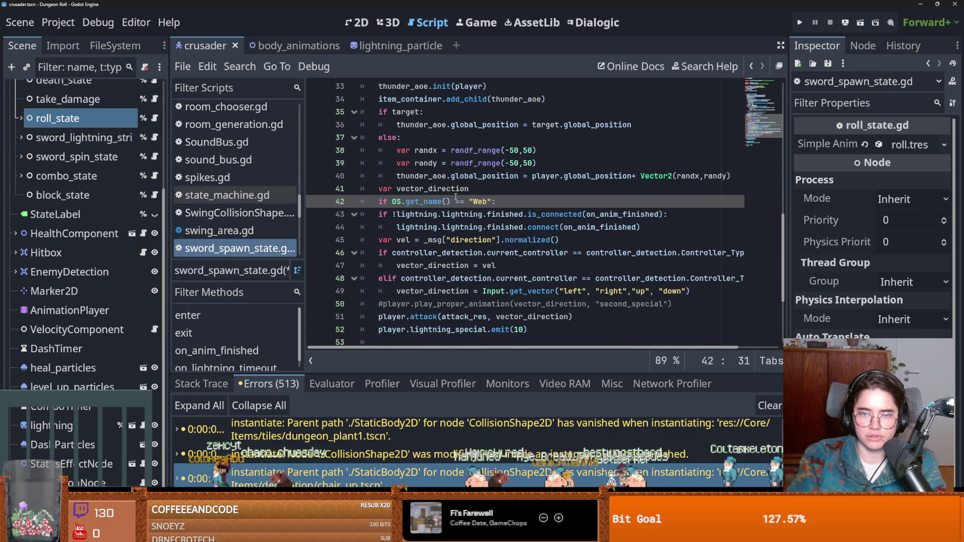
key("Return")
type("a")
key("BackSpace")
type("pass")
key("Return")
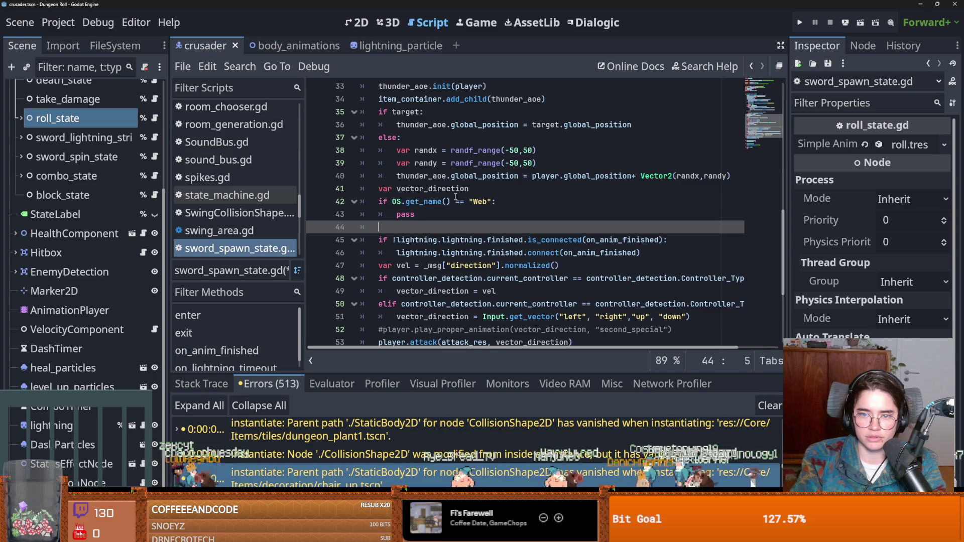
type("elif")
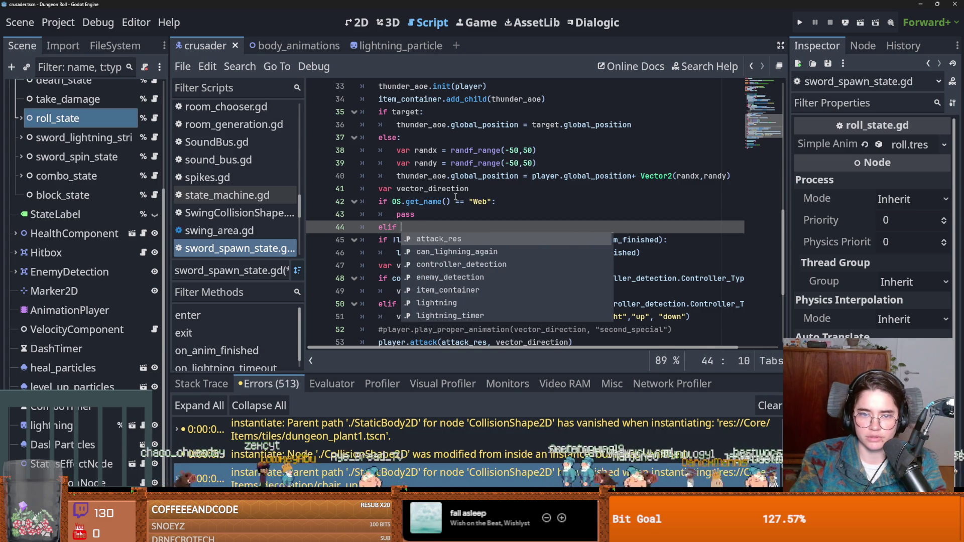
key("BackSpace")
key("BackSpace")
key("BackSpace")
type("se:")
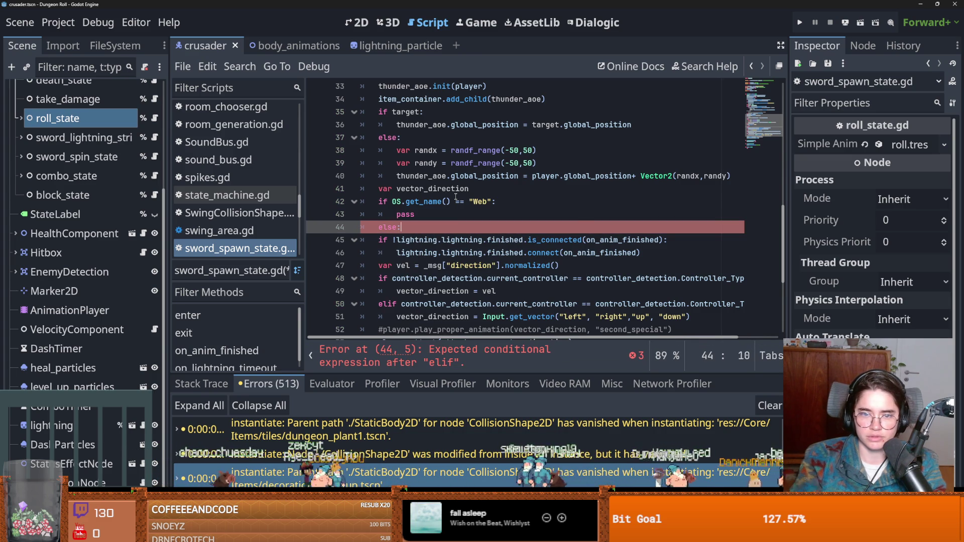
- Indent the two lightning connection lines under the else branch and save
mouse_move(378, 240)
left_mouse_down()
mouse_move(381, 253)
mouse_move(432, 247)
mouse_move(424, 241)
mouse_move(663, 255)
left_mouse_up()
key("Tab")
left_click(434, 242)
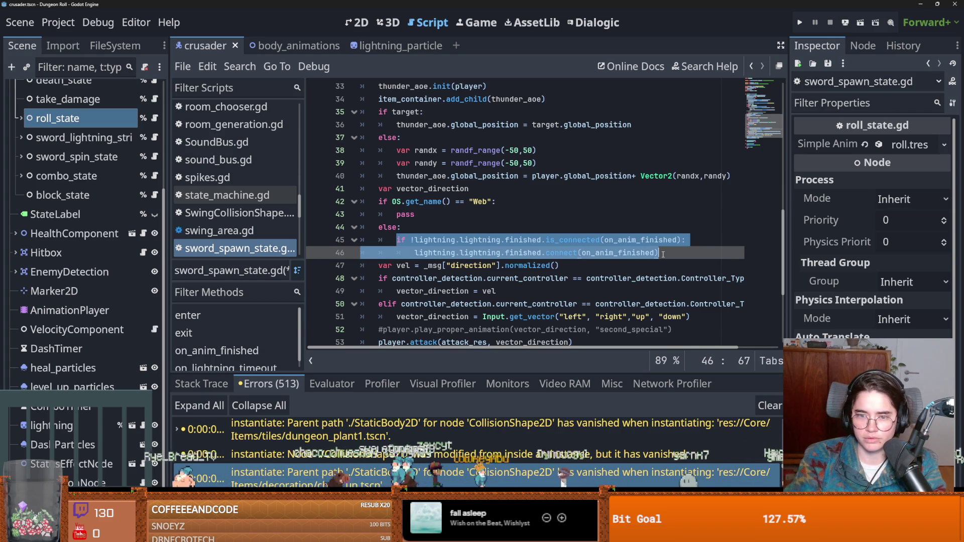
key("shift+Tab")
left_click_drag(402, 228, 370, 205)
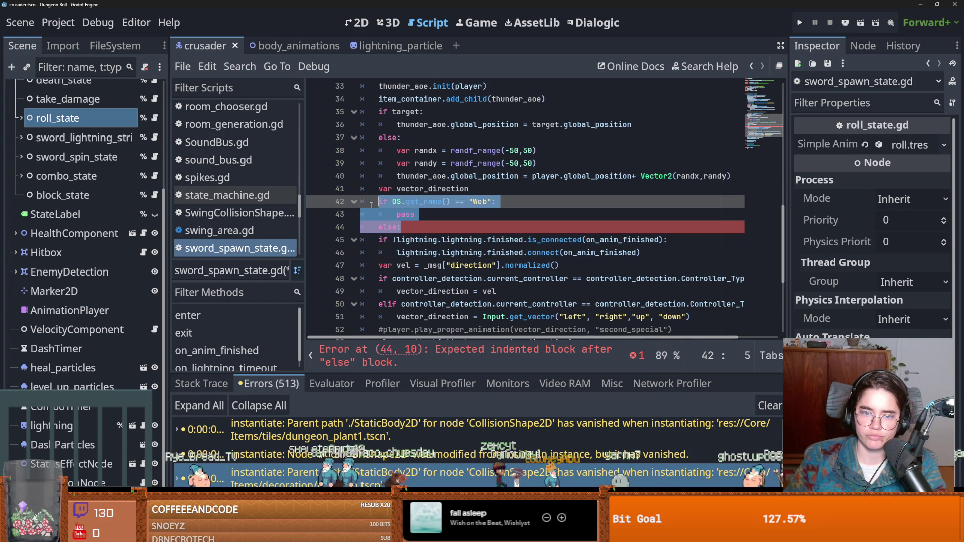
left_click(435, 226)
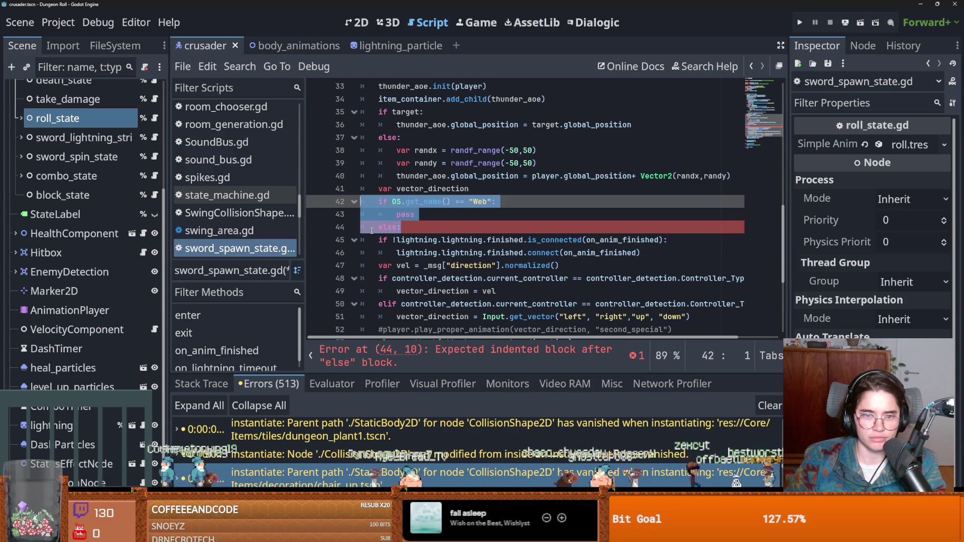
left_click_drag(378, 239, 435, 247)
key("Tab")
left_click(442, 240)
key("ctrl+s")
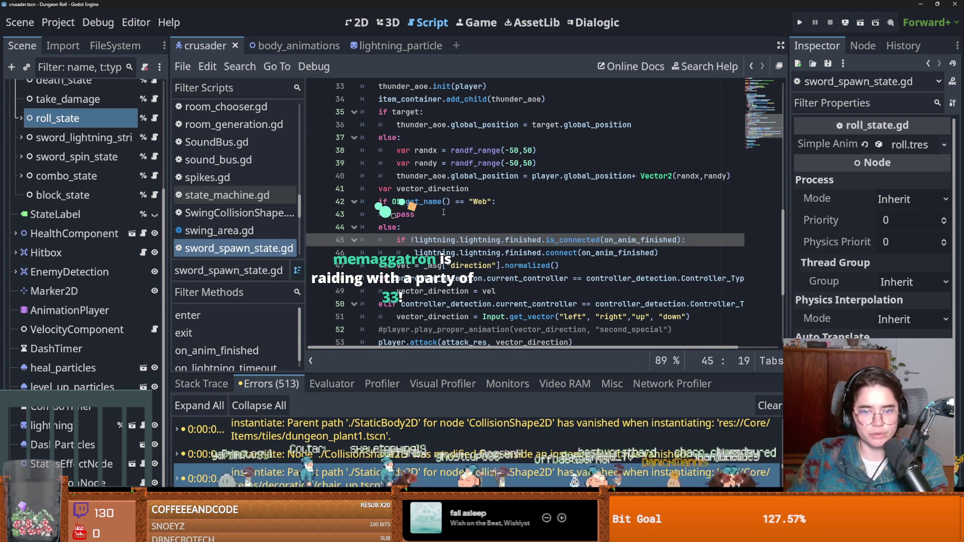
- Replace pass in the Web branch with the copied lightning code, save, and run the game
left_click(417, 215)
key("ctrl+s")
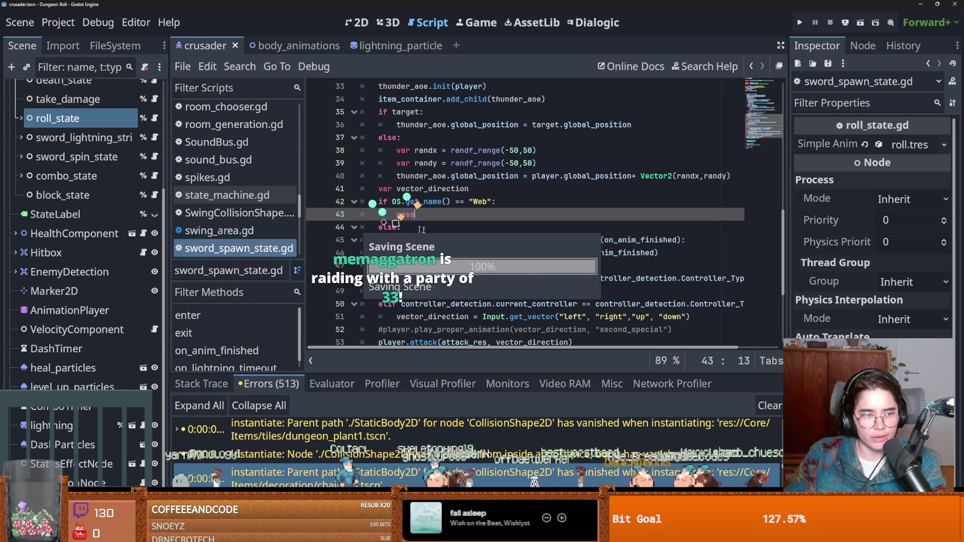
scroll(431, 216, "down", 1)
left_click(411, 192)
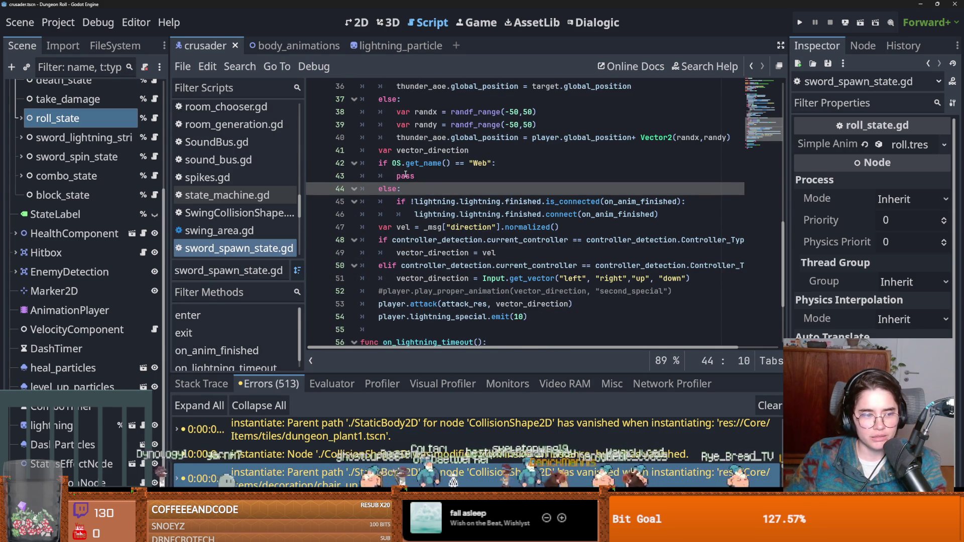
double_click(436, 202)
key("ctrl+c")
double_click(405, 176)
key("ctrl+v")
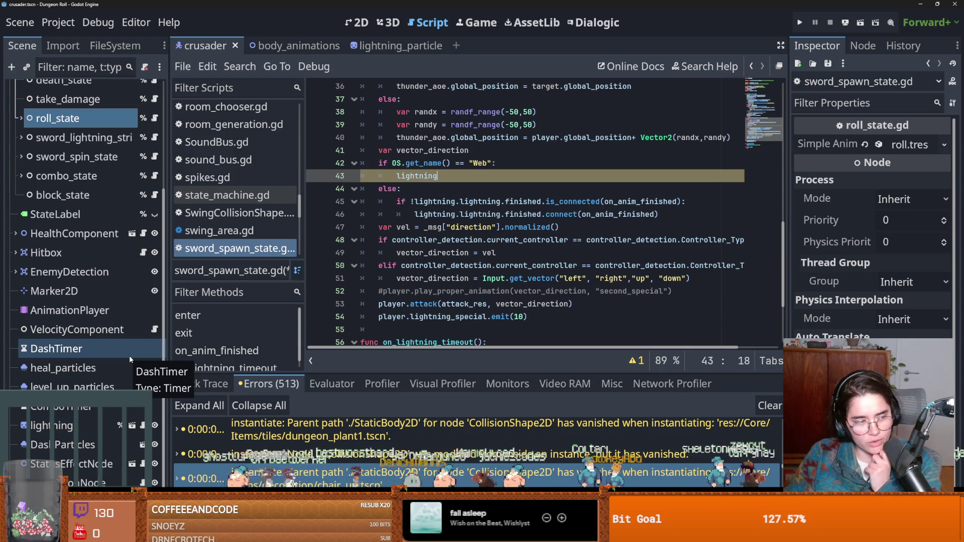
key("F5")
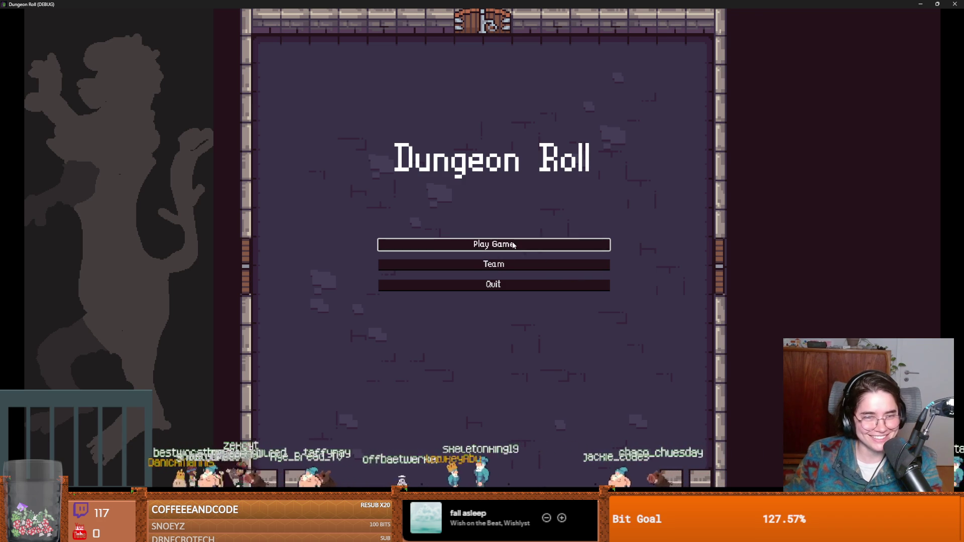
- Start a Crusader game, walk the knight, and cast the lightning strike with right-click
left_click(505, 244)
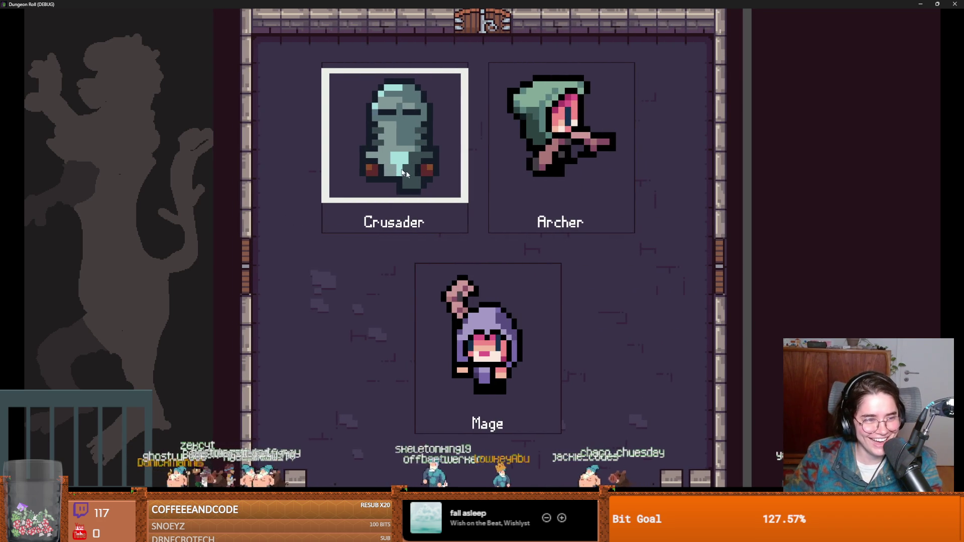
left_click(432, 179)
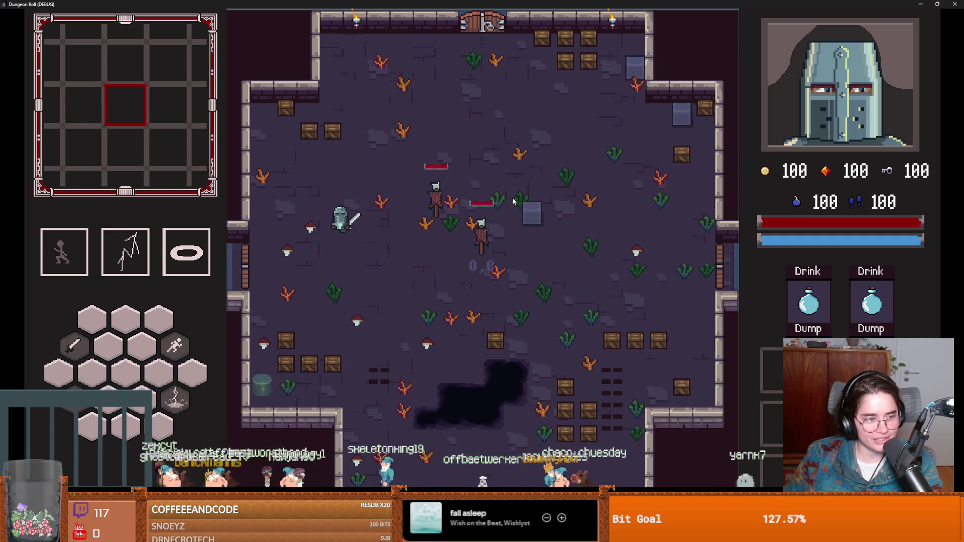
key("a")
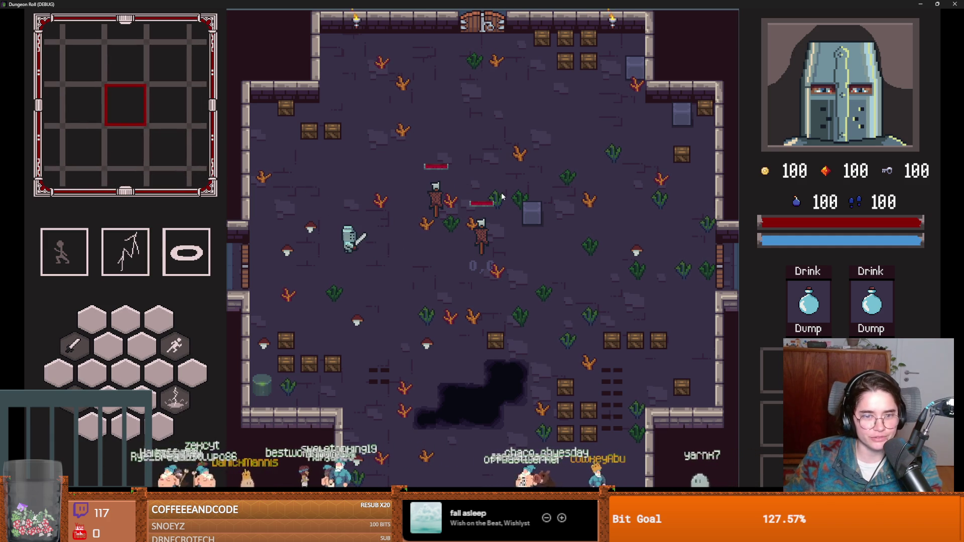
right_click(354, 183)
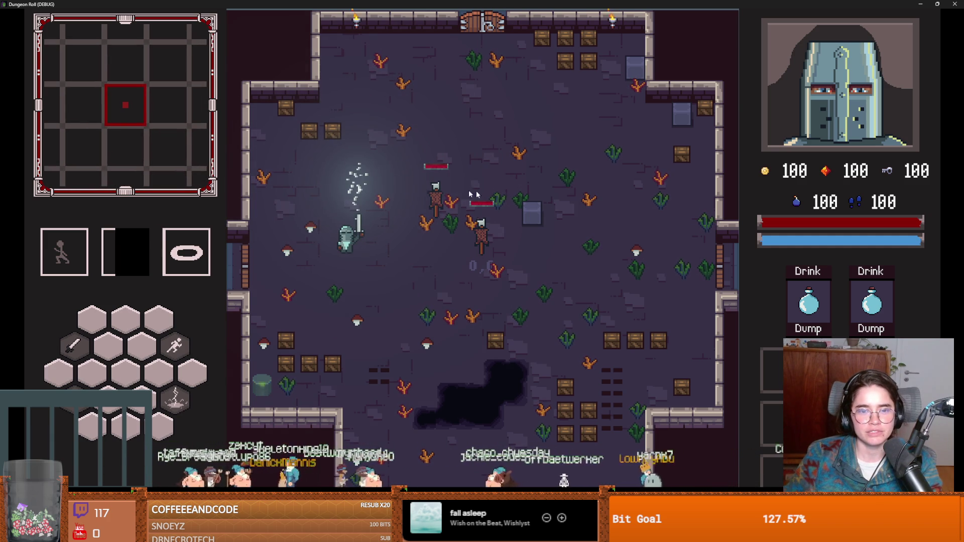
key("super+Down")
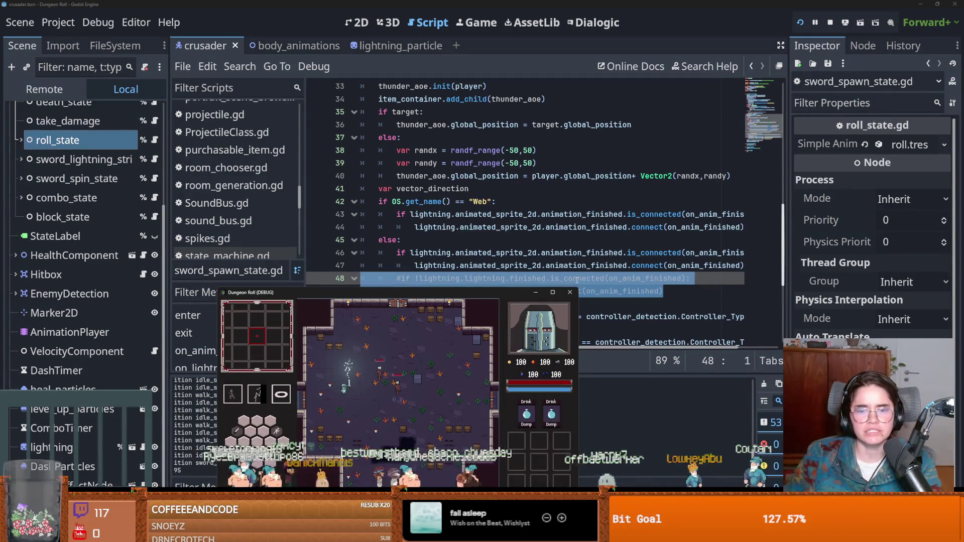
- Close the test game, save the script, and select the Web branch's signal connection
left_click(570, 292)
key("ctrl+s")
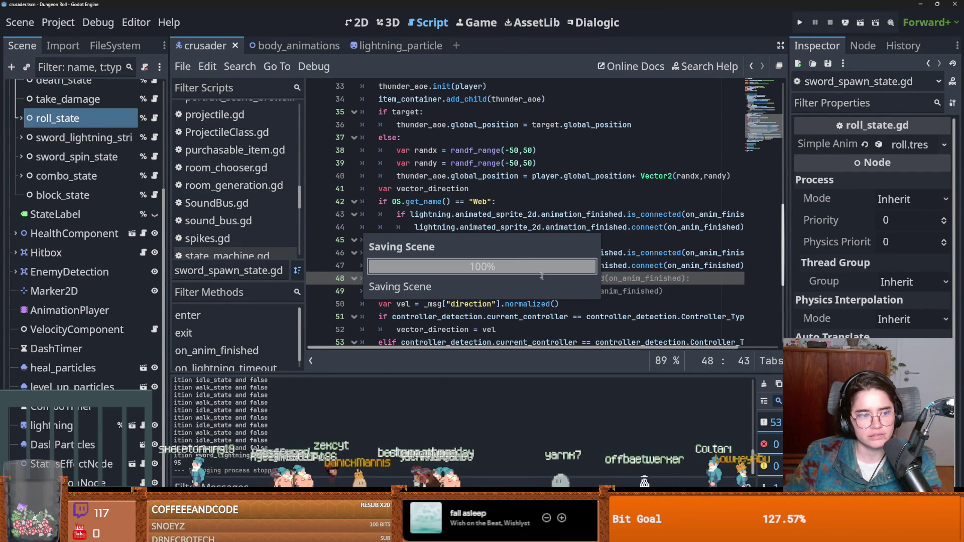
mouse_move(491, 223)
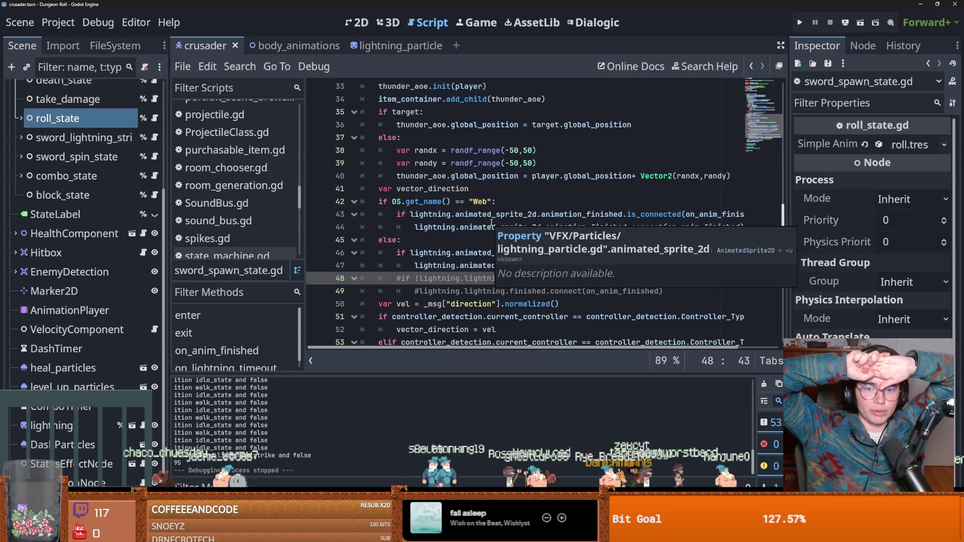
left_click_drag(478, 214, 478, 224)
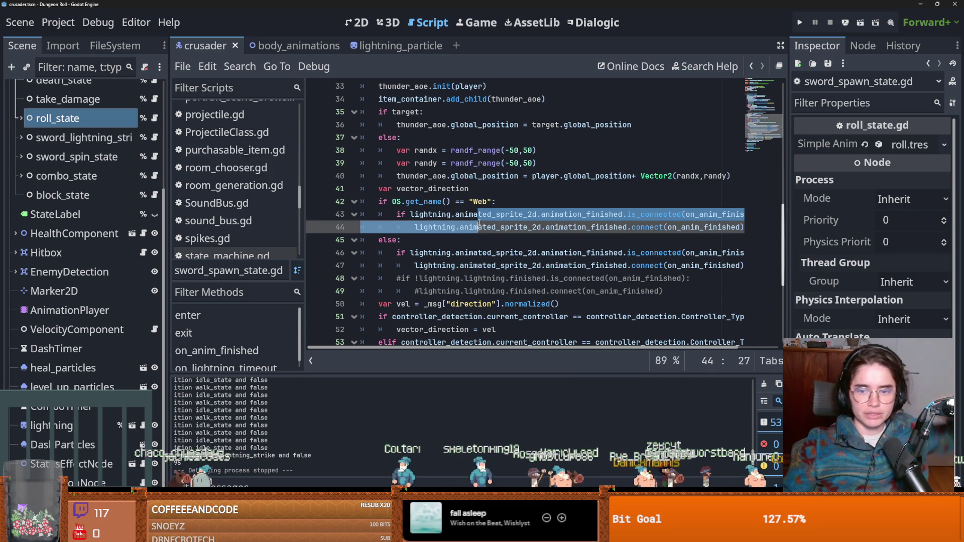
- Jump from the else branch to the on_anim_finished definition, then relaunch the game
left_click(481, 252)
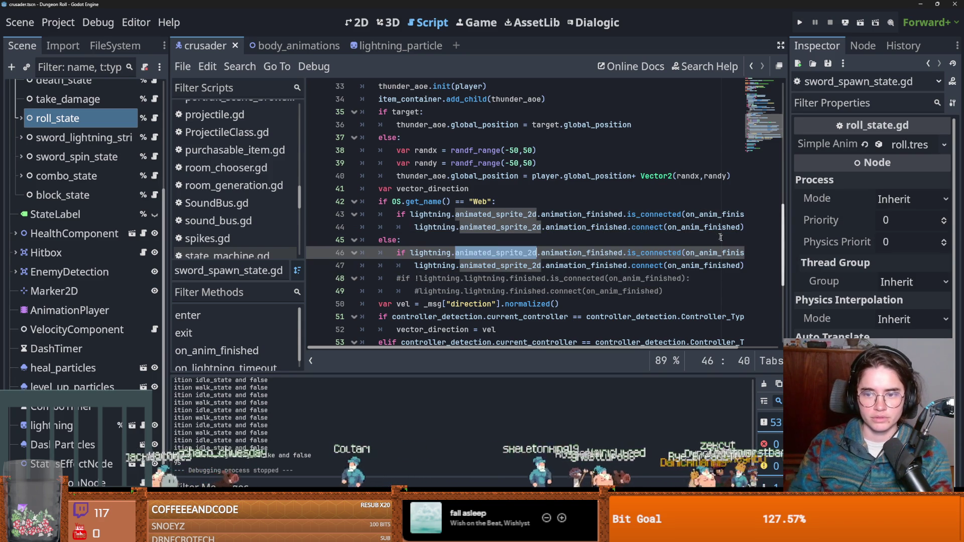
left_click(703, 252, "ctrl")
key("End")
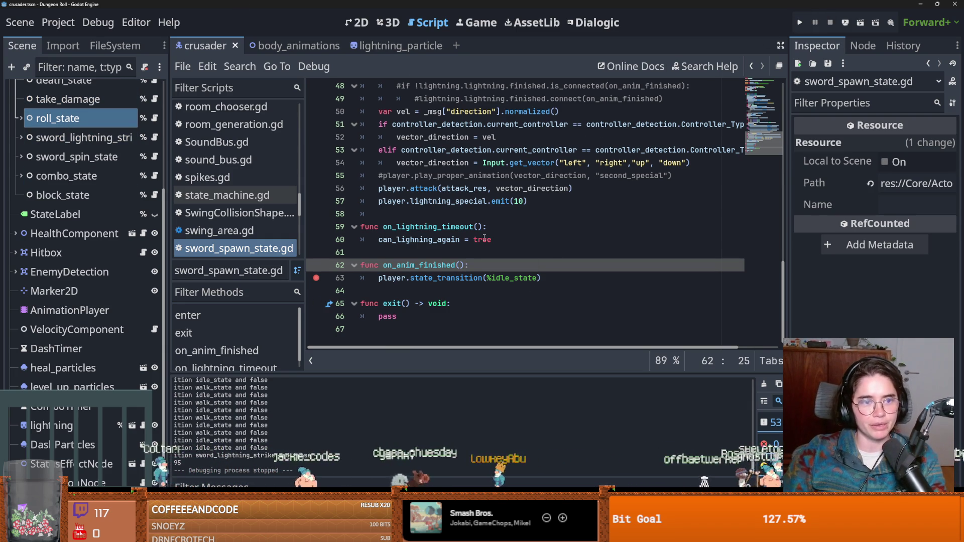
left_click(482, 239)
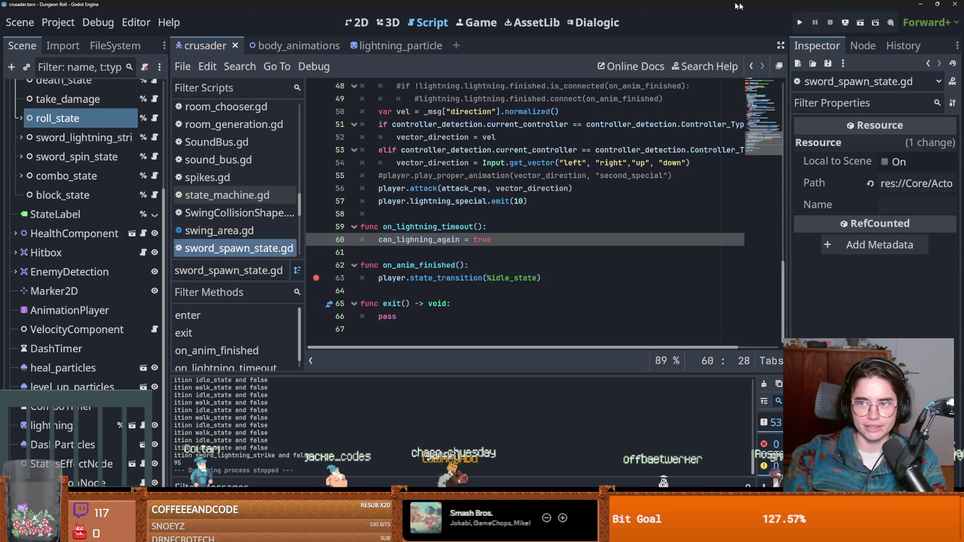
key("F5")
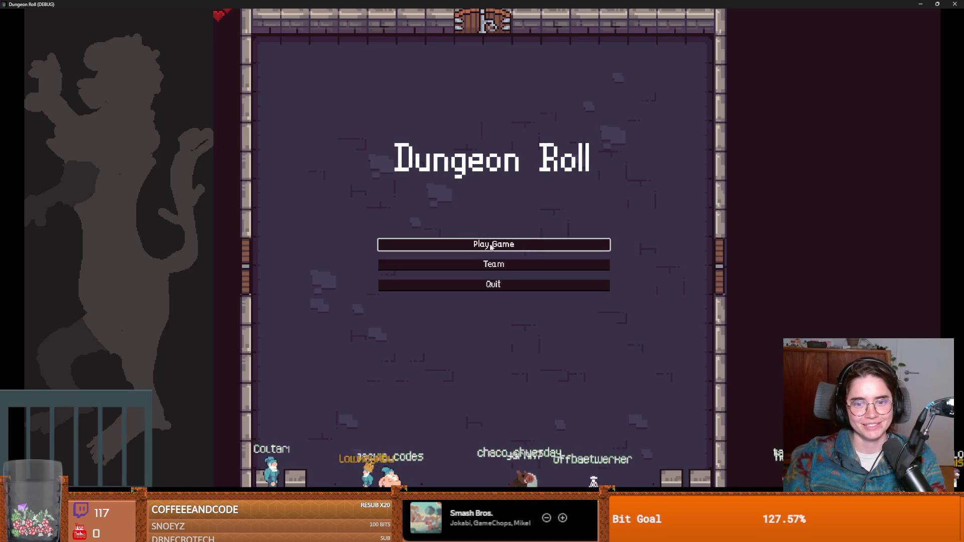
- Start a Crusader run from the main menu, then close the game window
left_click(490, 244)
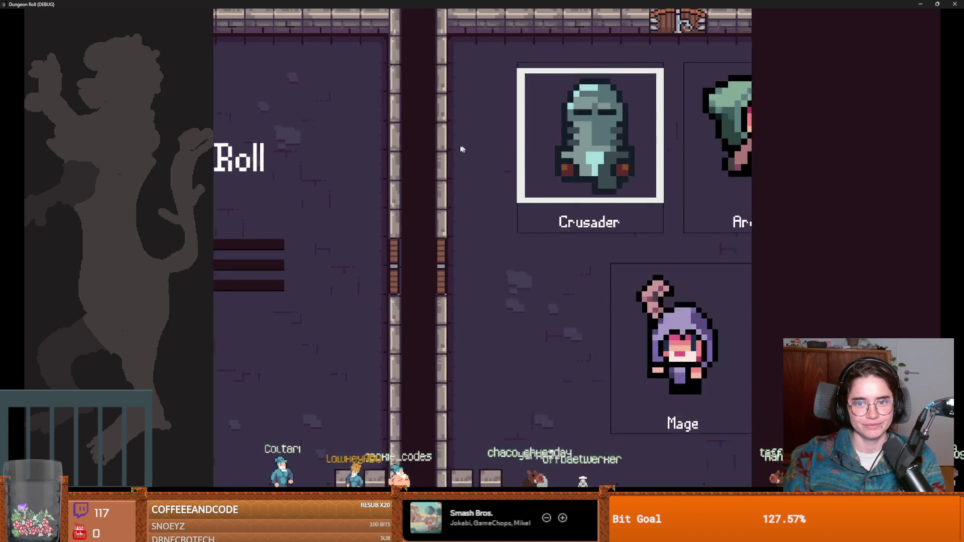
key("Return")
double_click(405, 4)
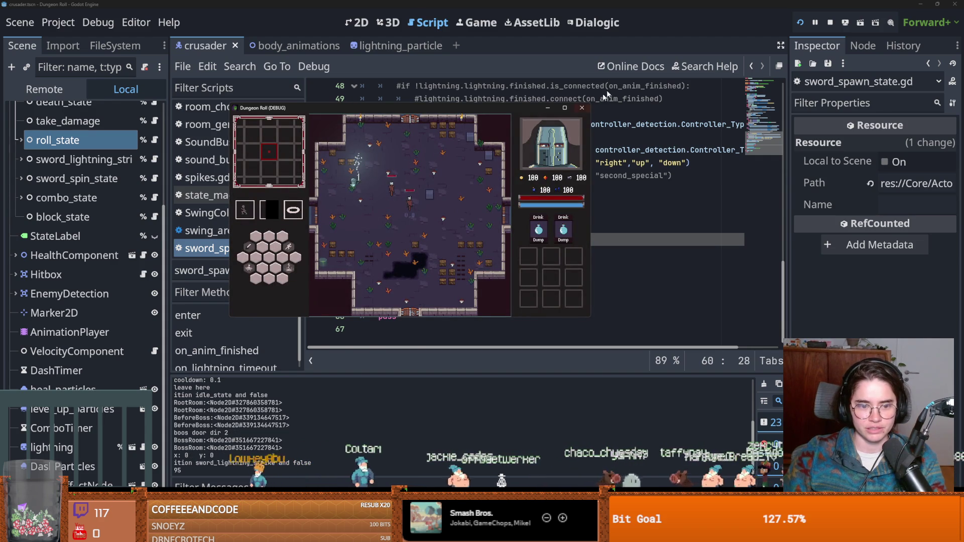
left_click(582, 107)
- Add '!' before lightning in the is_connected checks on lines 43 and 46
scroll(501, 189, "up", 4)
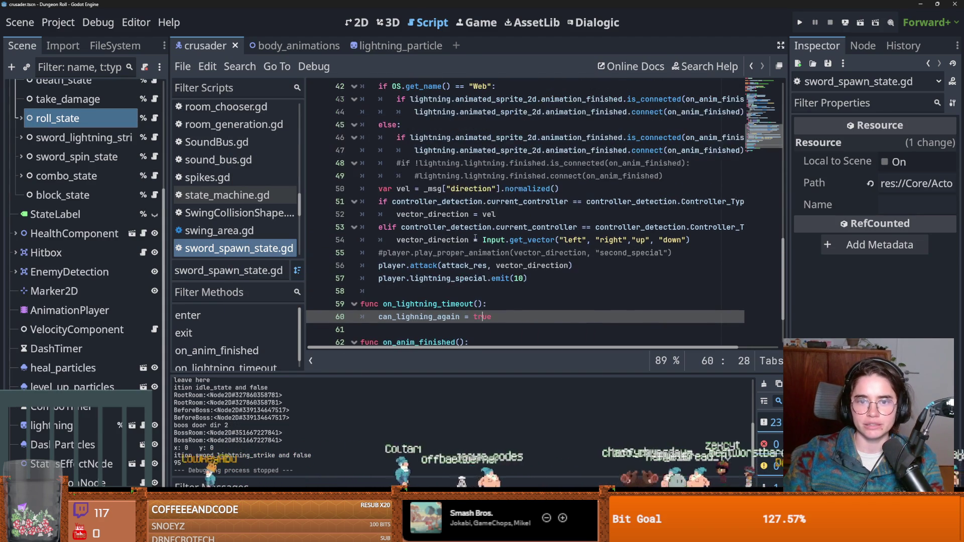
double_click(500, 189)
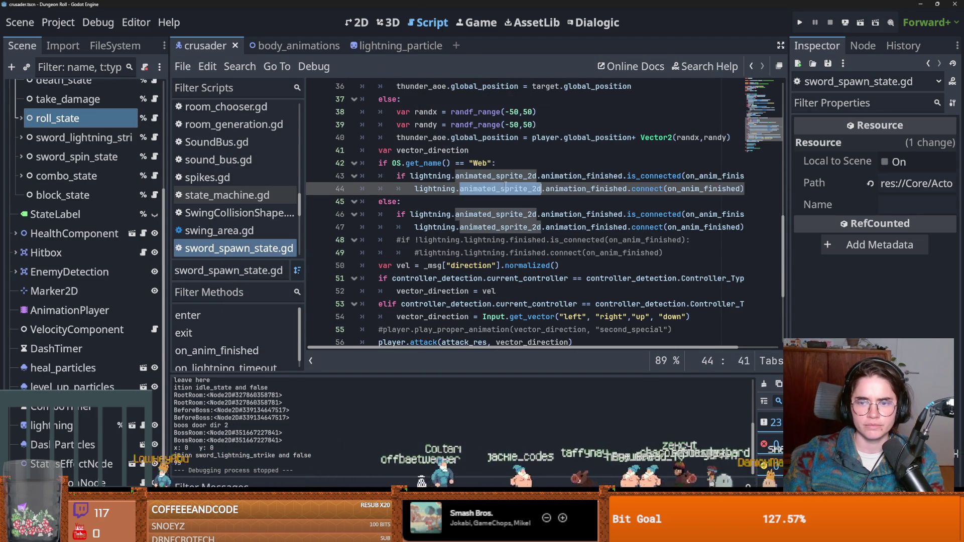
double_click(582, 176)
scroll(565, 229, "right", 3)
scroll(442, 211, "left", 3)
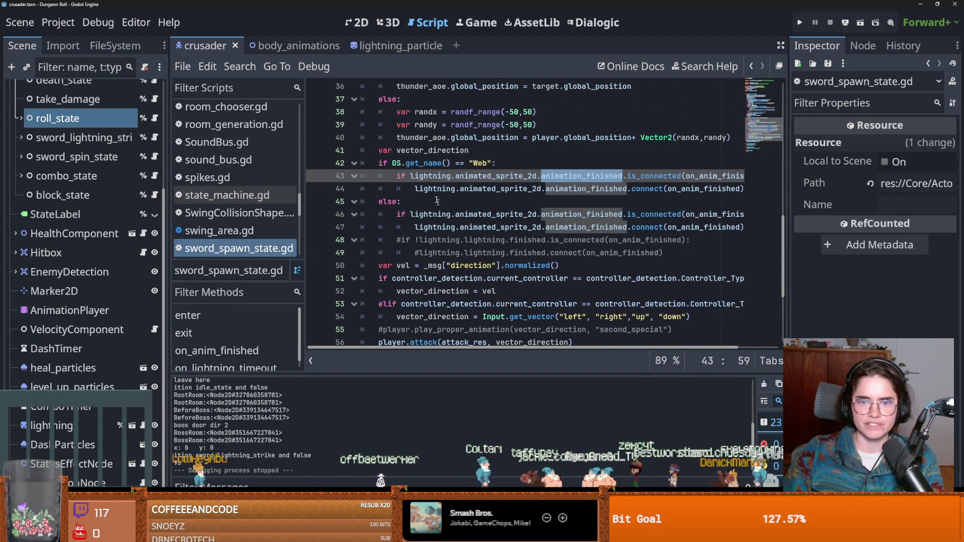
left_click(411, 175)
type("!")
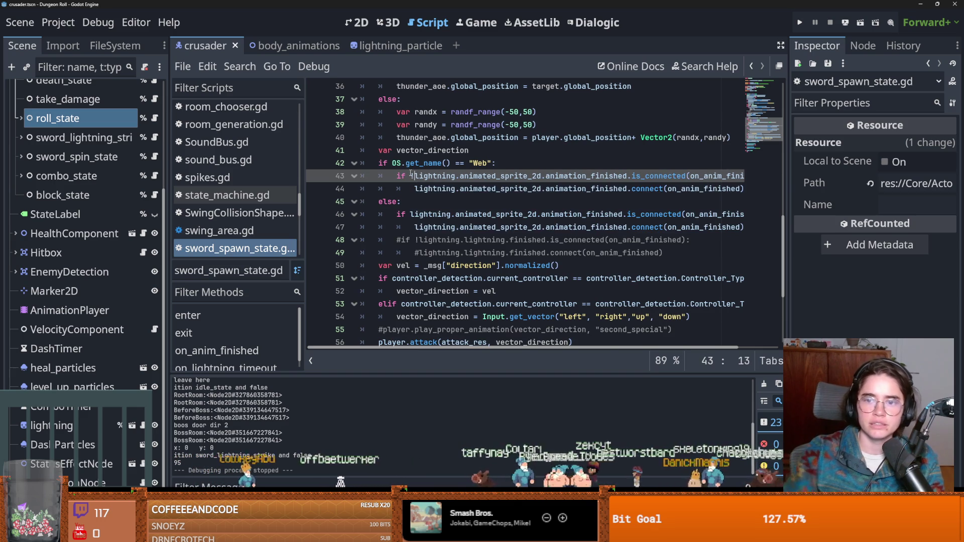
left_click(412, 215)
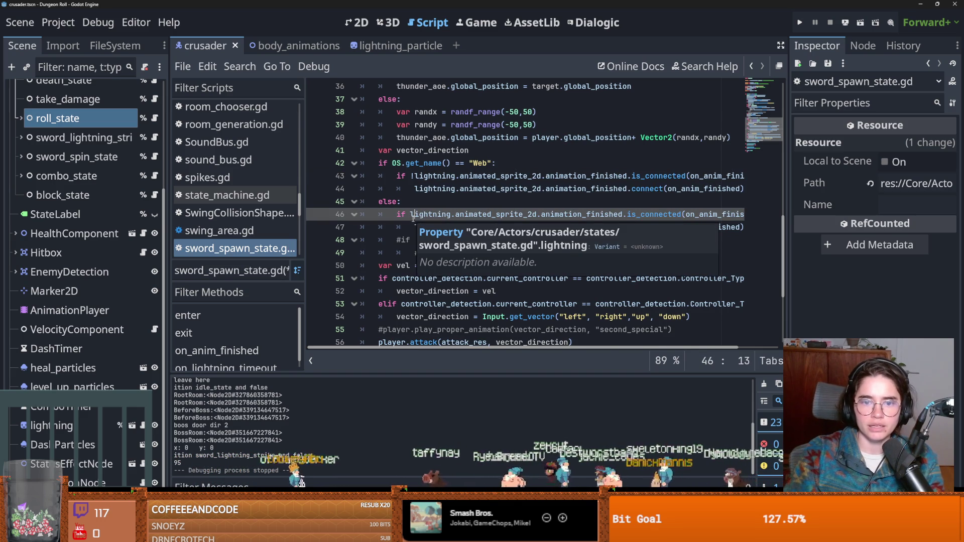
type("!")
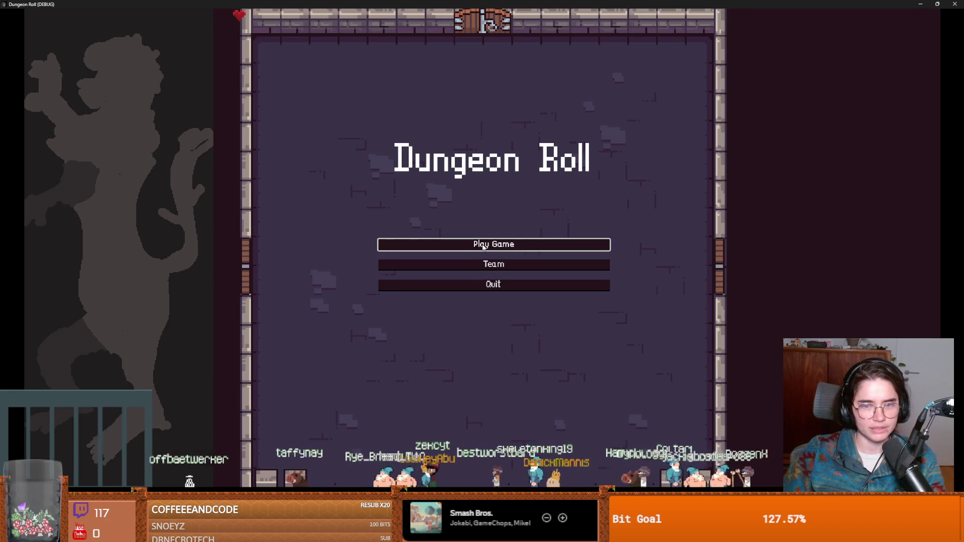
- Cast the Crusader's lightning, continue past the breakpoint with F12, stop with F8, and select the lightning node
left_click(495, 244)
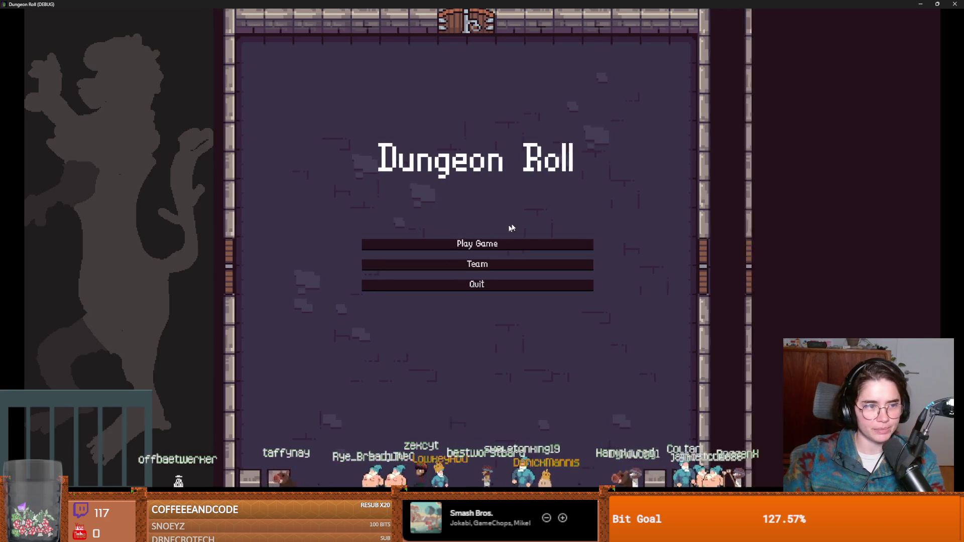
key("Return")
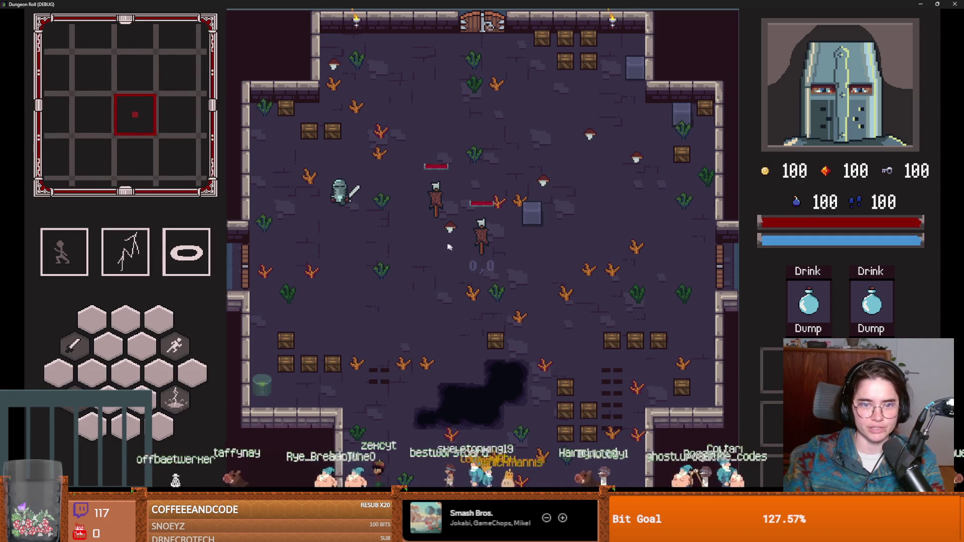
left_click(420, 297)
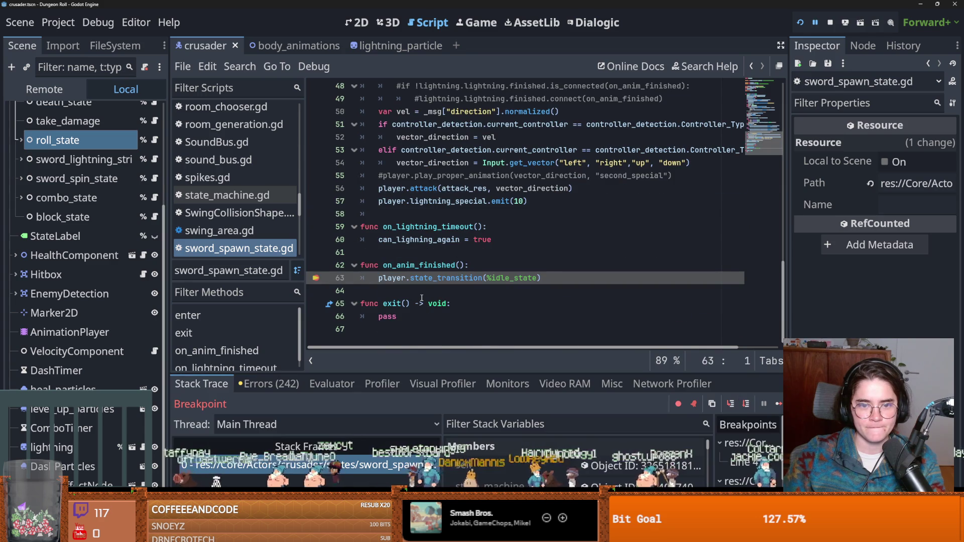
key("F12")
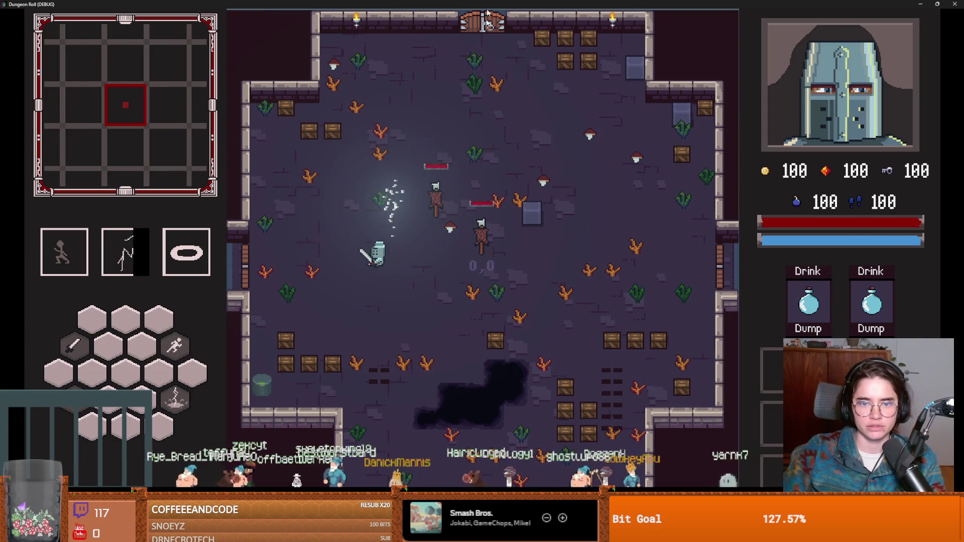
key("alt+Tab")
key("F8")
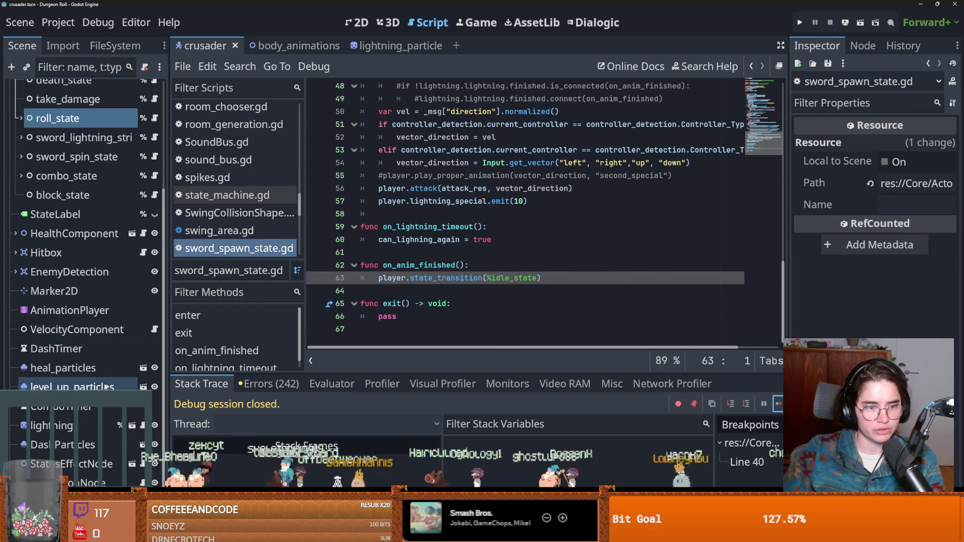
left_click(78, 428)
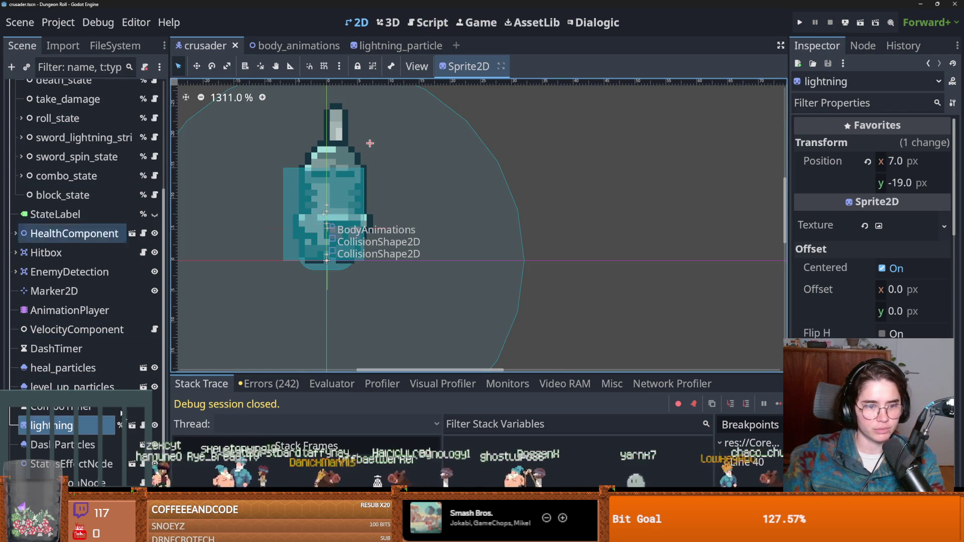
- Insert an empty frame after frame 9 in lightning_particle's SpriteFrames and run the project
left_click(132, 425)
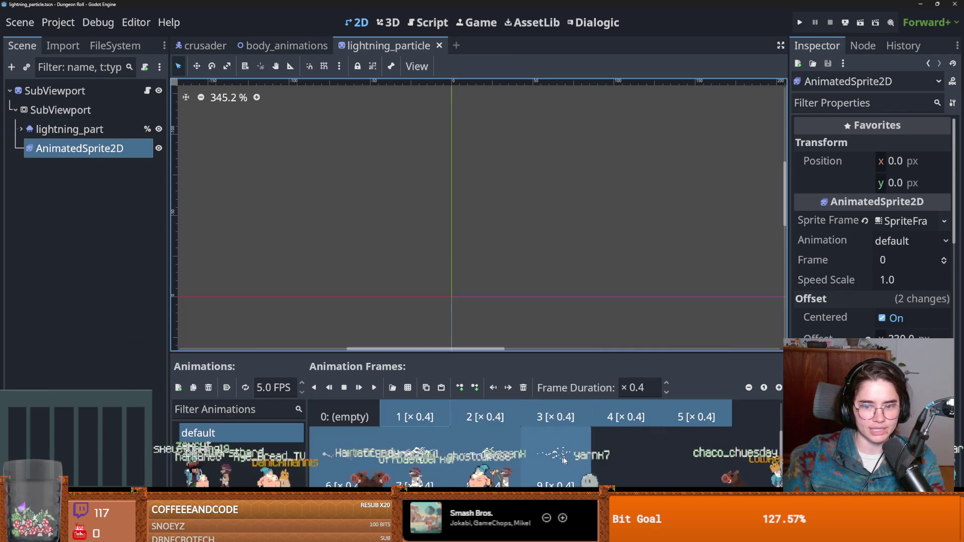
left_click(475, 387)
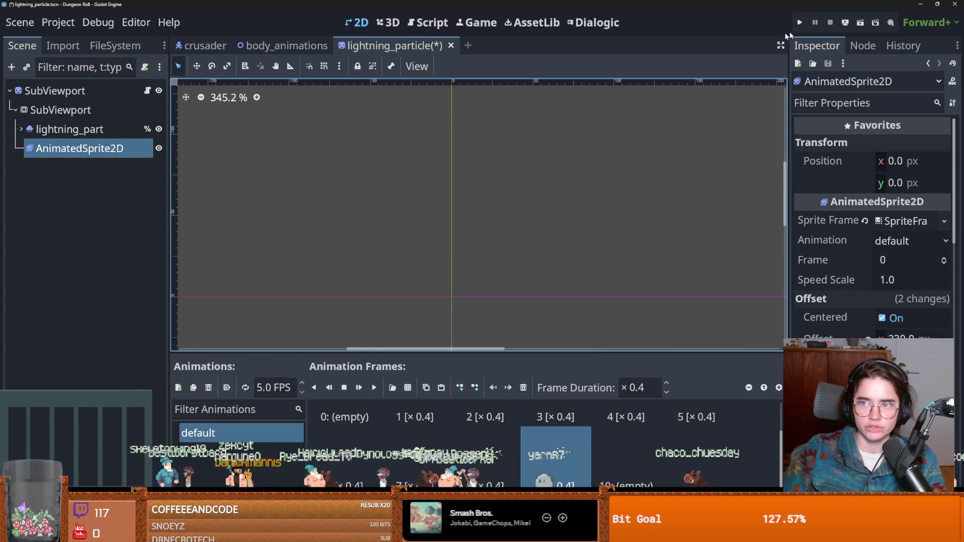
left_click(799, 23)
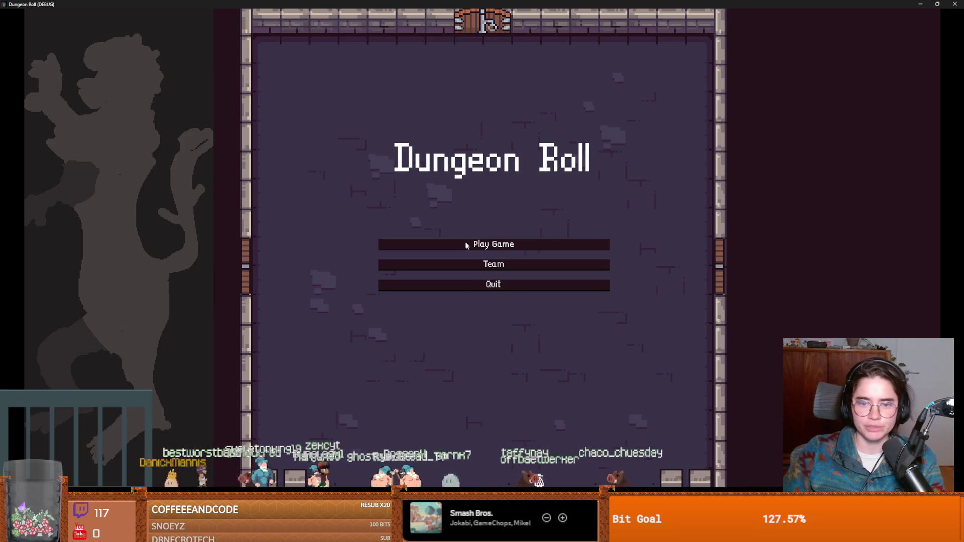
- Start a Crusader run, walk around the room with WASD, and dash right
left_click(471, 243)
key("Return")
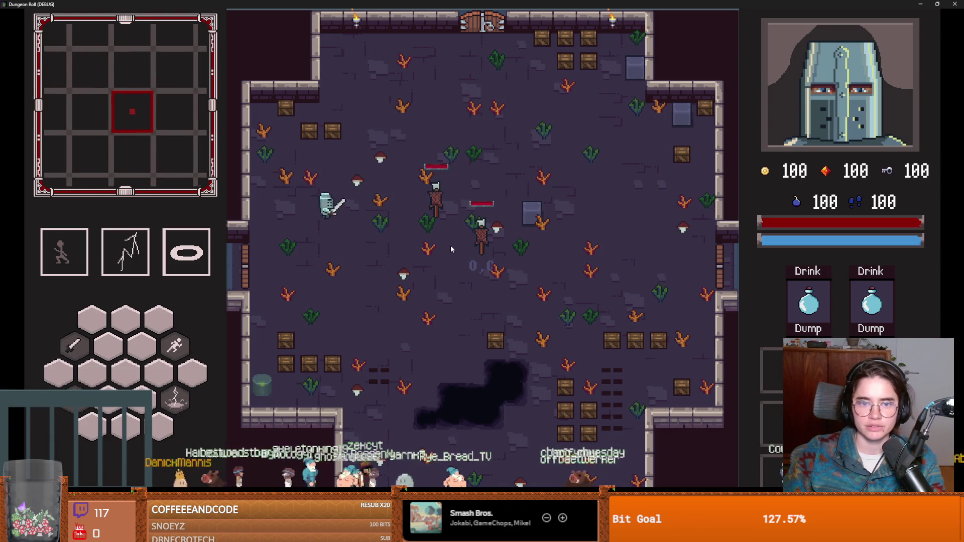
key("d")
key("s")
key("a")
key("d")
key("a")
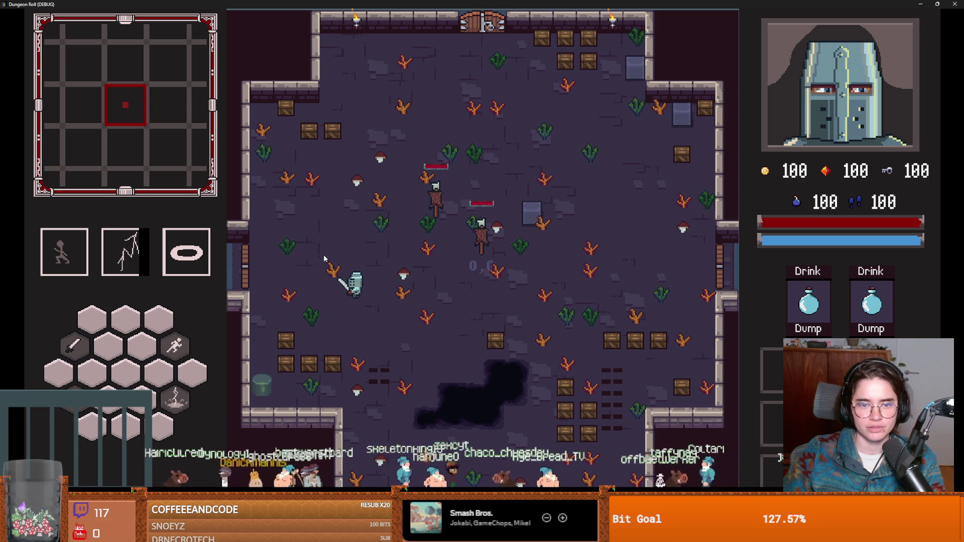
key("s")
key("space")
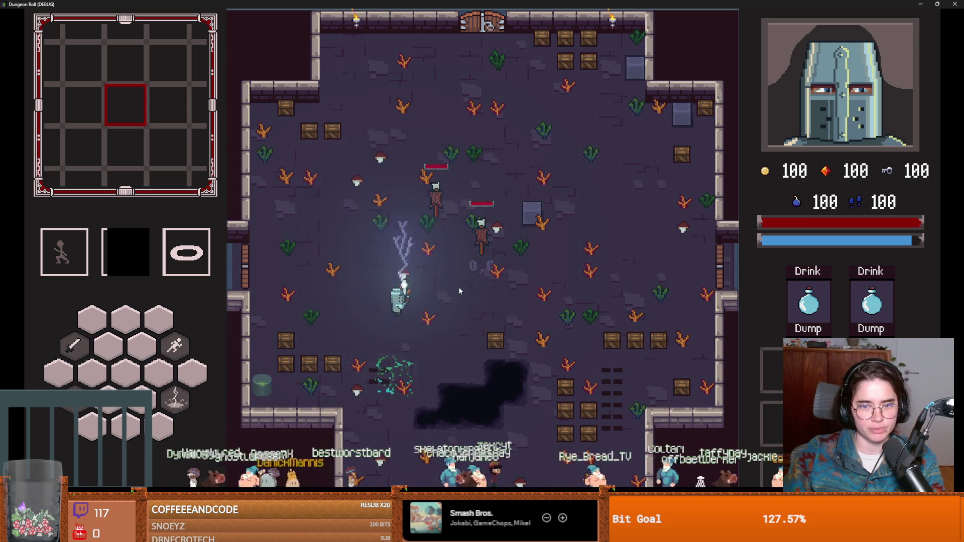
- Cast lightning with Q beside the Crusader, then shrink the game window to show the editor
key("a")
key("d")
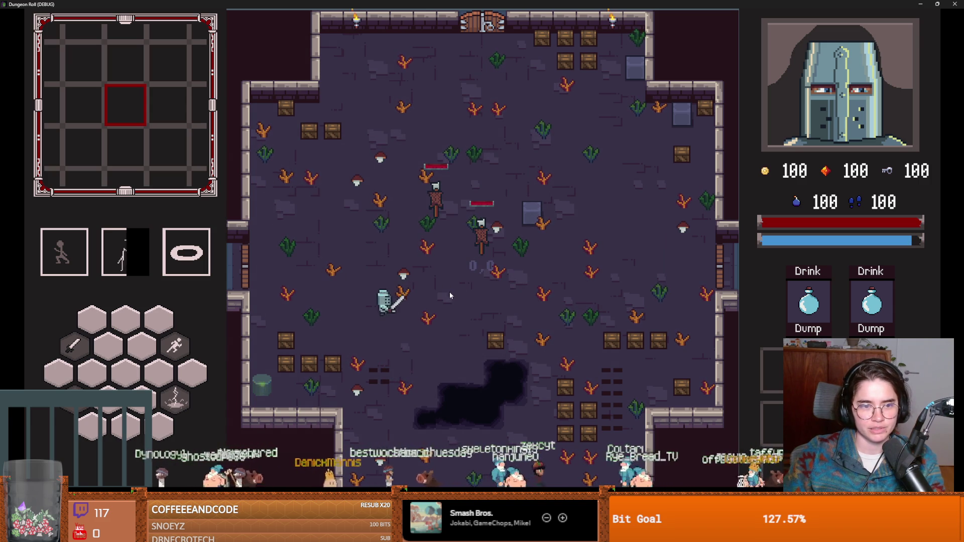
key("a")
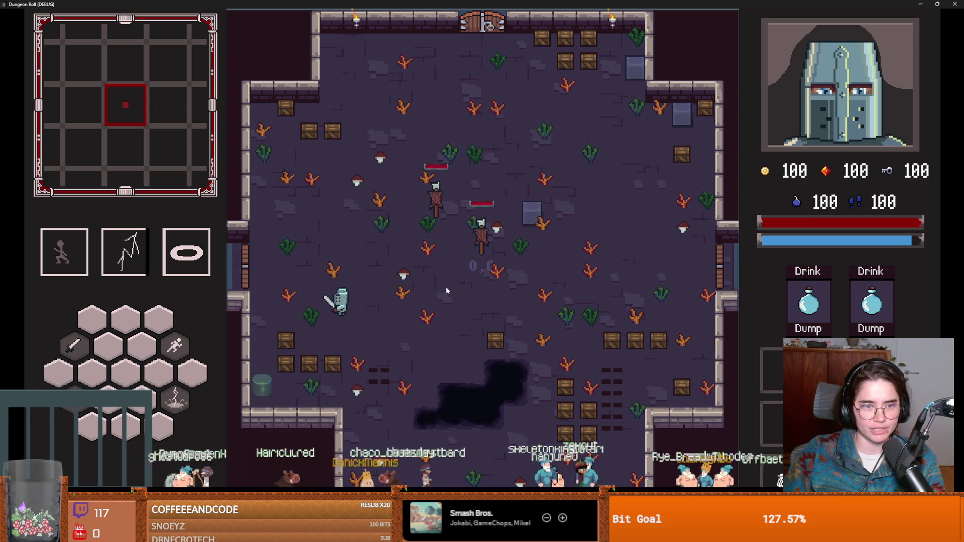
key("q")
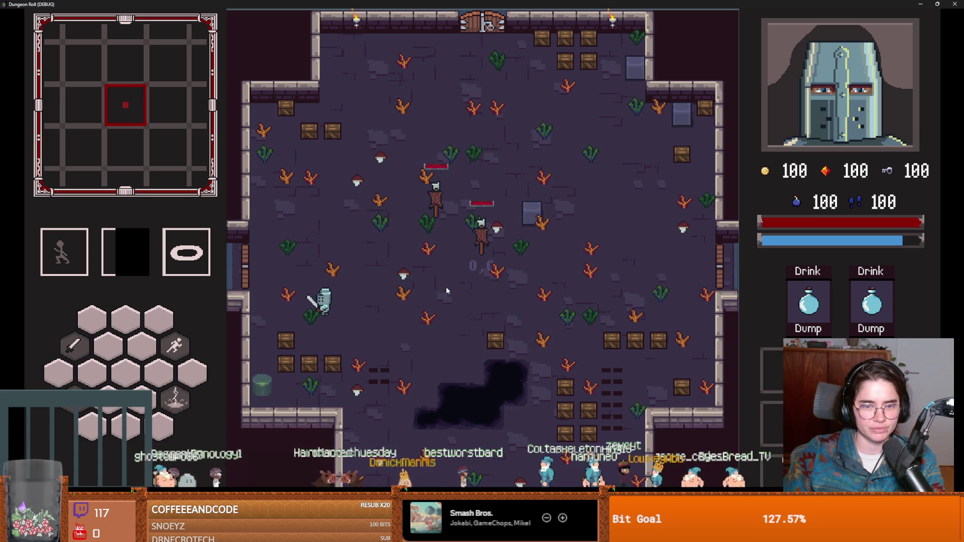
key("d")
key("w")
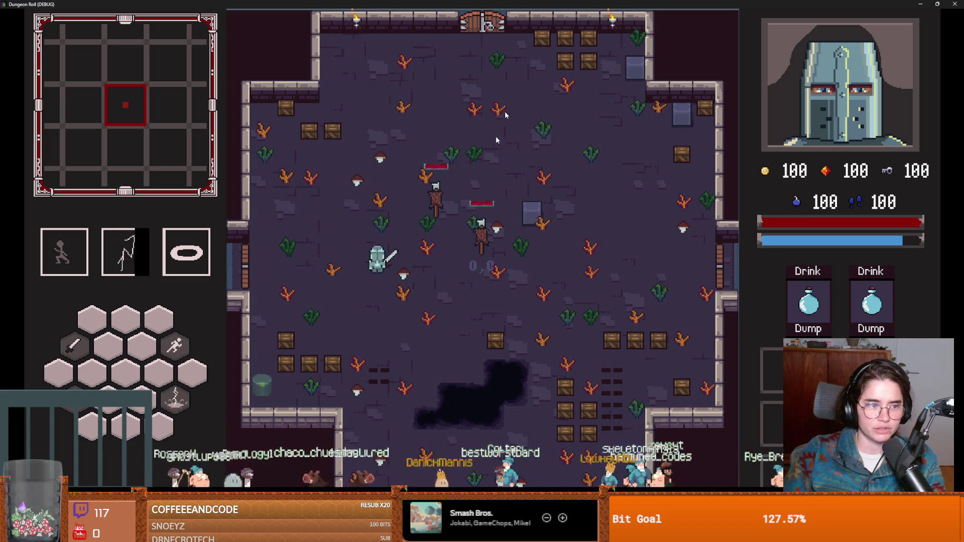
left_click_drag(423, 4, 349, 182)
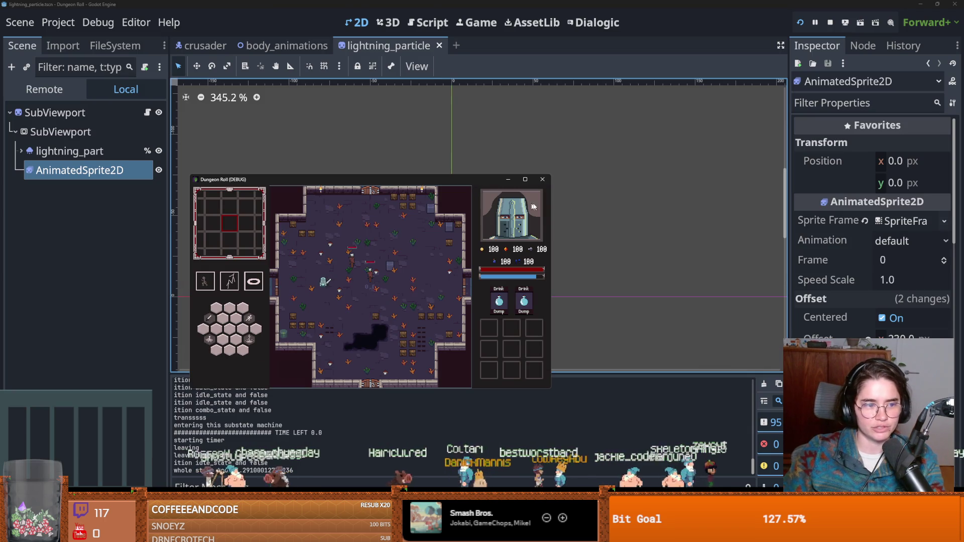
- Stop the game, save the lightning particle scene, and switch to the crusader scene
left_click(543, 179)
key("ctrl+s")
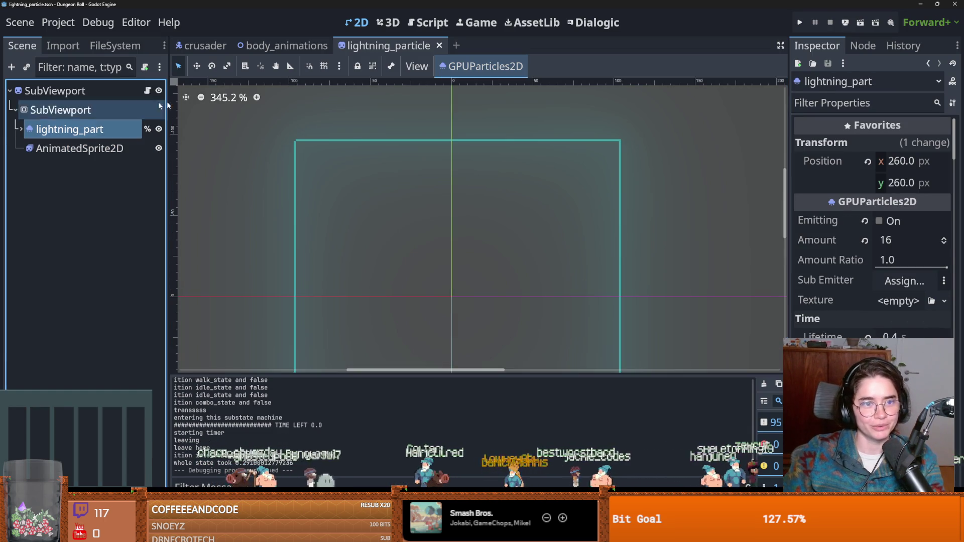
key("ctrl+Tab")
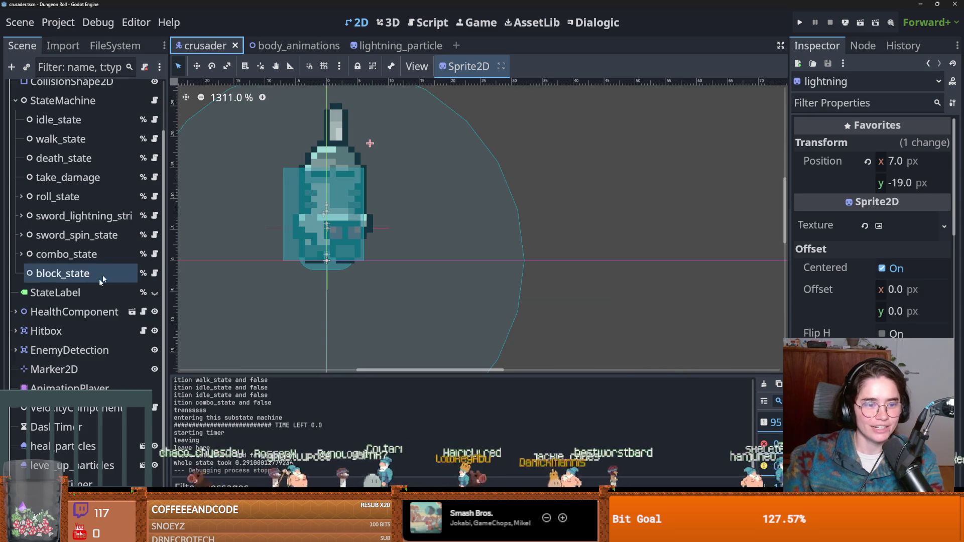
- In sword_spawn_state.gd, uncomment the lightning.finished lines and delete the old animated_sprite_2d lines
scroll(120, 311, "up", 5)
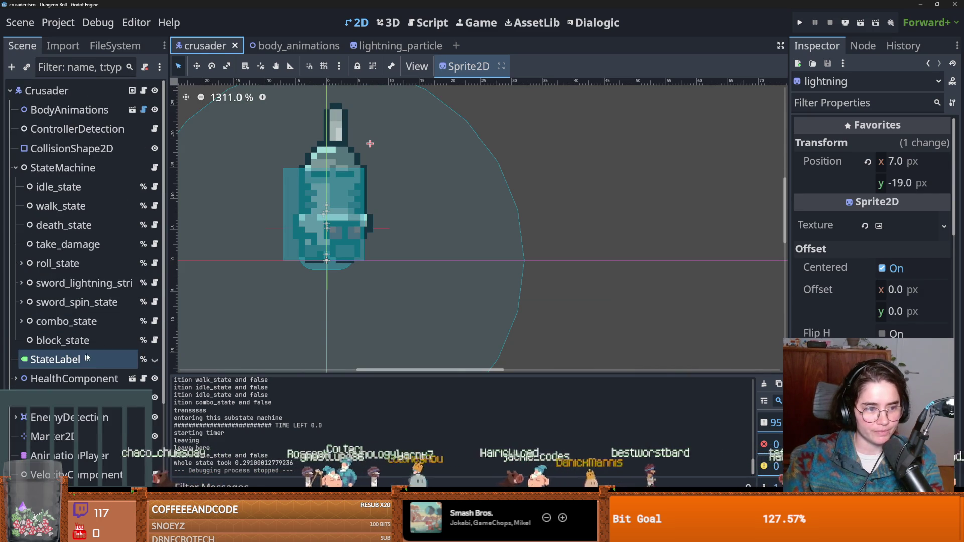
left_click(155, 283)
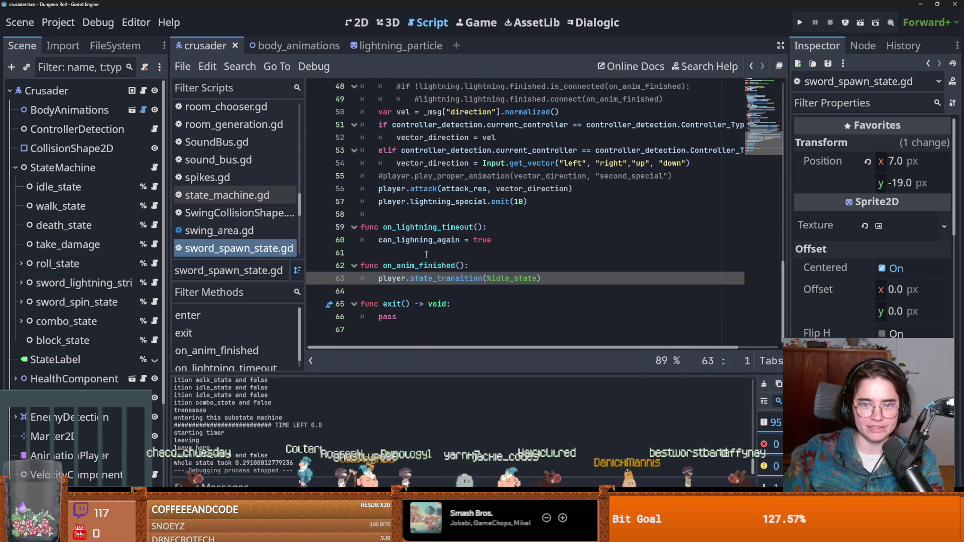
scroll(425, 255, "up", 4)
scroll(465, 271, "up", 1)
scroll(406, 249, "down", 1)
mouse_move(680, 252)
left_mouse_down()
mouse_move(371, 252)
mouse_move(361, 239)
mouse_move(552, 220)
mouse_move(787, 222)
left_mouse_up()
key("ctrl+k")
key("BackSpace")
key("BackSpace")
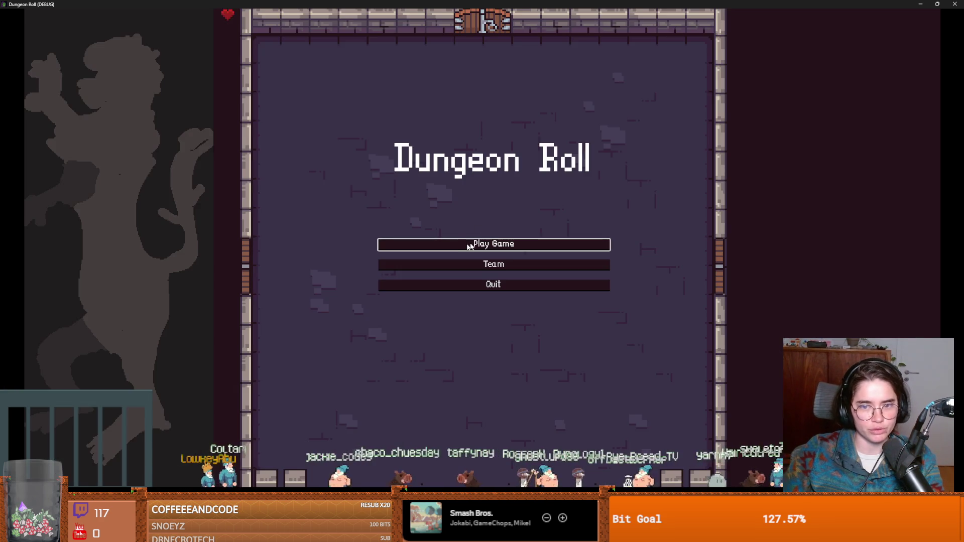
- Cast the Crusader's lightning with Q, stop the game with F8, and return to line 45
left_click(469, 246)
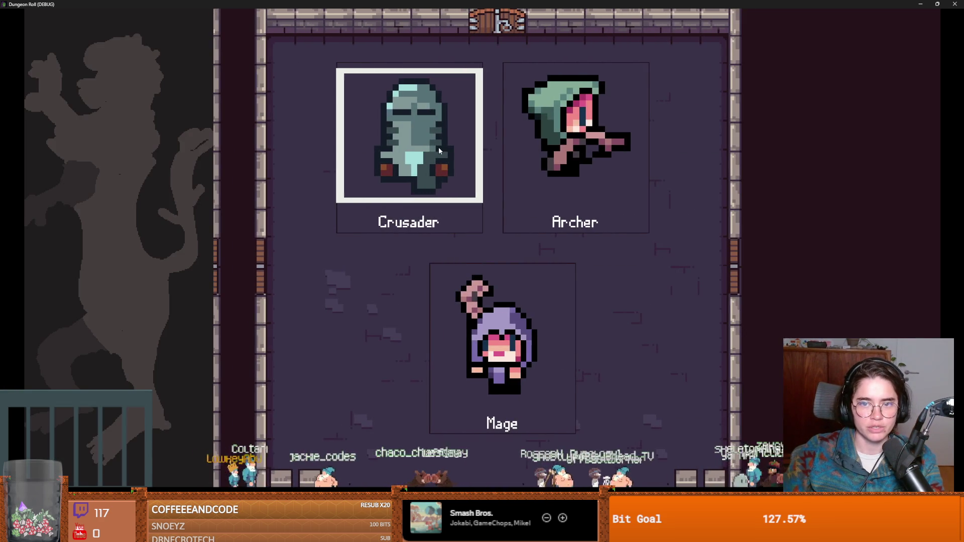
left_click(473, 212)
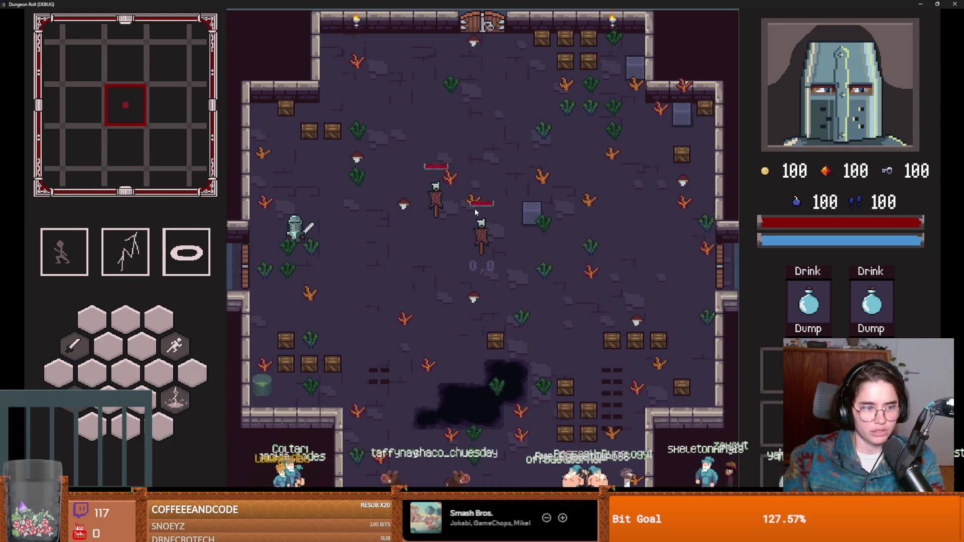
key("q")
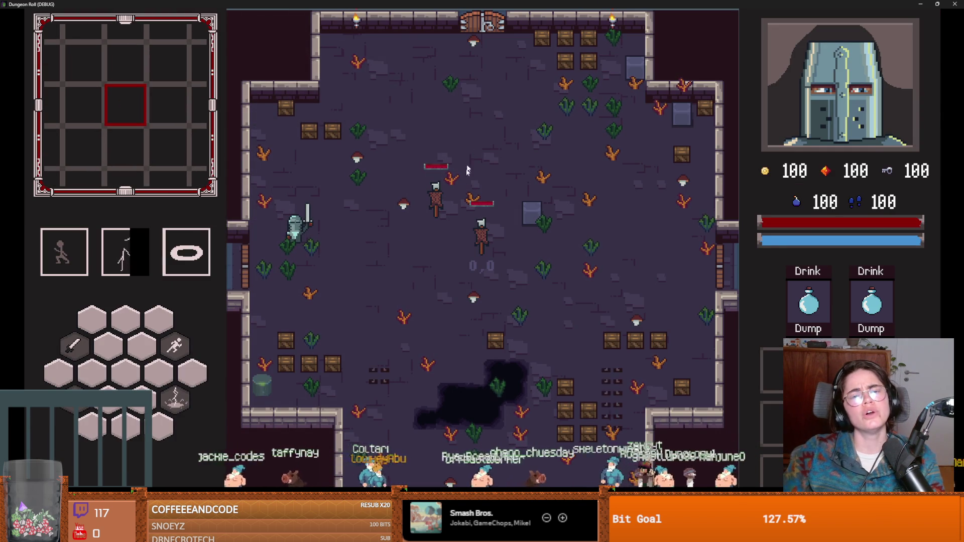
key("F8")
left_click(459, 202)
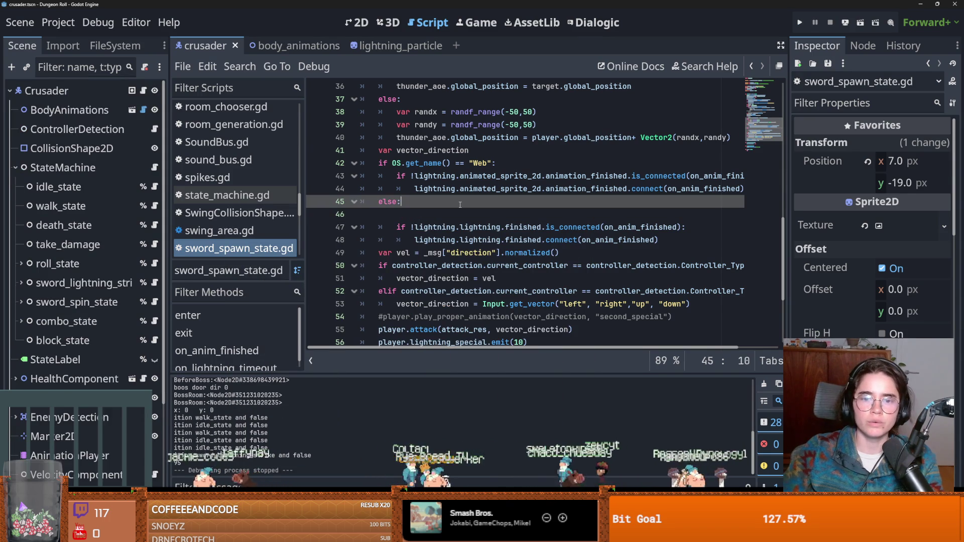
- Save the scene and delete the duplicate animation call in lightning_particle.gd's emit function
key("ctrl+s")
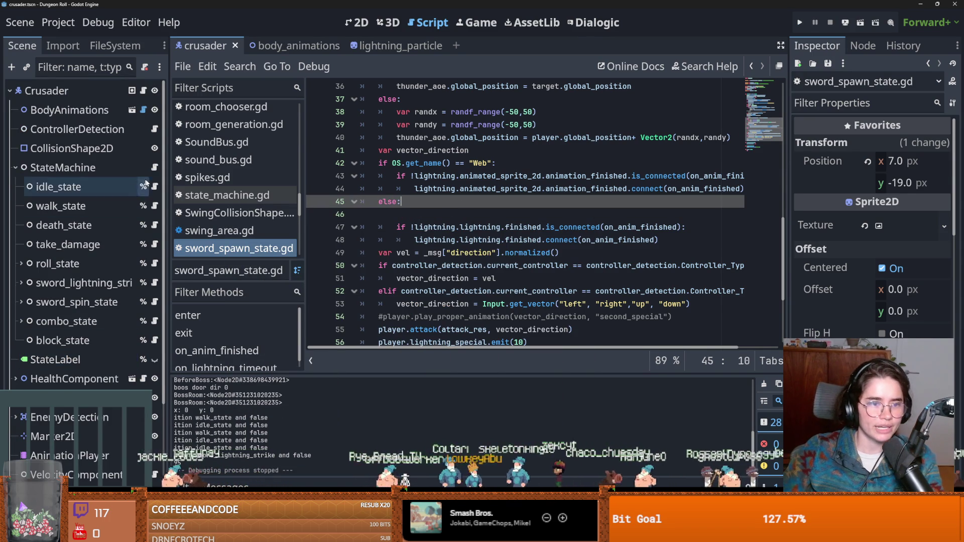
scroll(74, 249, "down", 5)
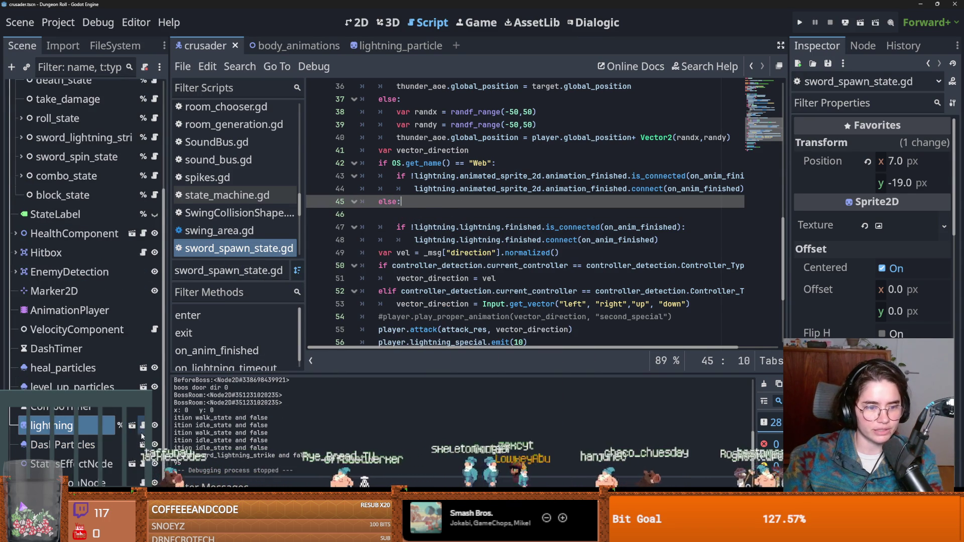
left_click(143, 425)
left_click(445, 227)
left_click_drag(549, 183, 354, 194)
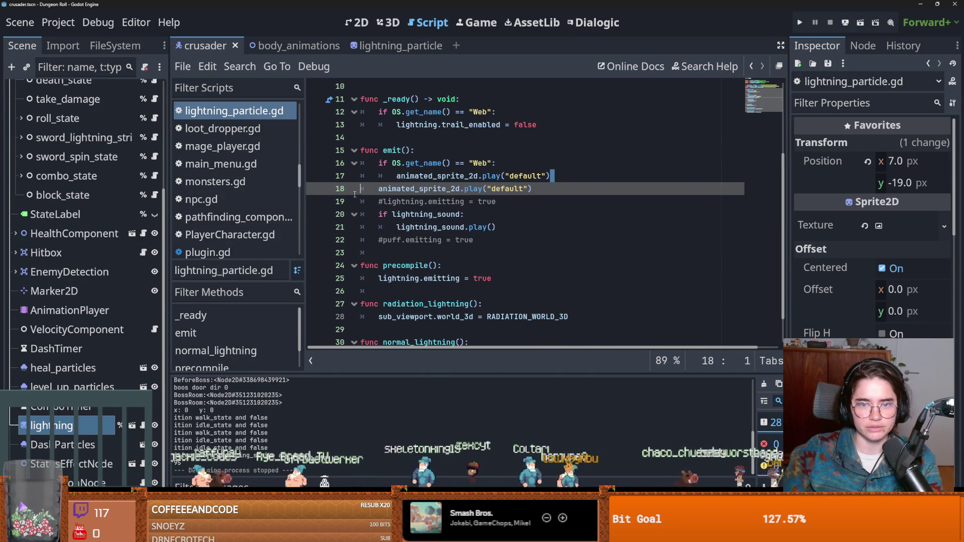
left_click_drag(536, 194, 360, 189)
key("BackSpace")
- Uncomment lightning.emitting = true, indent it under else, and run with F5
left_click(384, 201)
key("ctrl+k")
left_click(392, 191)
type("else:")
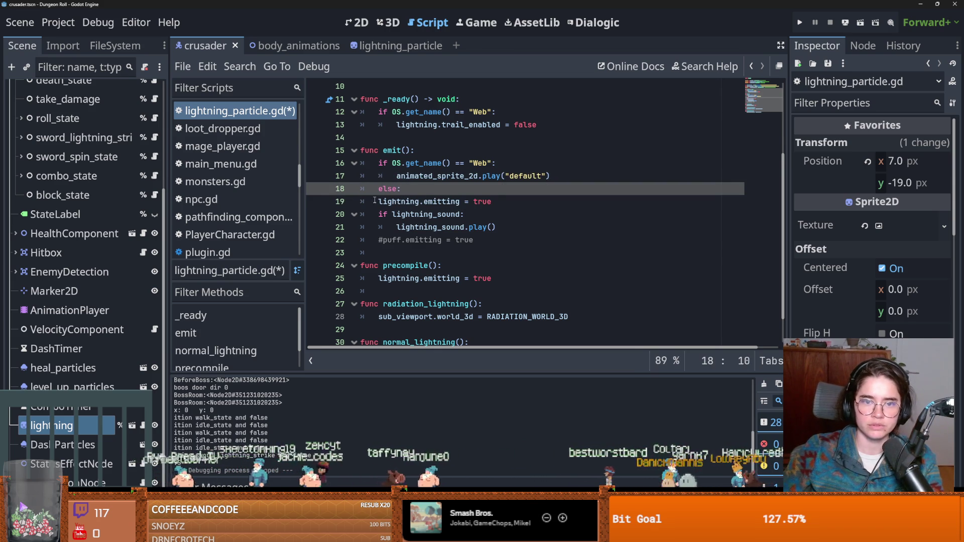
left_click(374, 201)
key("Tab")
key("F5")
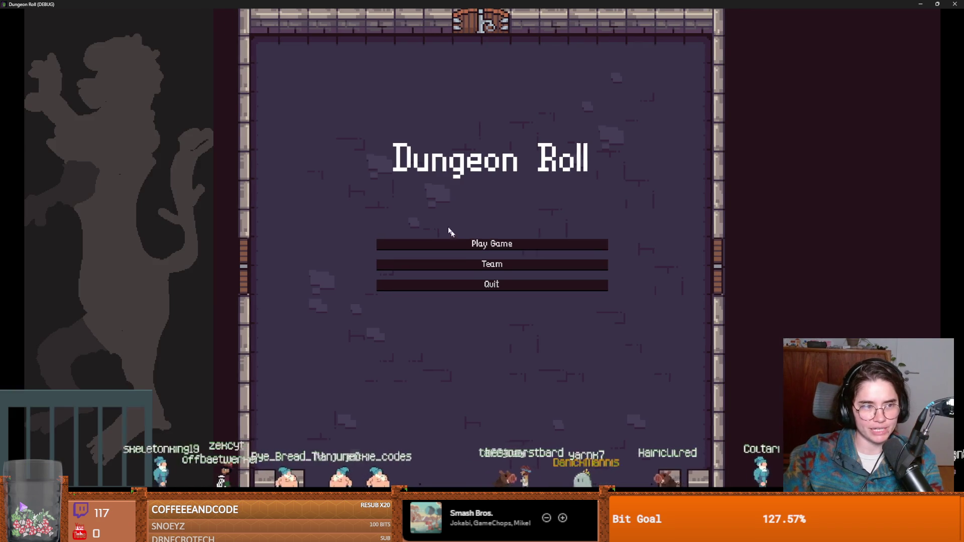
- Start a Crusader run and walk around the room, briefly minimizing and restoring the window
left_click(449, 243)
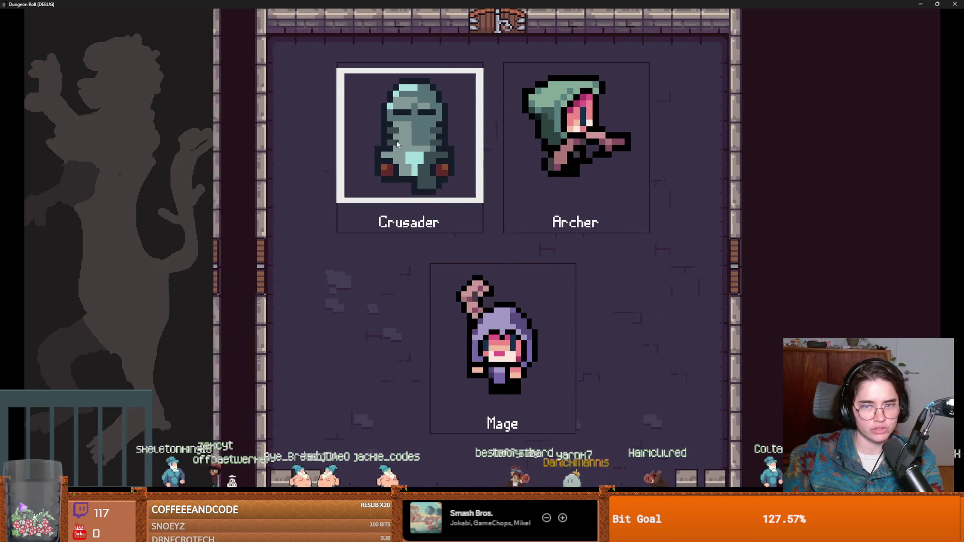
left_click(347, 215)
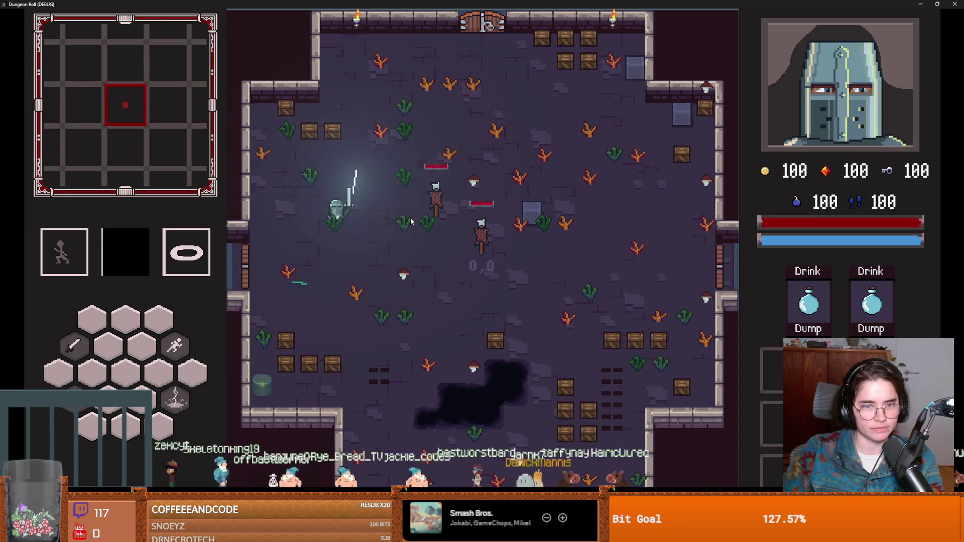
key("s")
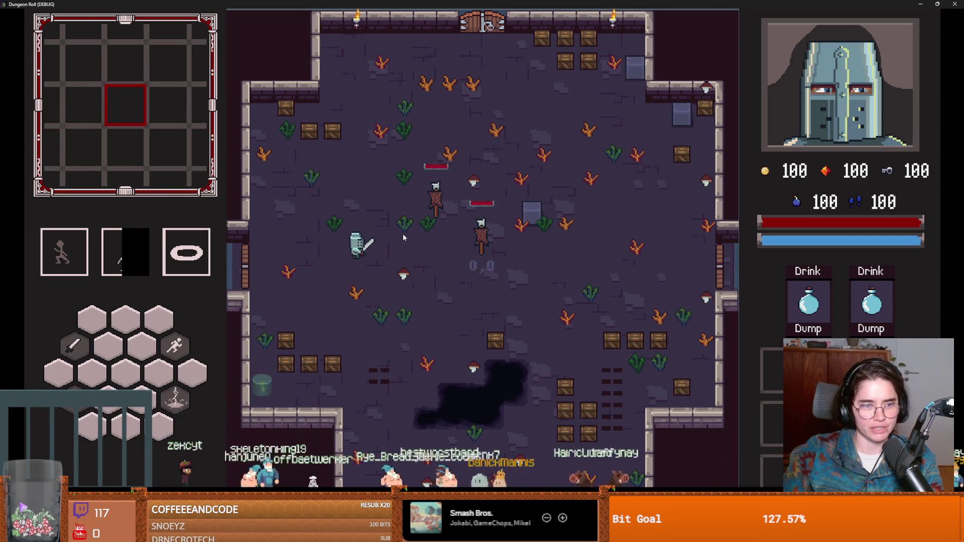
key("a")
key("d")
key("super+Down")
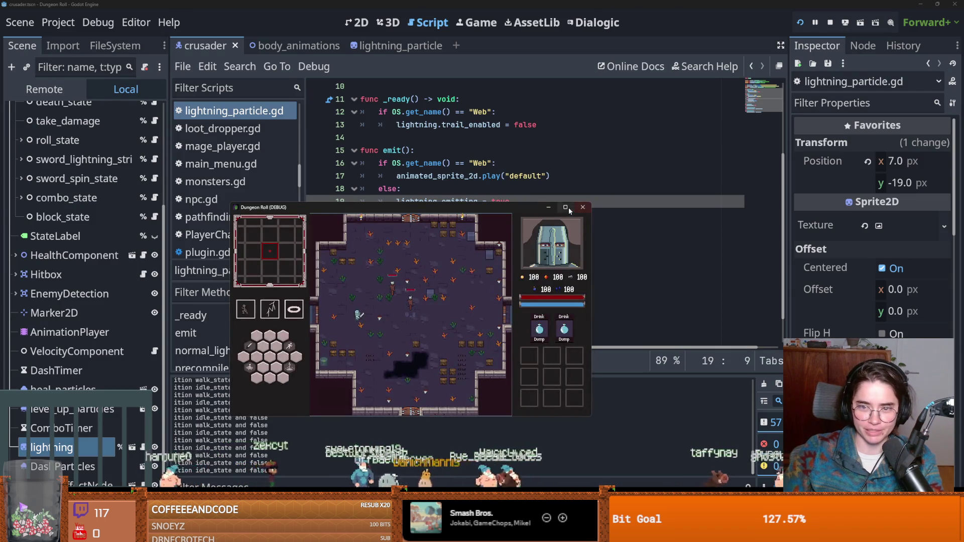
left_click(569, 209)
- Cast lightning with E, close the game, save, and switch to GitHub Desktop
key("e")
key("super+Down")
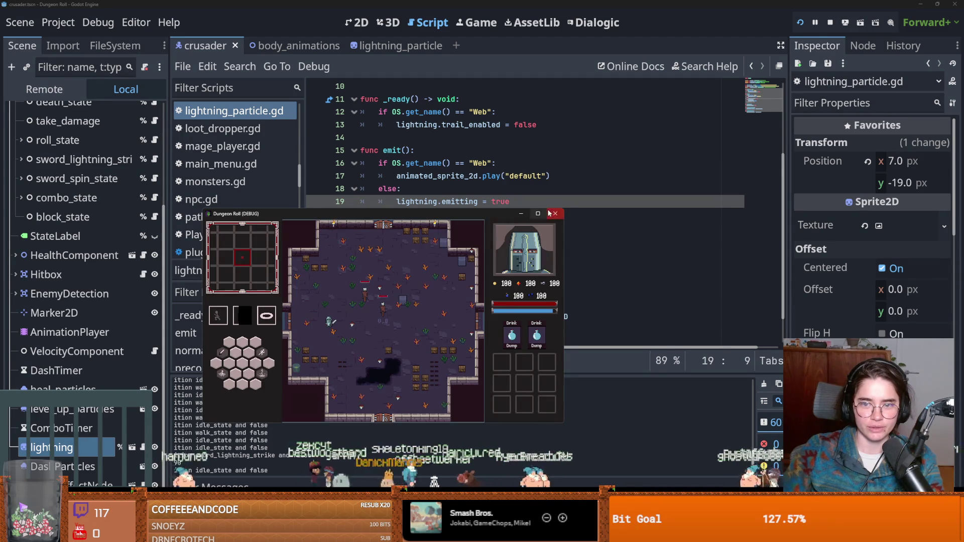
left_click(555, 213)
key("ctrl+s")
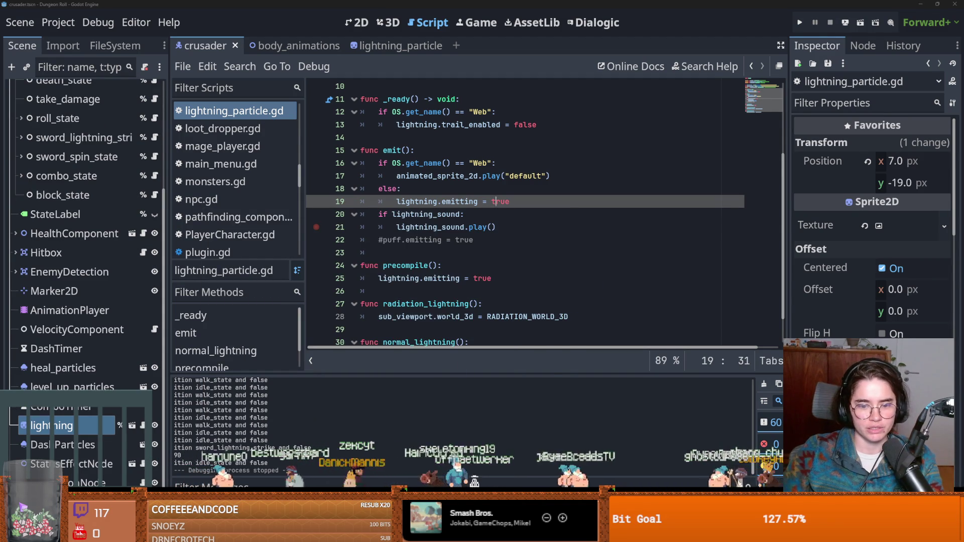
key("alt+Tab")
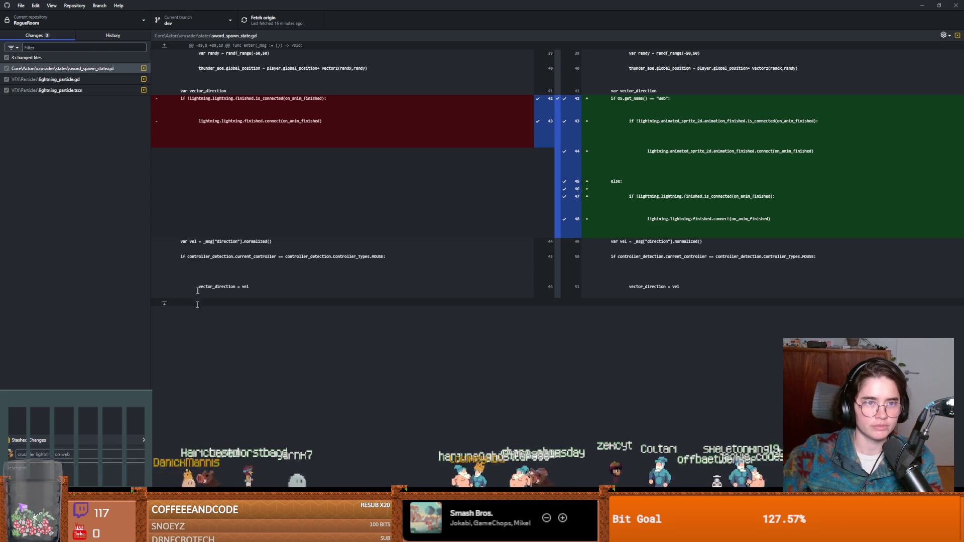
- Commit the three lightning file changes to dev, push to origin, and return to Godot
left_click(76, 524)
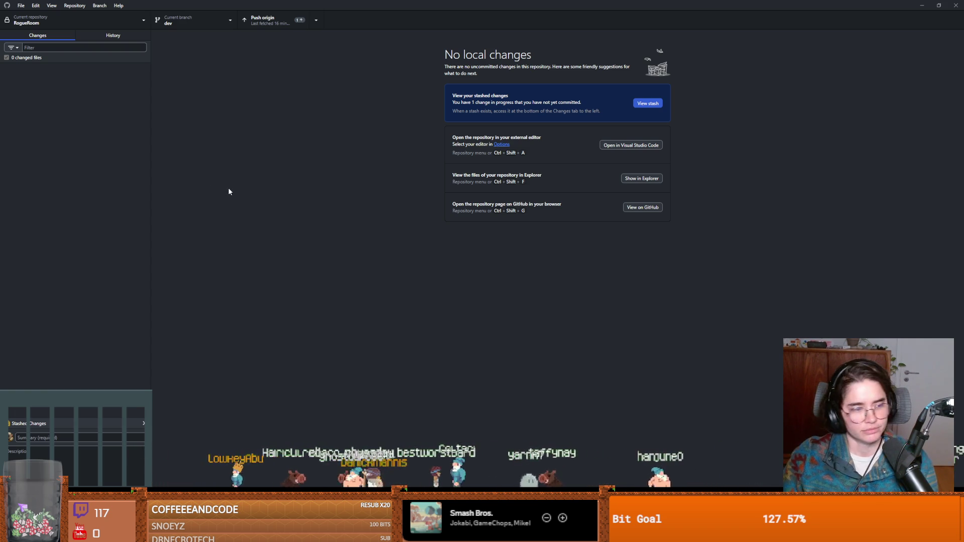
left_click(280, 28)
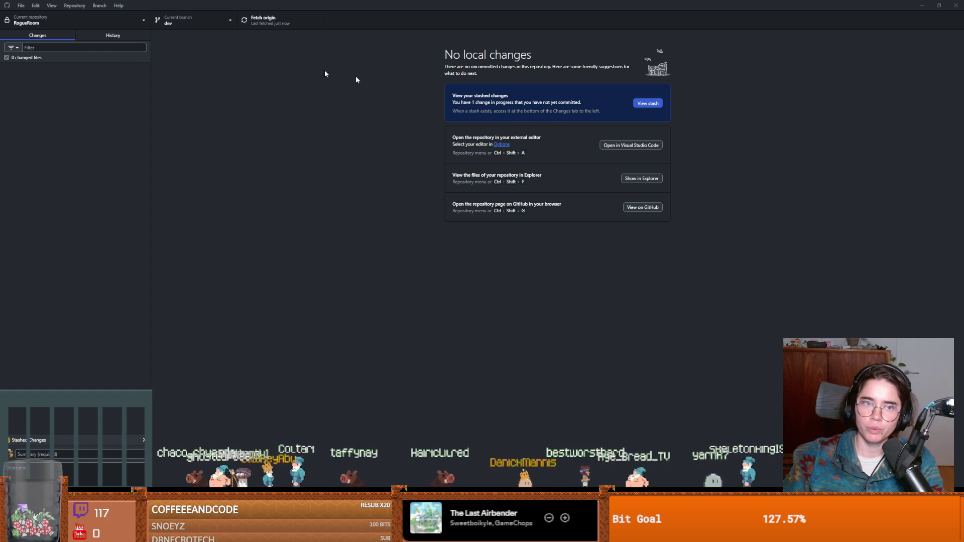
key("alt+Tab")
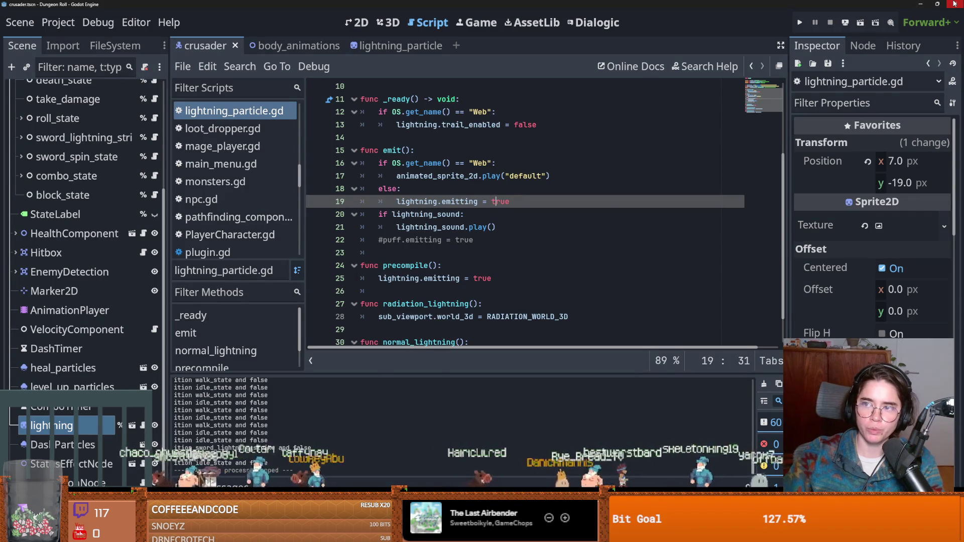
- Switch to main, merge dev into it with a merge commit, and push origin
key("alt+Tab")
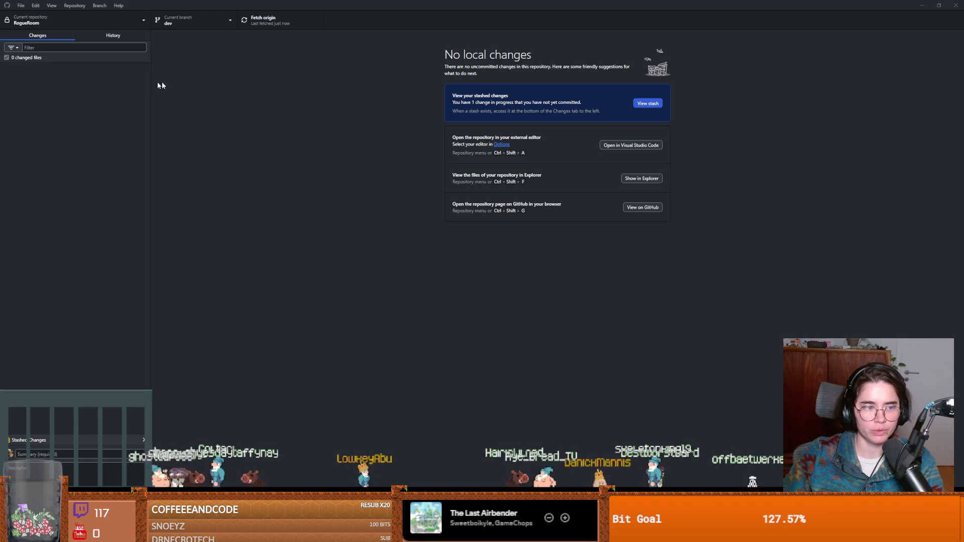
left_click(211, 20)
left_click(179, 75)
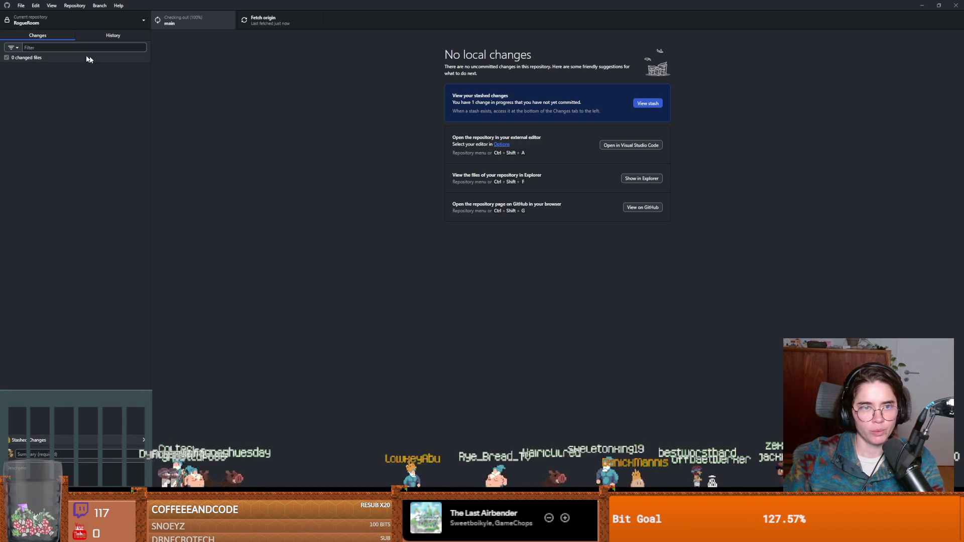
left_click(100, 5)
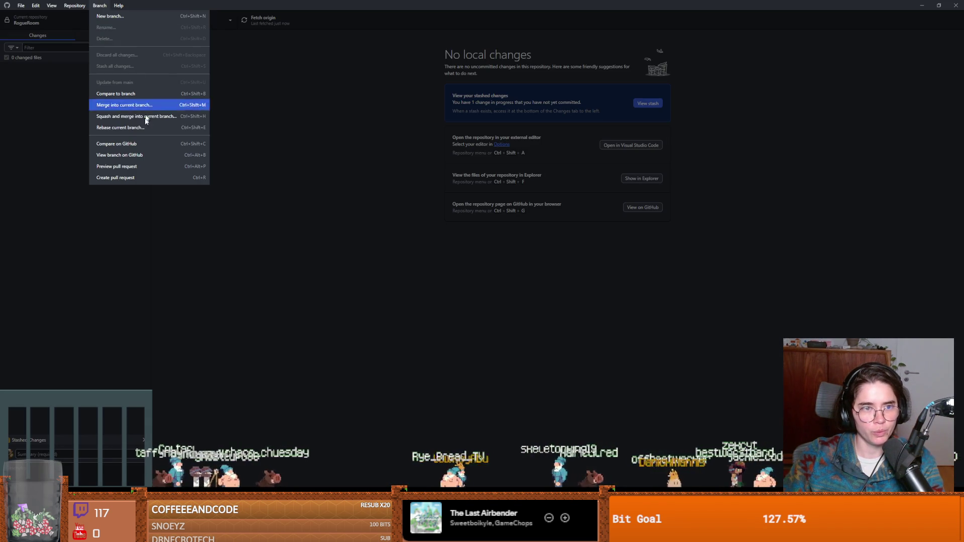
left_click(133, 104)
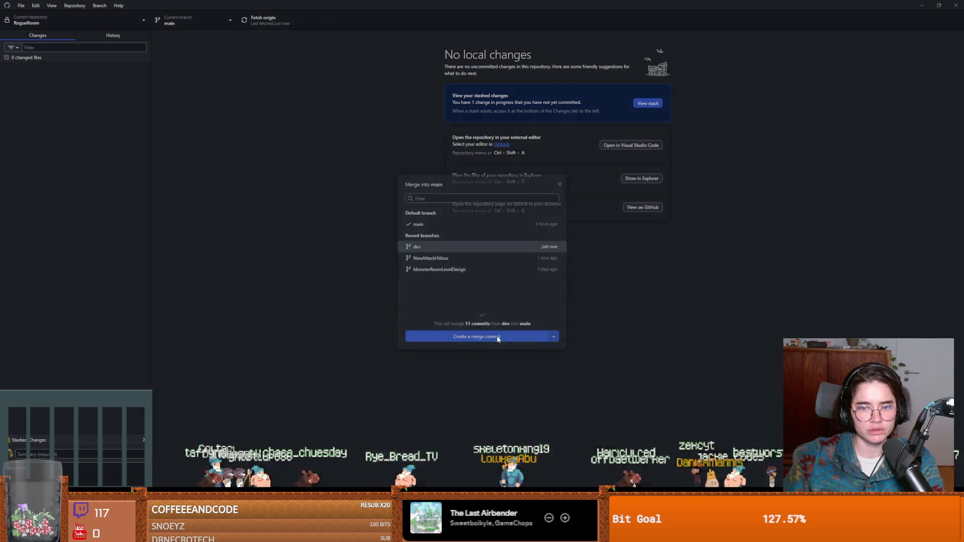
left_click(482, 337)
left_click(271, 23)
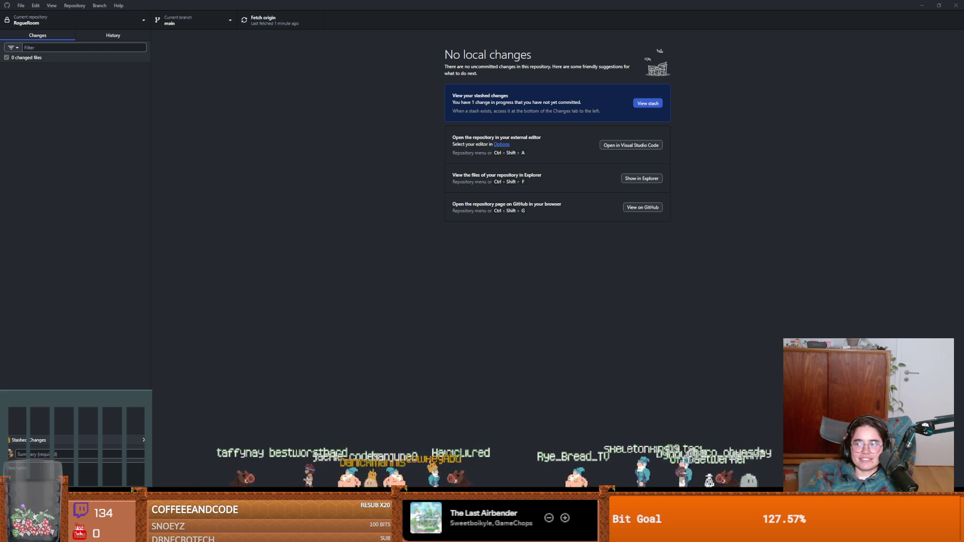
- After the main push completes, open the RogueRoom repository on GitHub
left_click_drag(452, 5, 500, 3)
left_click(643, 207)
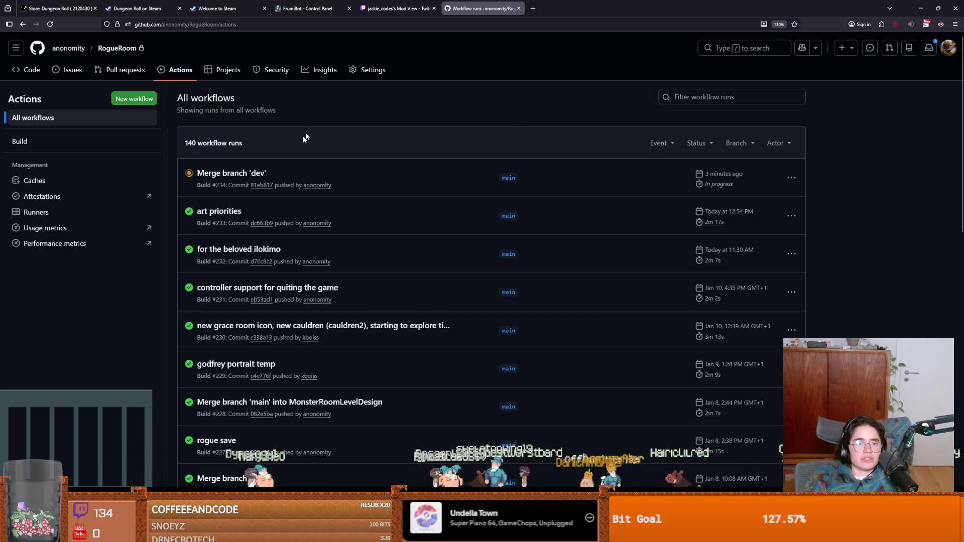
- View the successful Merge branch 'dev' run's summary and artifacts, then return to GitHub Desktop
left_click(263, 176)
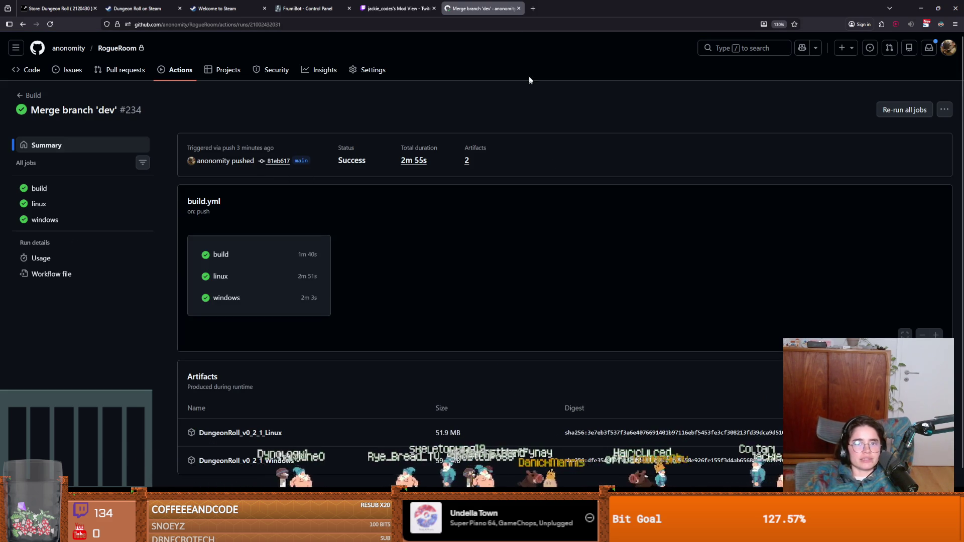
key("alt+Tab")
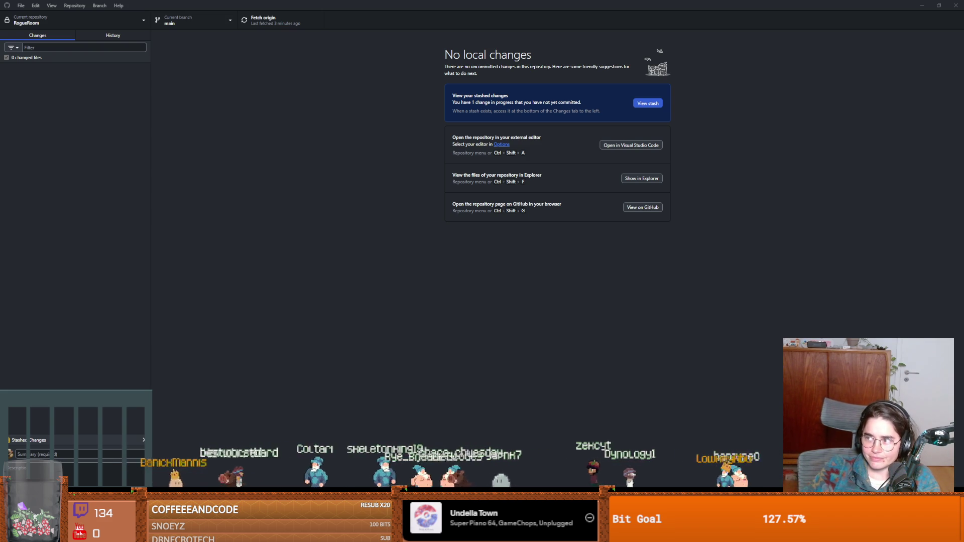
- Launch the Dungeon Roll web build from the itch.io testers page in Firefox
key("alt+Tab")
left_click(482, 166)
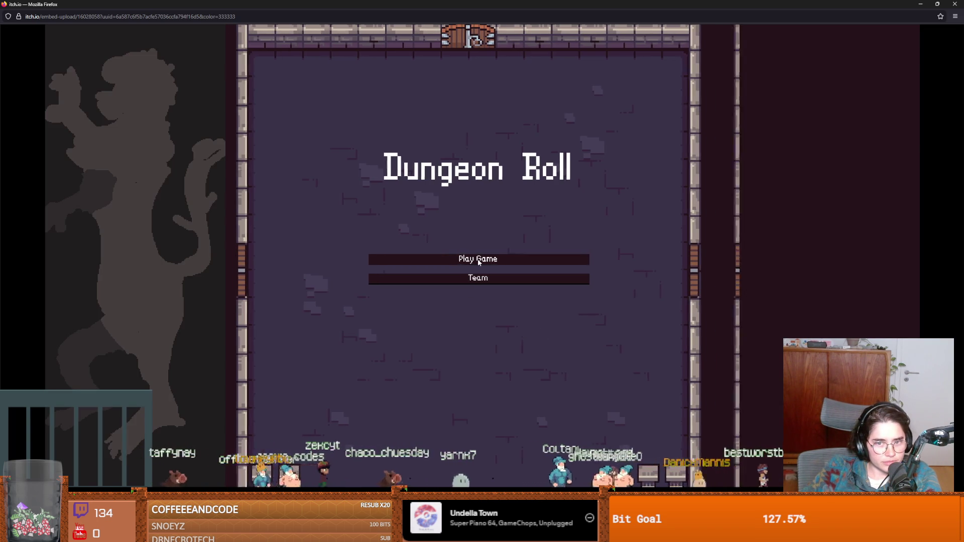
- Start a new game as the Crusader, moving around and casting lightning near enemies
left_click(479, 261)
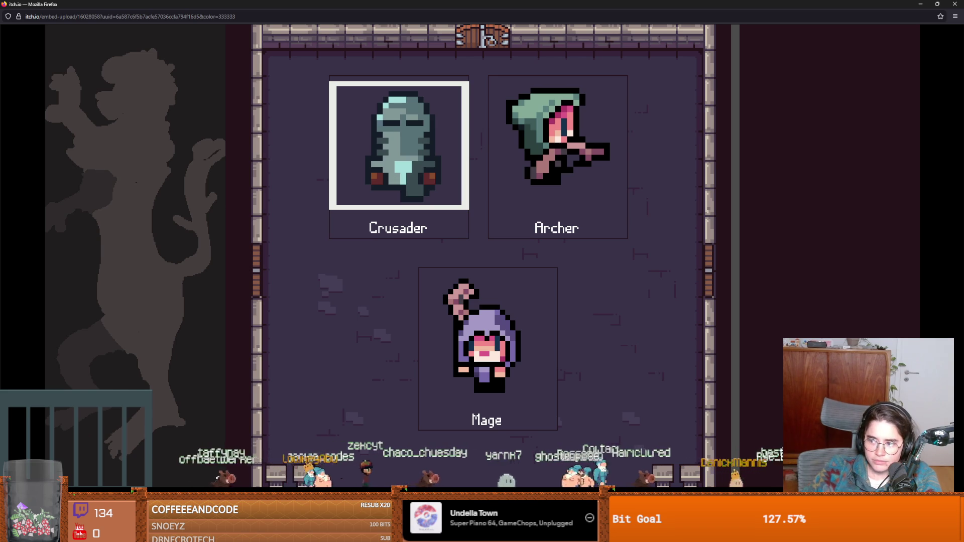
key("Return")
key("s")
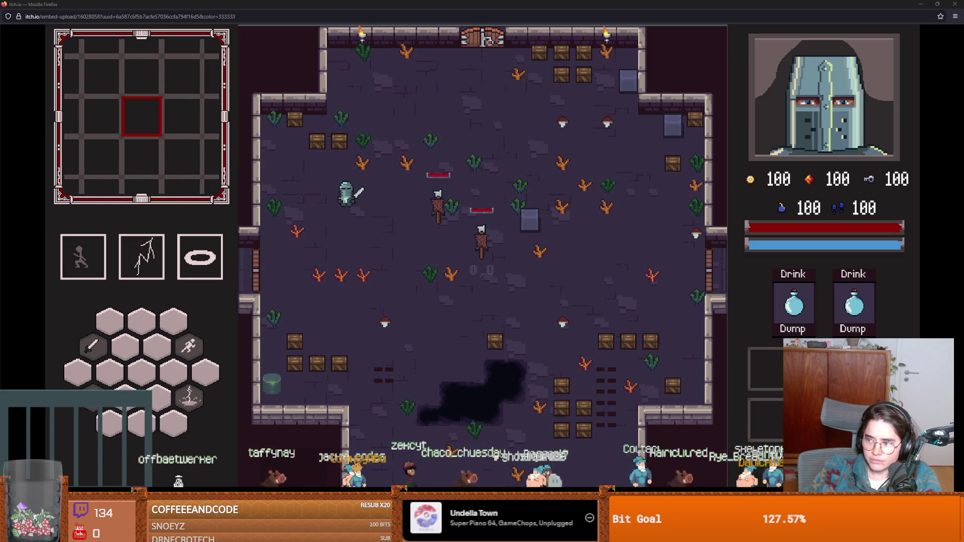
left_click(417, 224)
right_click(398, 229)
key("a")
key("d")
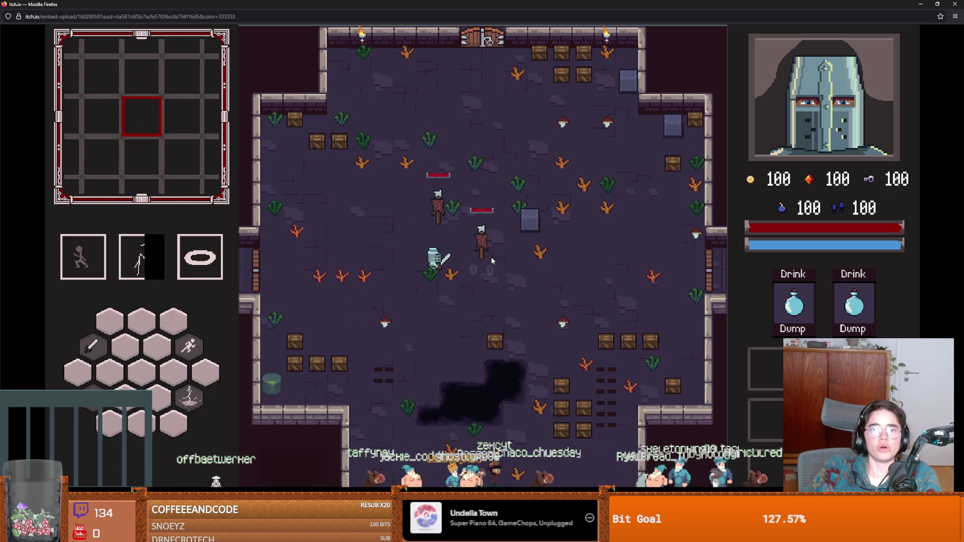
key("a")
key("d")
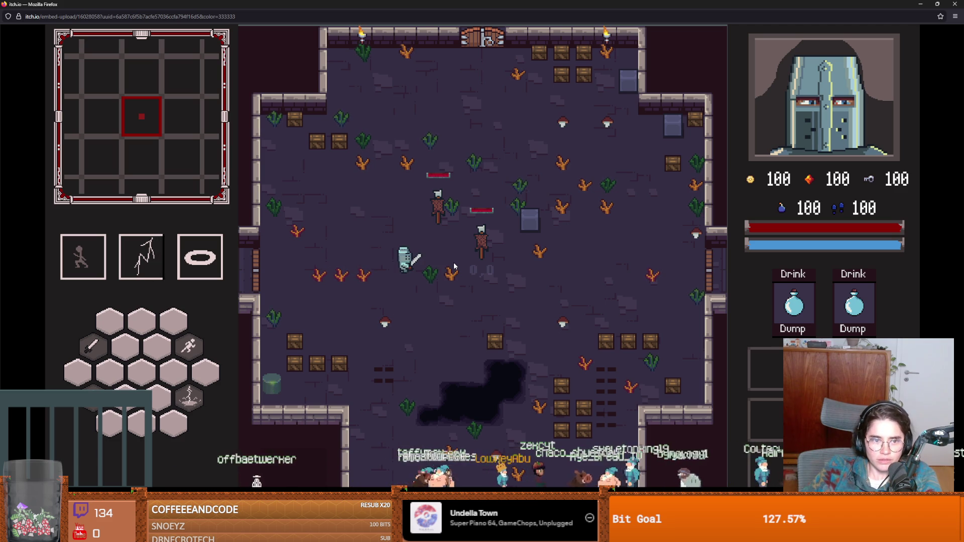
right_click(445, 268)
- Fight the right and upper enemies with sword attacks while moving the knight
key("a")
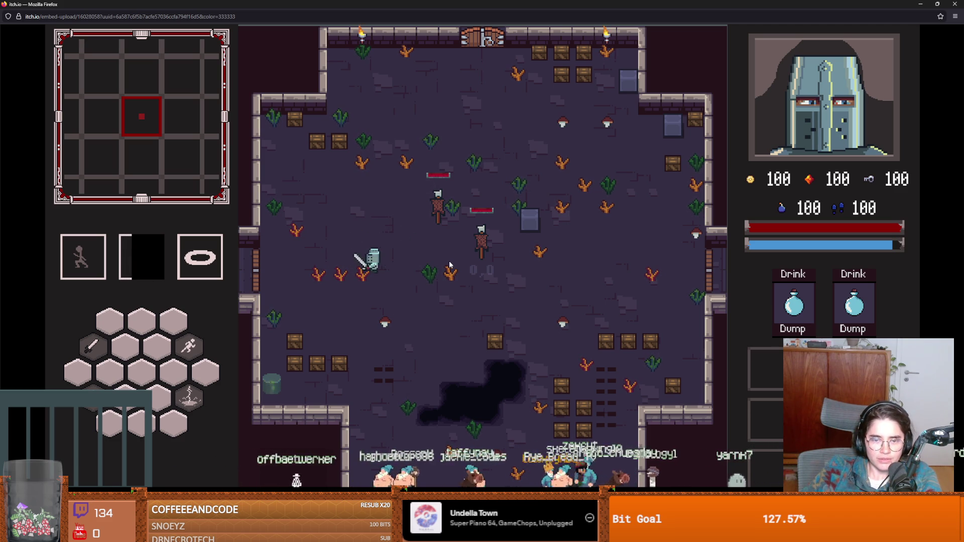
key("d")
key("w")
left_click(487, 260)
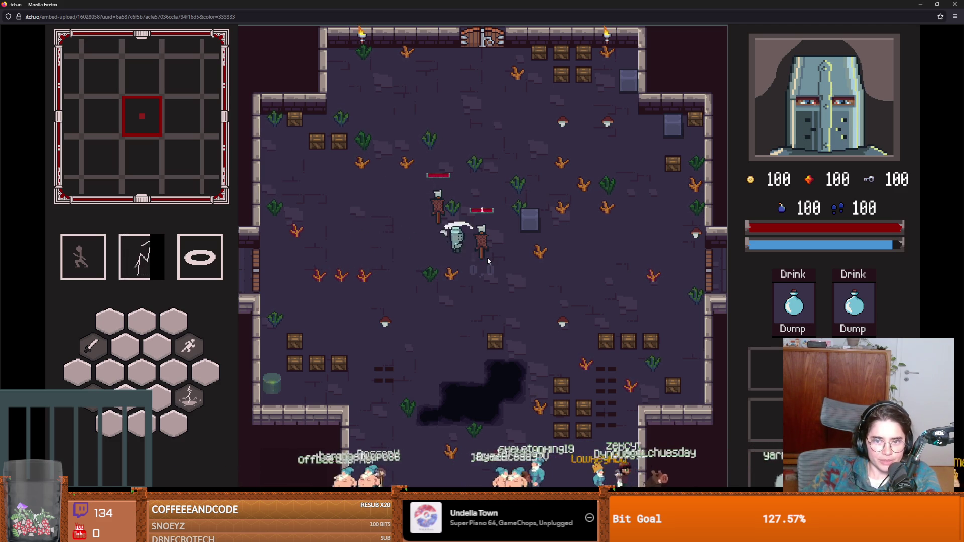
key("a")
key("w")
left_click(467, 230)
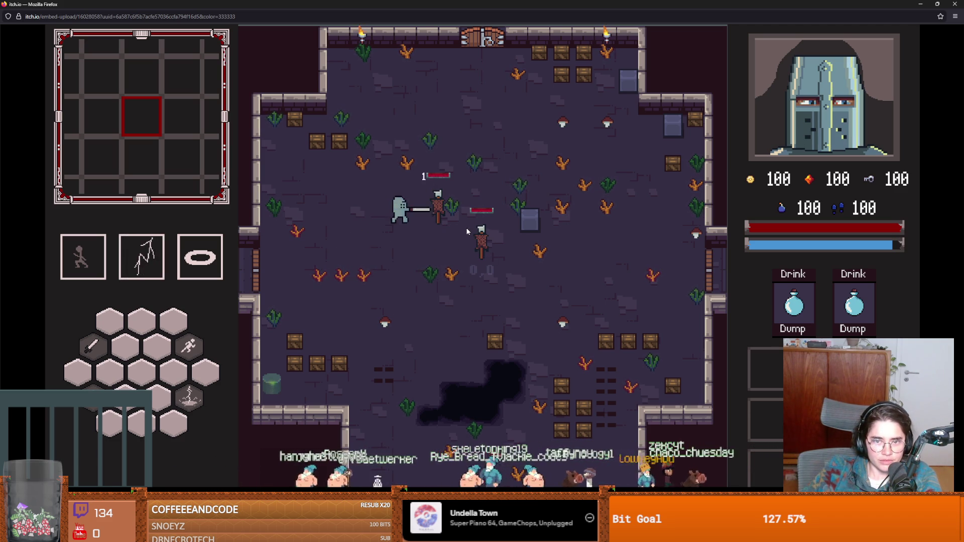
key("a")
key("s")
key("s")
key("d")
left_click(366, 266)
- Smash the two crates, then restore the game window from full size and close it
key("d")
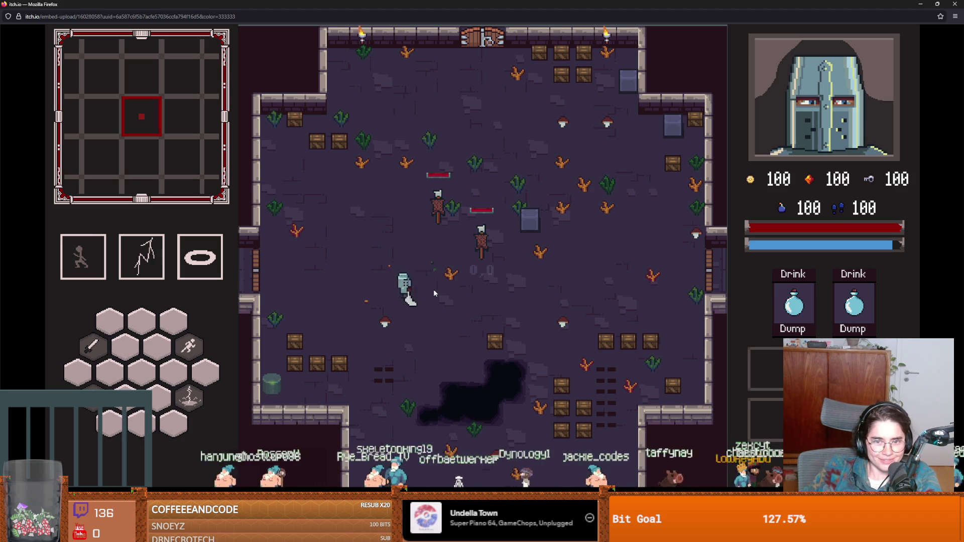
key("s")
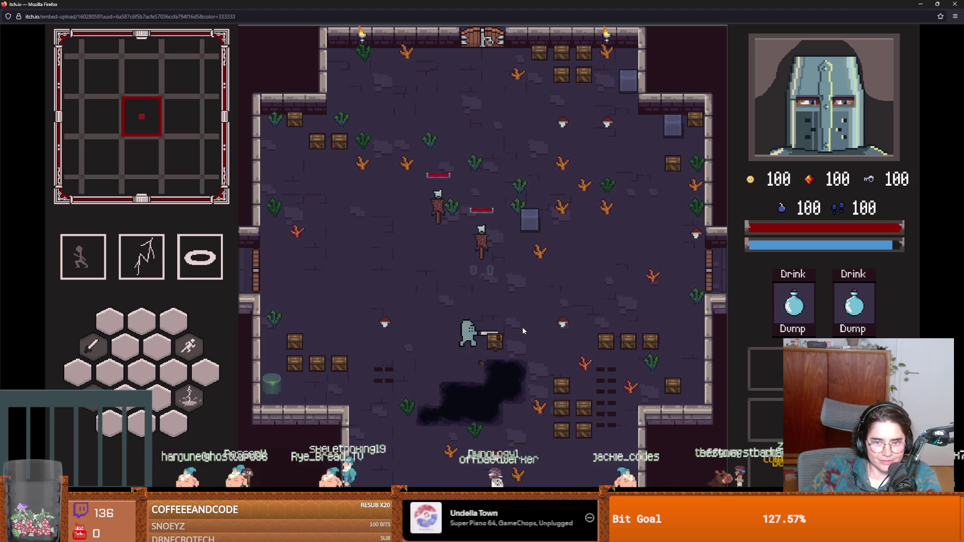
key("a")
key("a")
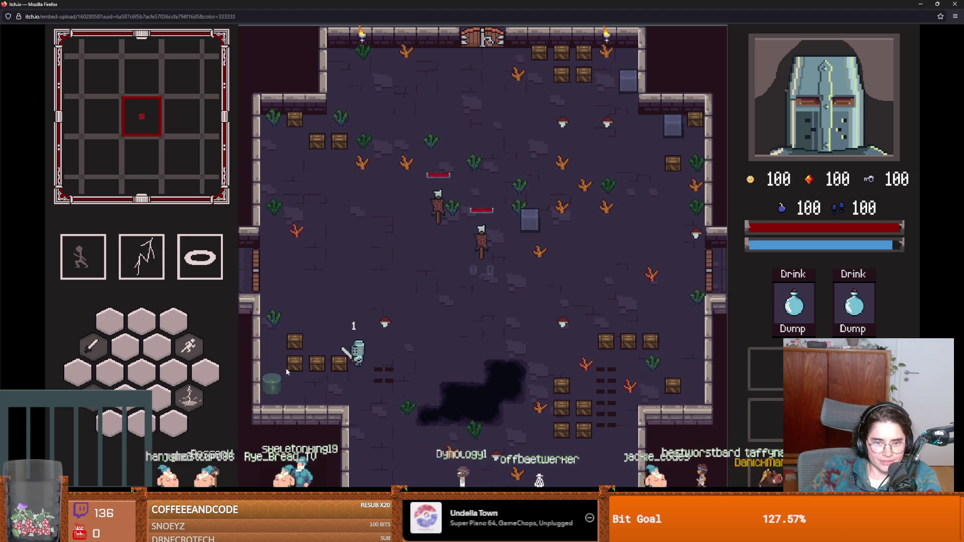
left_click(323, 367)
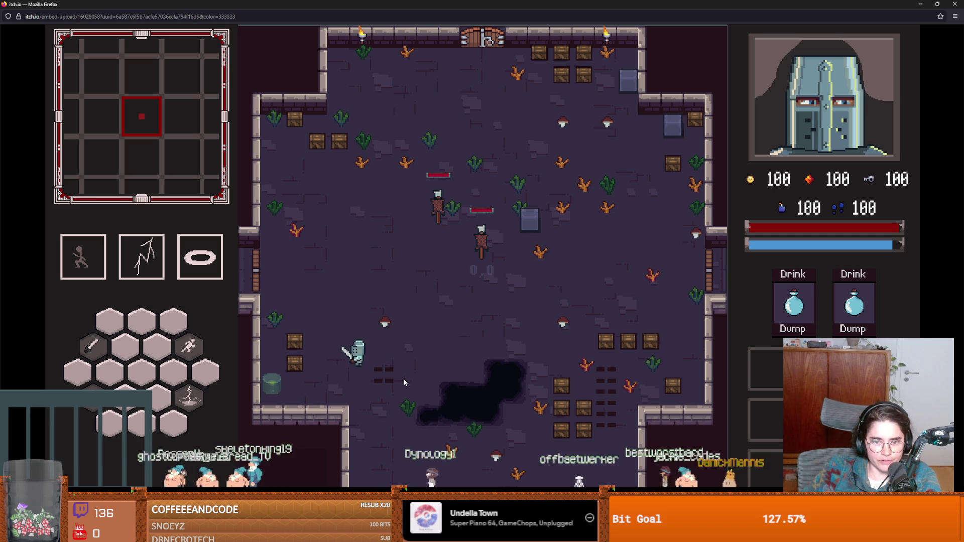
key("d")
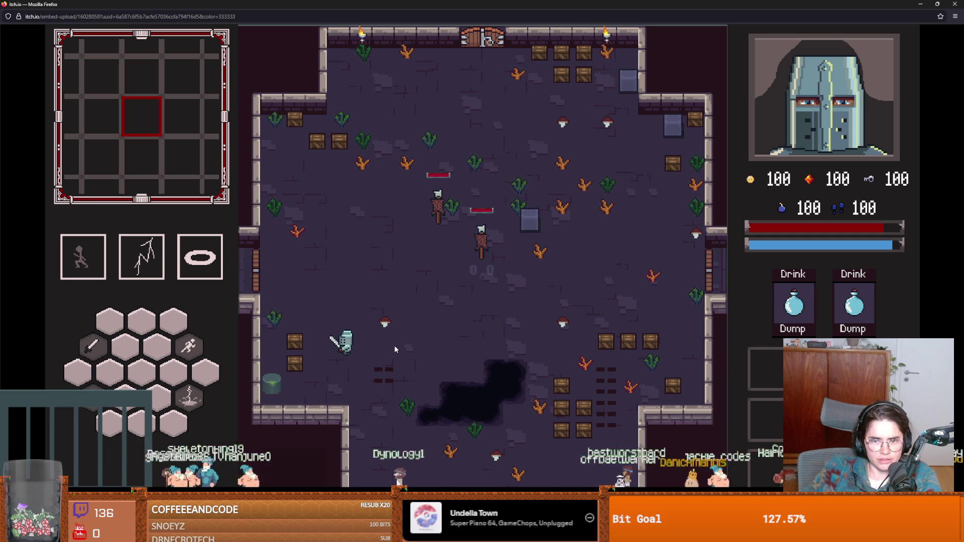
left_click_drag(924, 4, 634, 271)
left_click(643, 274)
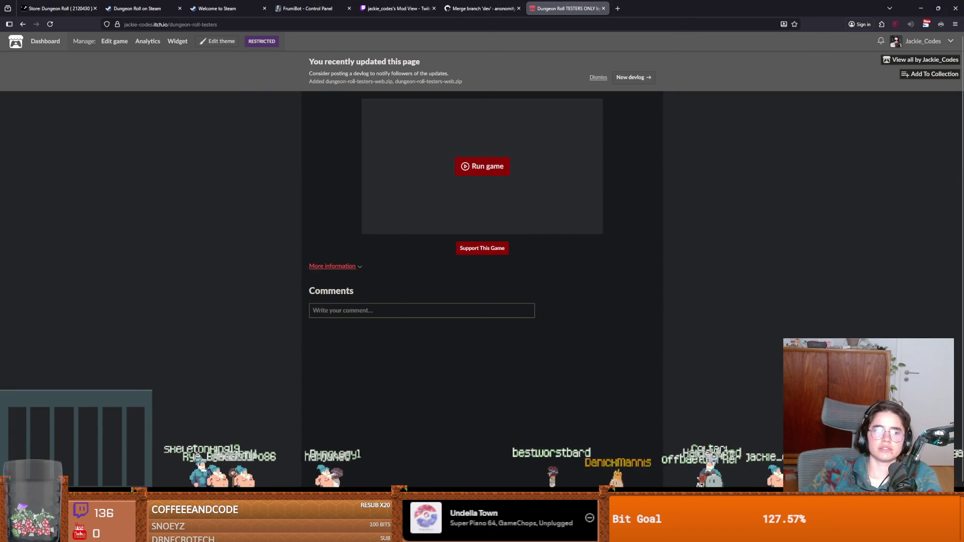
- Back in GitHub Desktop, close the Godot Project Manager and check out the dev branch
key("alt+Tab")
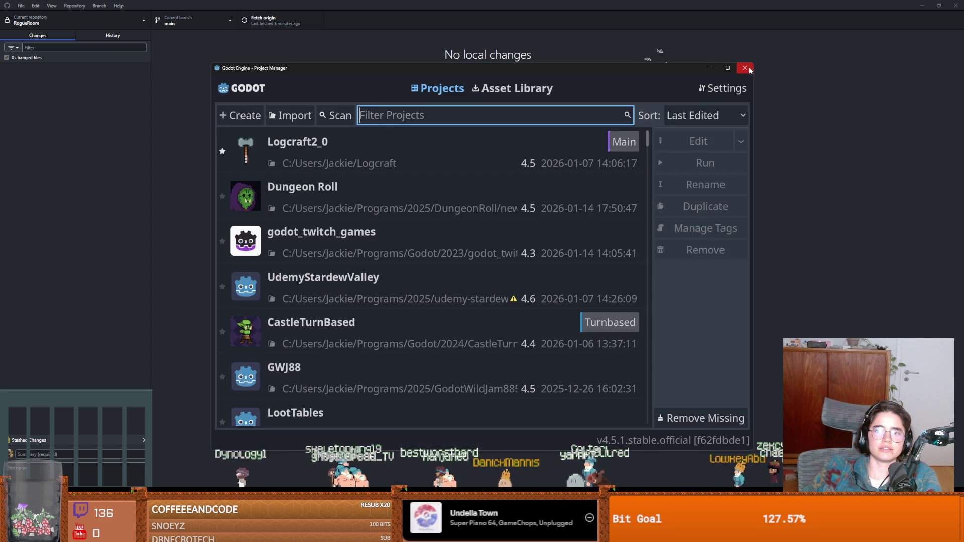
left_click(196, 138)
left_click(193, 20)
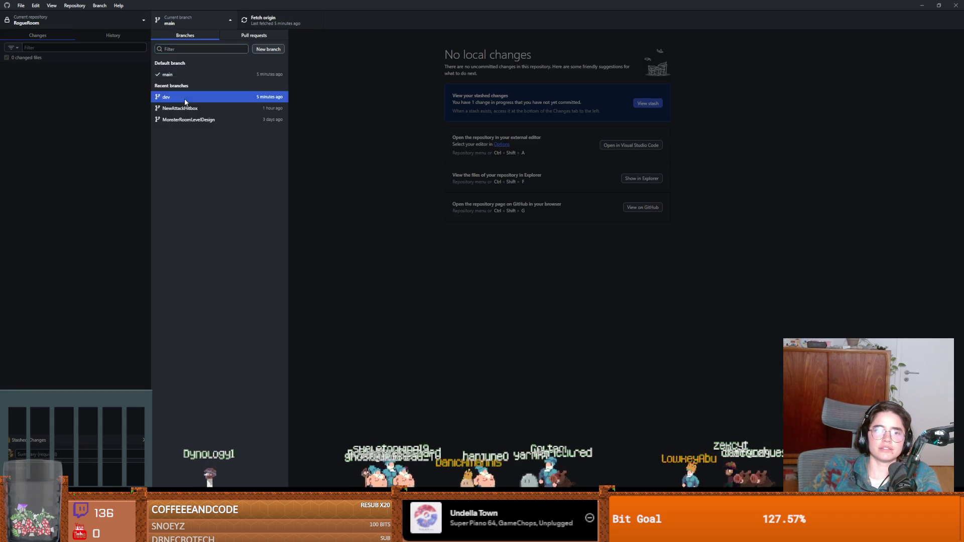
left_click(184, 99)
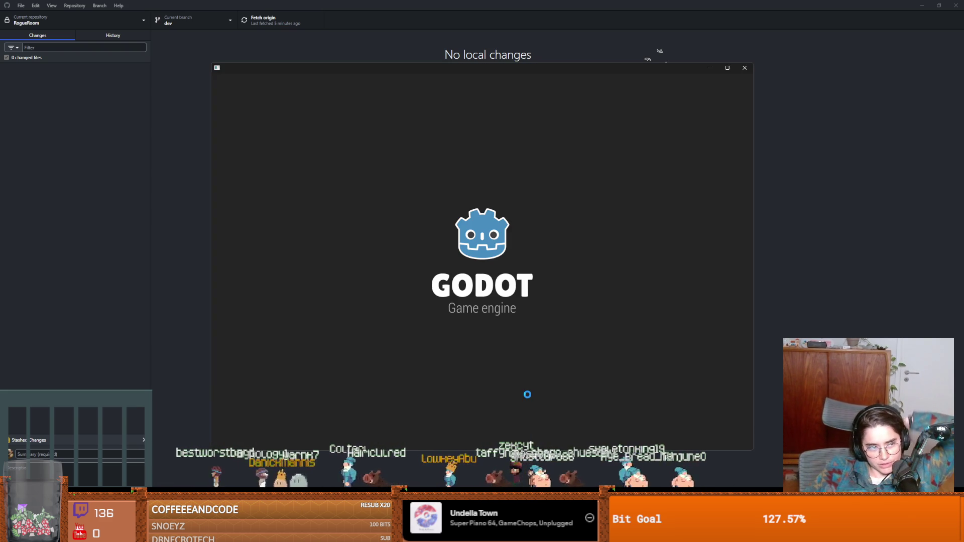
- Open the Dungeon Roll project from the Godot Project Manager
double_click(347, 188)
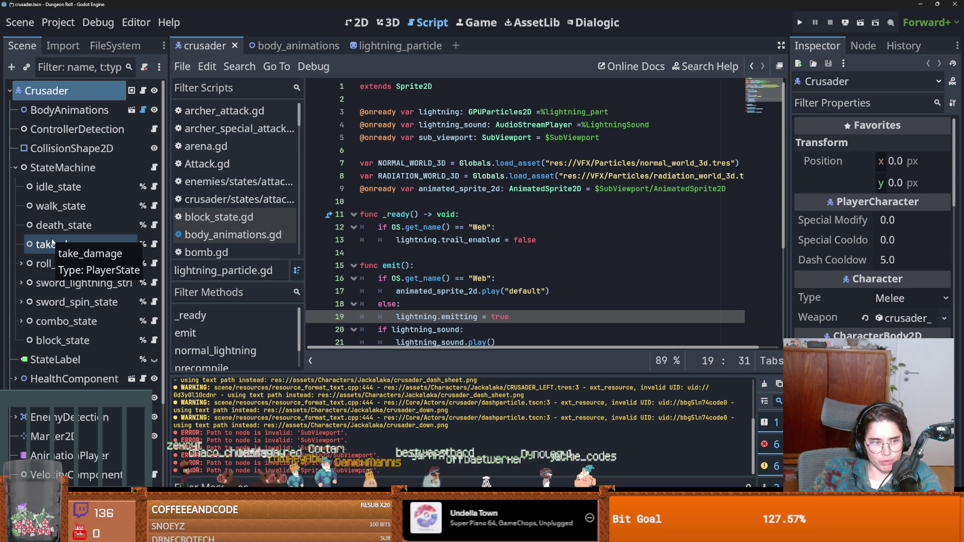
- Save the Crusader scene twice from the script editor and fold the StateMachine node
left_click(382, 175)
key("ctrl+s")
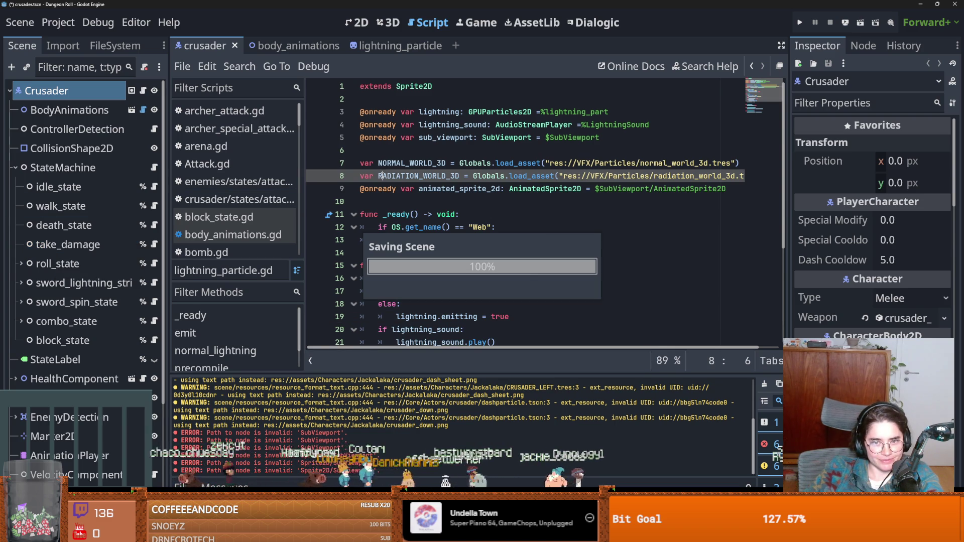
left_click(371, 201)
key("ctrl+s")
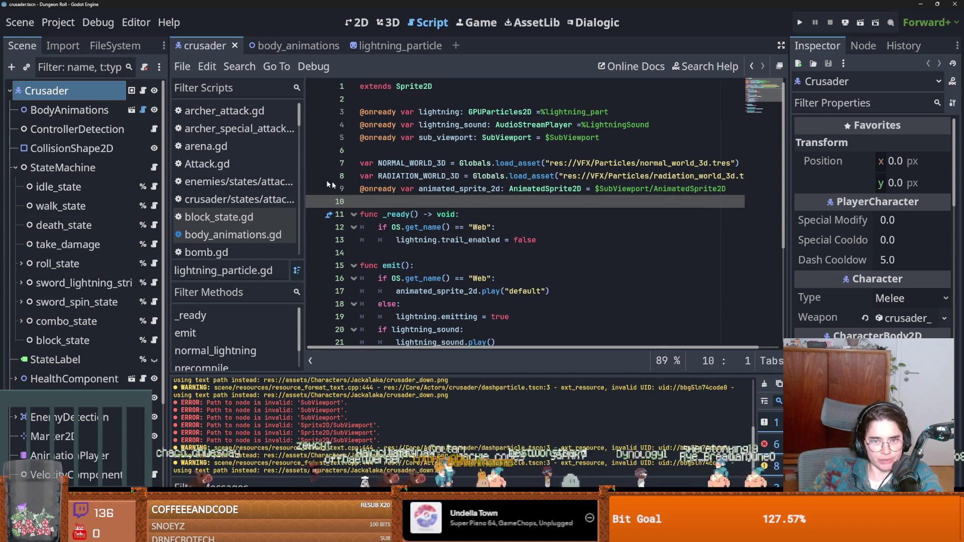
left_click(16, 169)
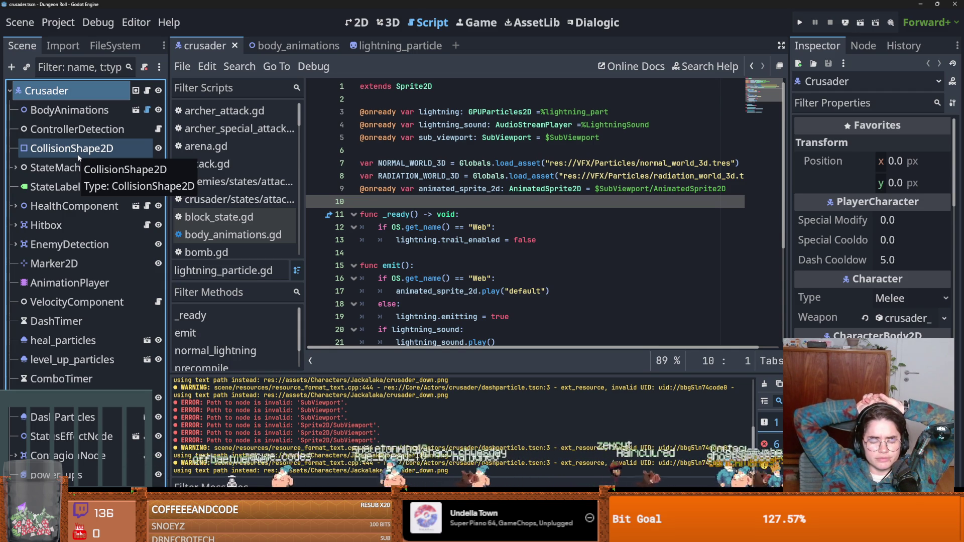
- Filter the FileSystem dock for 'spikes' and open spikes.tscn
left_click(115, 45)
left_click(77, 88)
type("spikes")
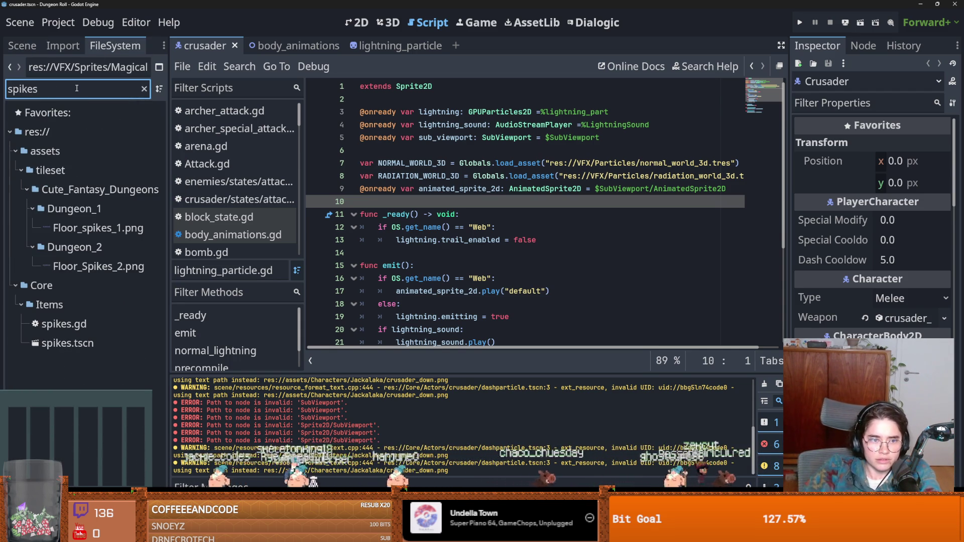
double_click(63, 342)
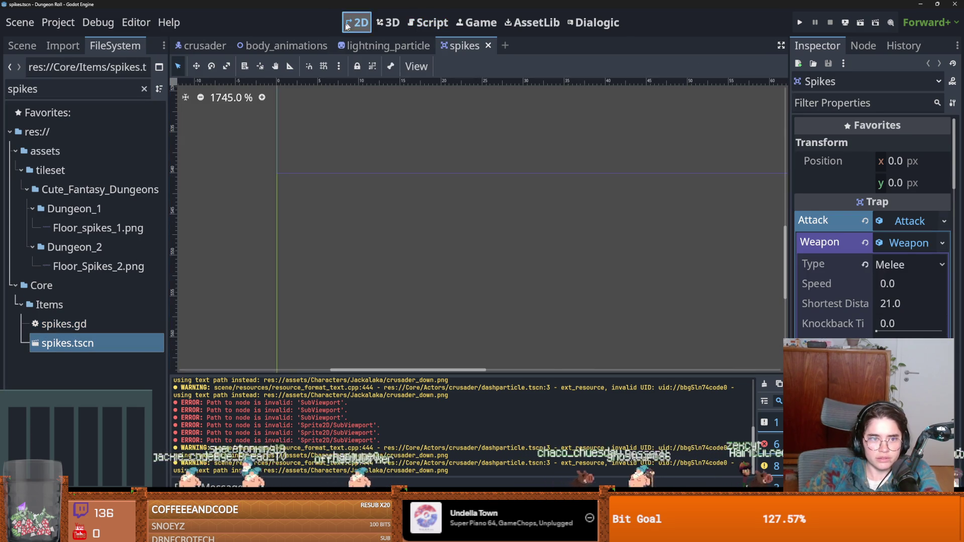
- Turn on looping for the AnimatedSprite2D's down_to_up animation, save, and run the project
left_click(22, 45)
left_click(73, 110)
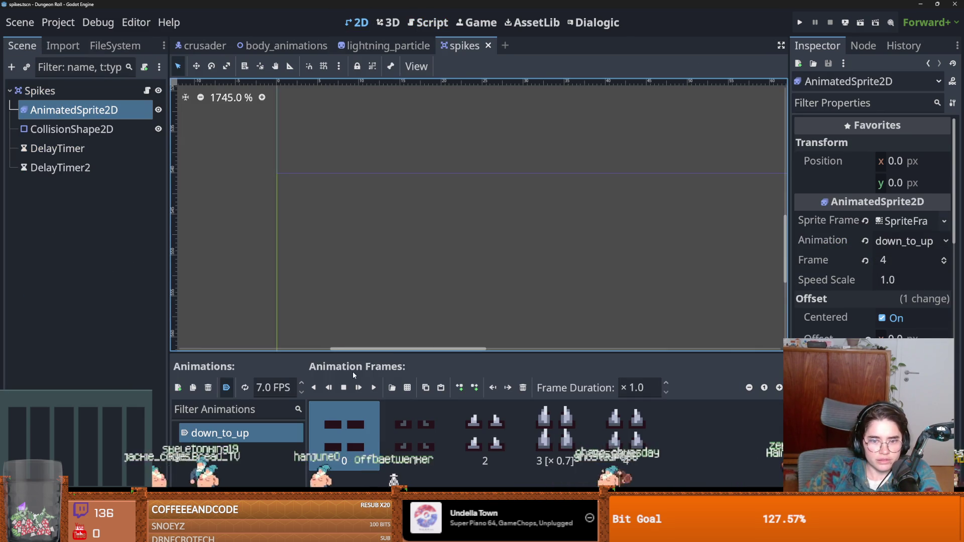
left_click(245, 388)
key("ctrl+s")
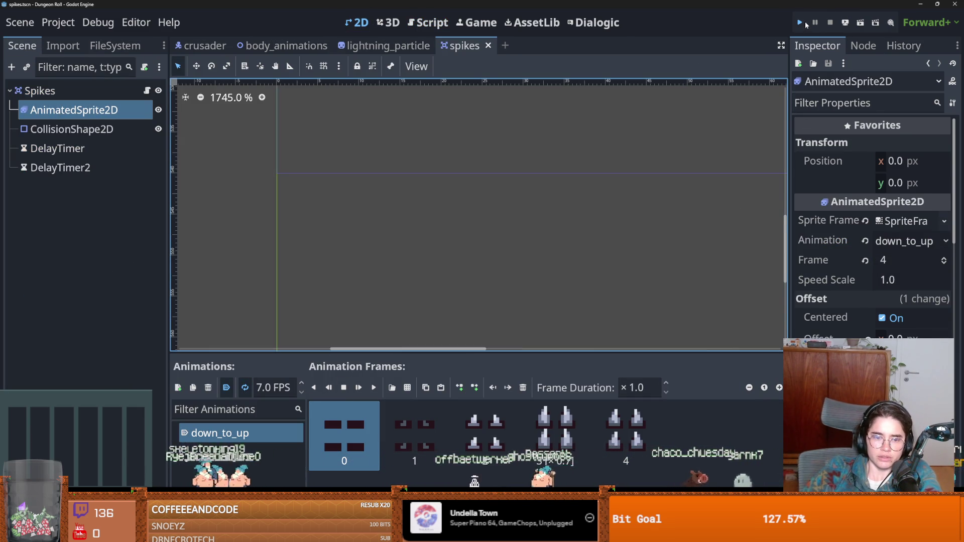
left_click(803, 22)
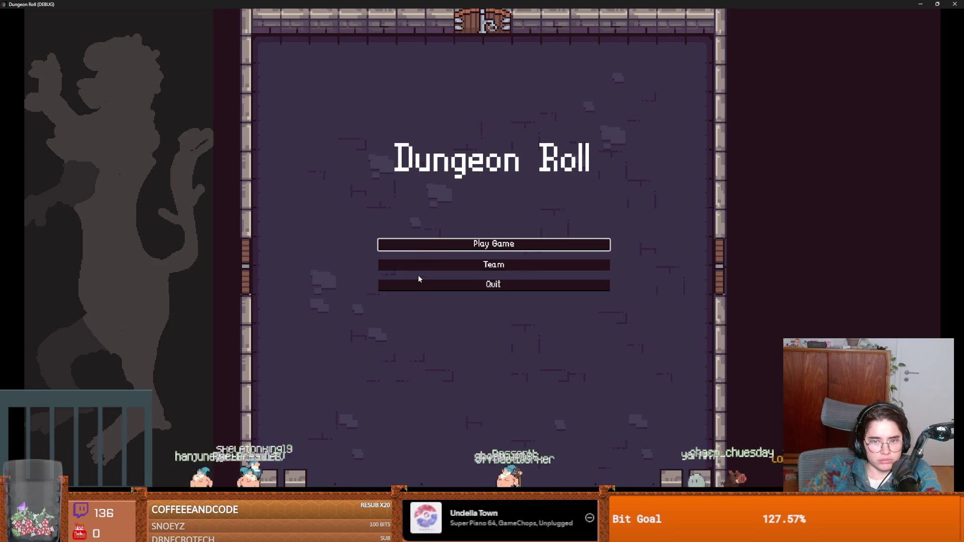
- Start a Crusader game, walk the knight around, stop the run with F8, and open spikes.gd
left_click(438, 247)
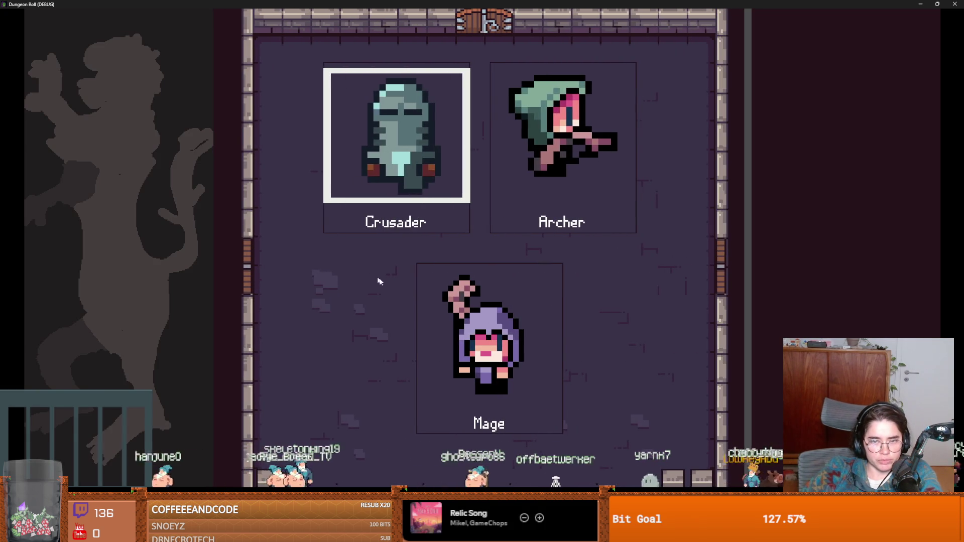
key("Return")
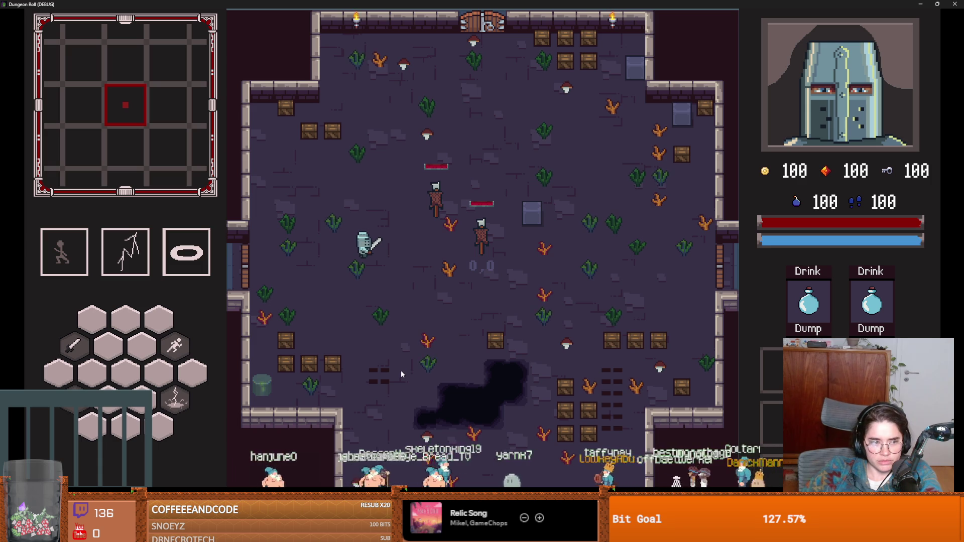
key("s")
key("s")
key("d")
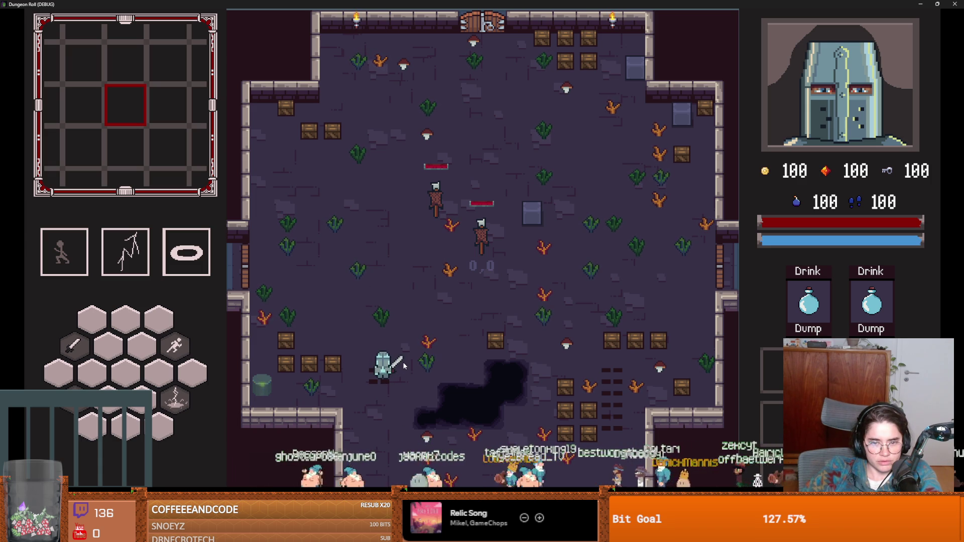
key("w")
key("F8")
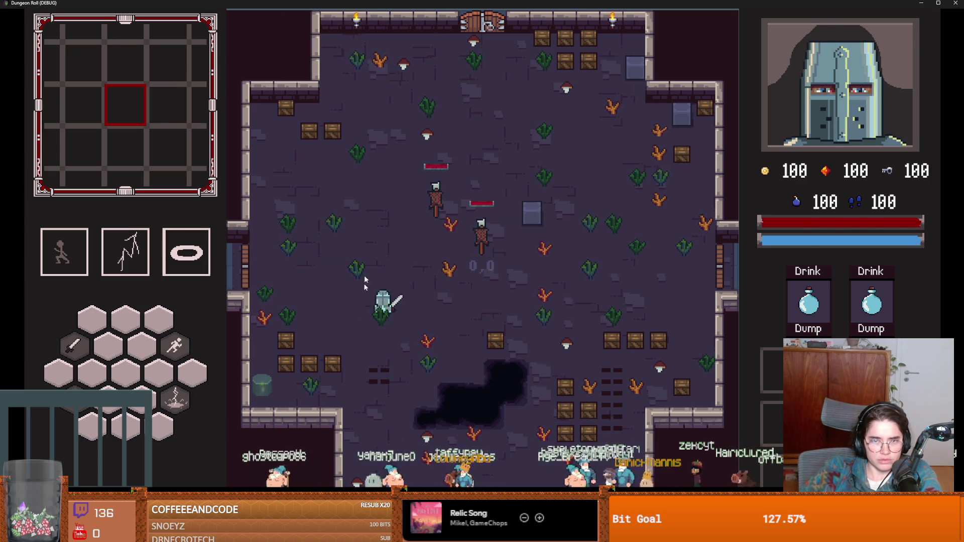
left_click(146, 91)
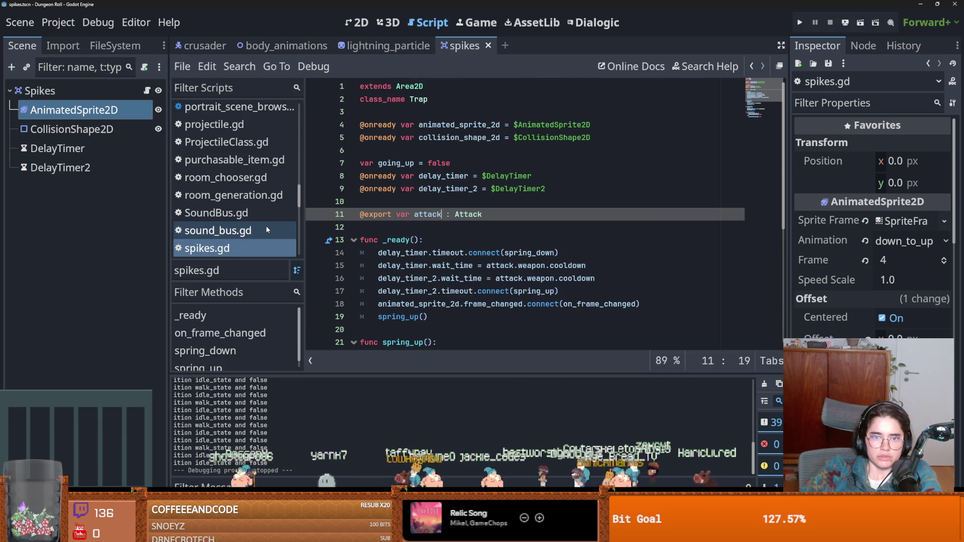
- Trace the attack, delay_timer and spring_up usages in spikes.gd, checking the DelayTimer node
double_click(427, 214)
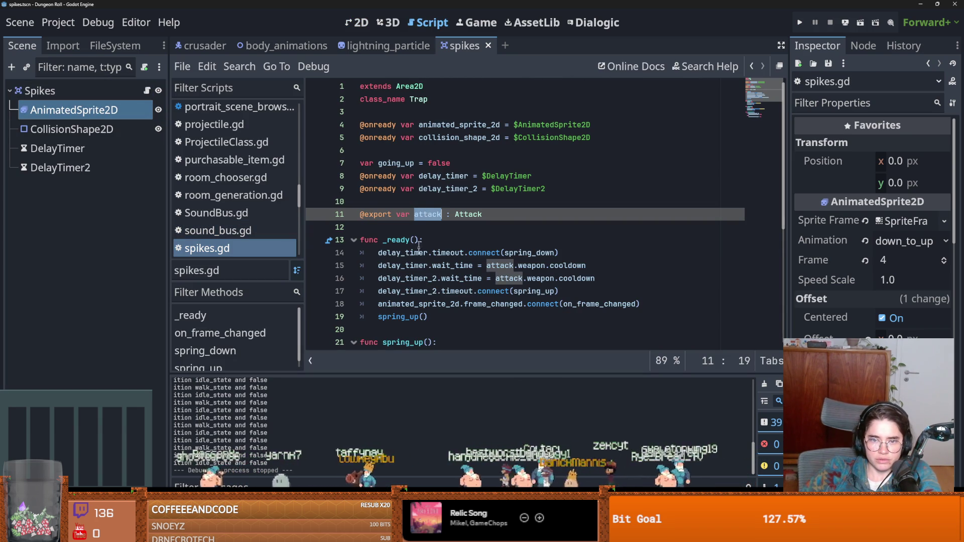
scroll(427, 215, "down", 3)
double_click(401, 214)
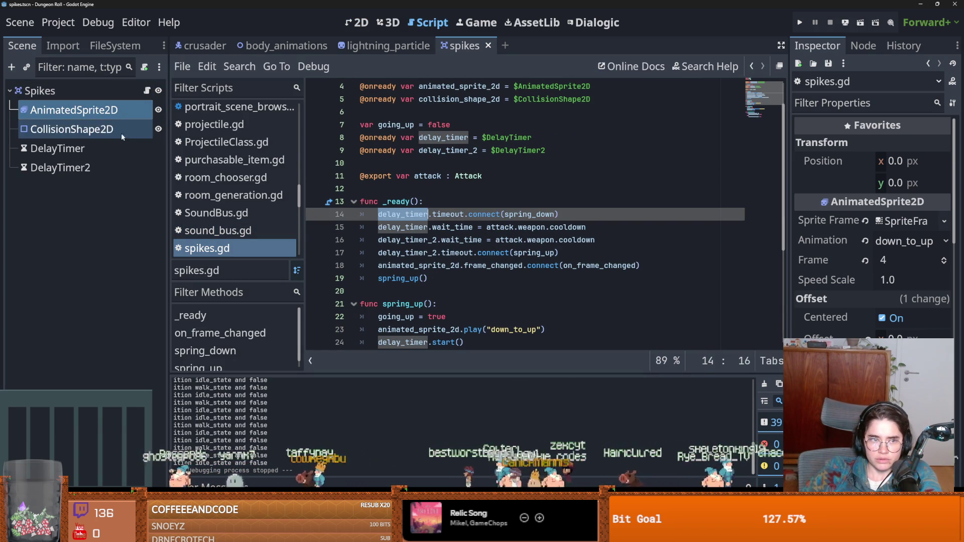
left_click(57, 148)
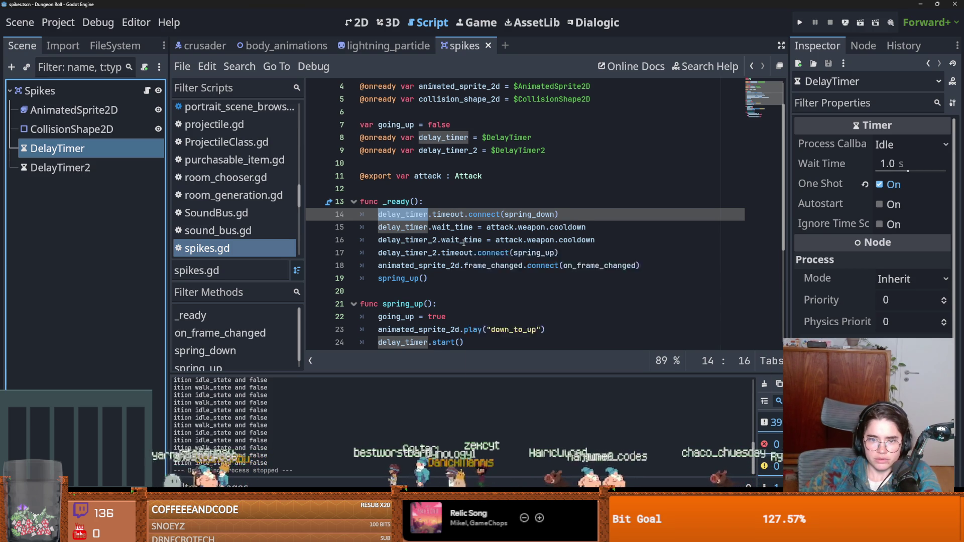
scroll(464, 243, "down", 1)
double_click(415, 239)
scroll(433, 265, "down", 1)
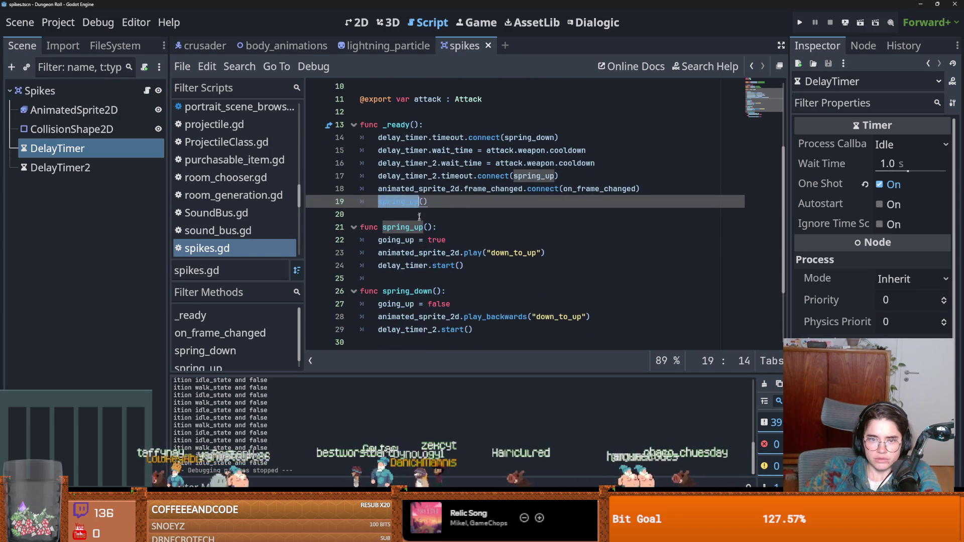
left_click(392, 241)
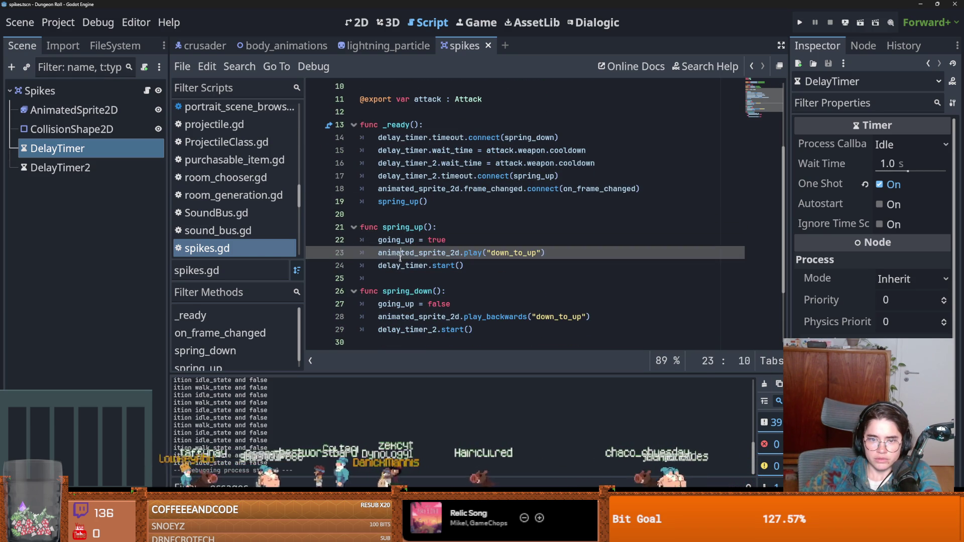
double_click(420, 266)
scroll(409, 208, "down", 1)
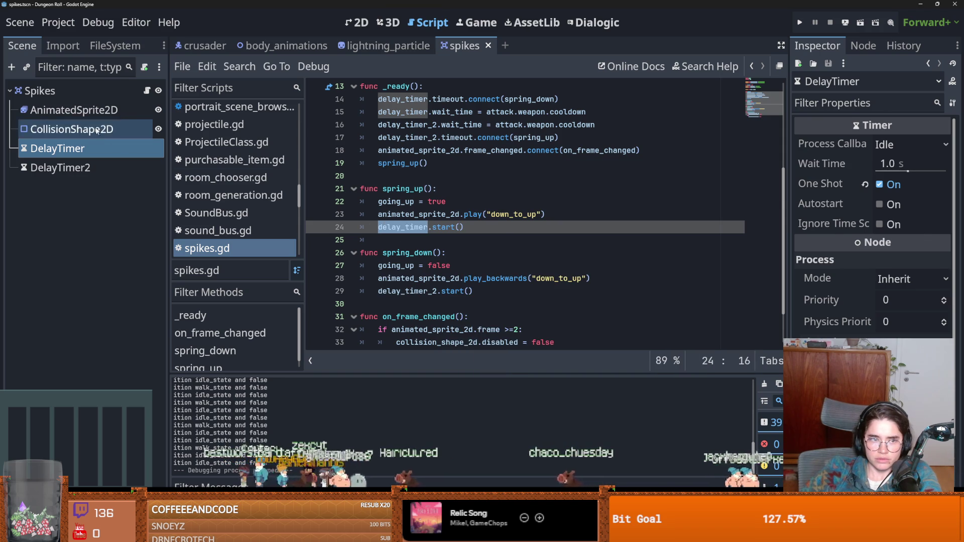
- Inspect the spike sprite, DelayTimer and DelayTimer2 nodes, saving the spikes scene twice
left_click(76, 110)
key("ctrl+s")
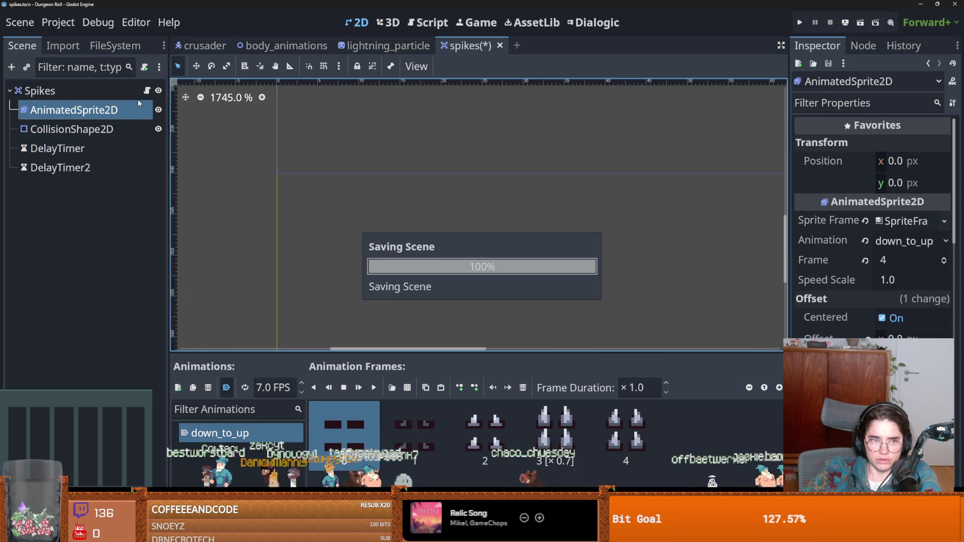
left_click(100, 149)
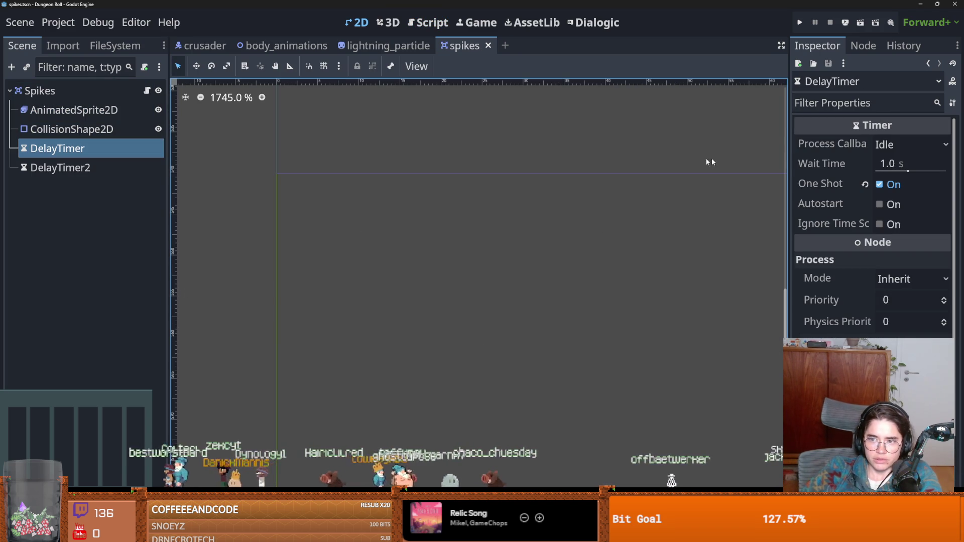
left_click(60, 167)
left_click(58, 148)
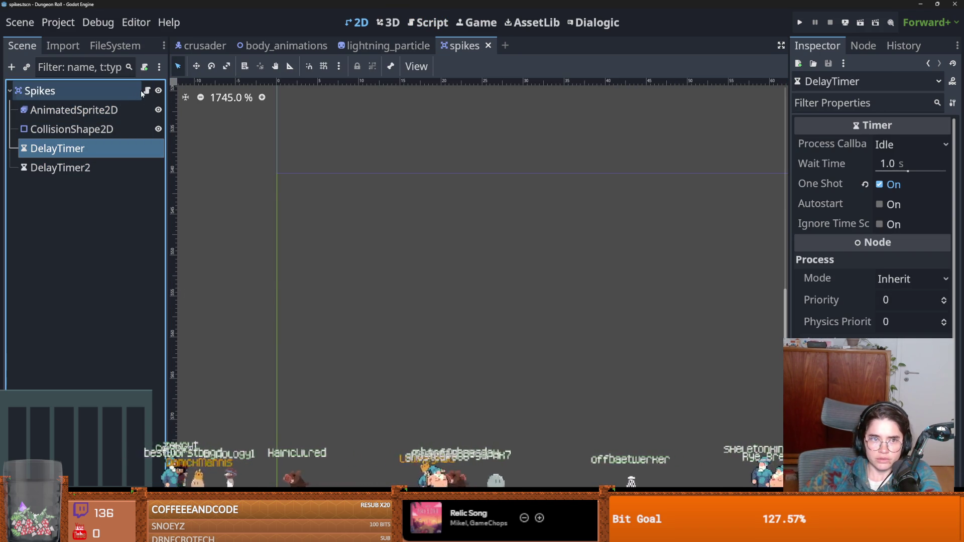
left_click(145, 90)
key("ctrl+s")
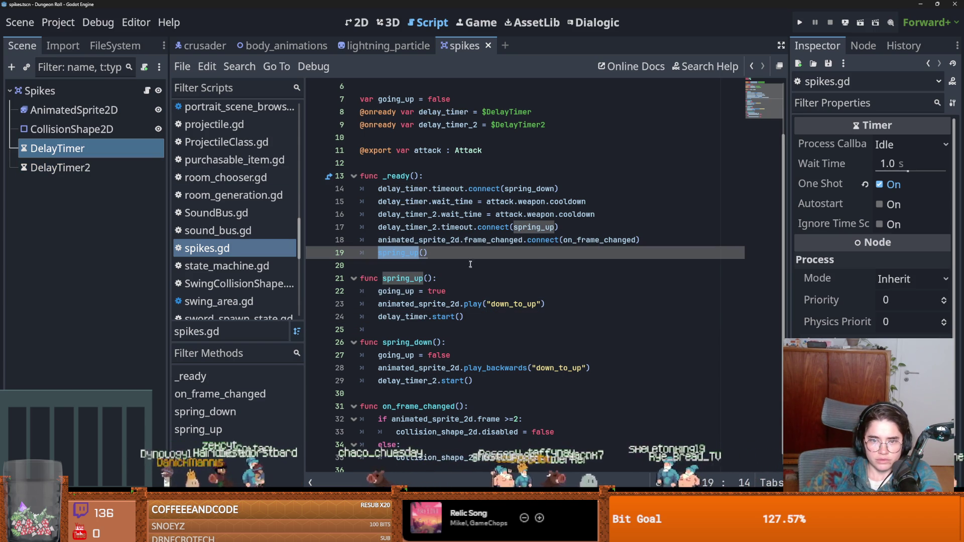
- Trace the delay_timer timeout connection and every use of spring_down
left_click(430, 188)
double_click(530, 188)
scroll(500, 338, "down", 1)
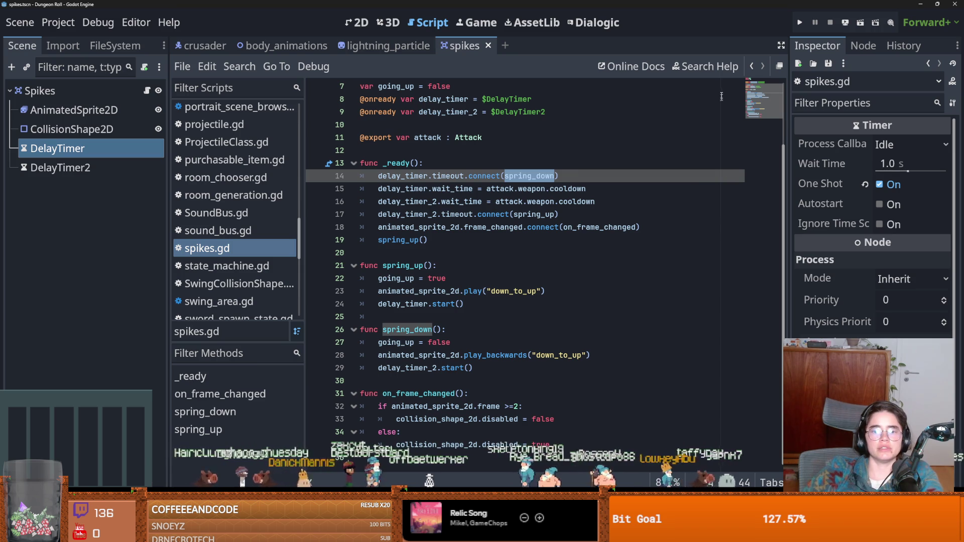
key("F5")
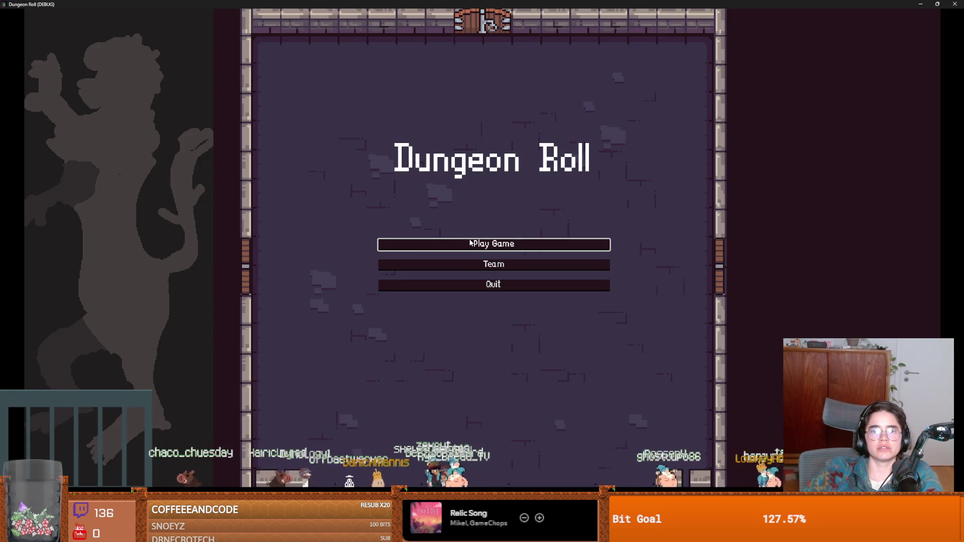
left_click(470, 243)
left_click(410, 194)
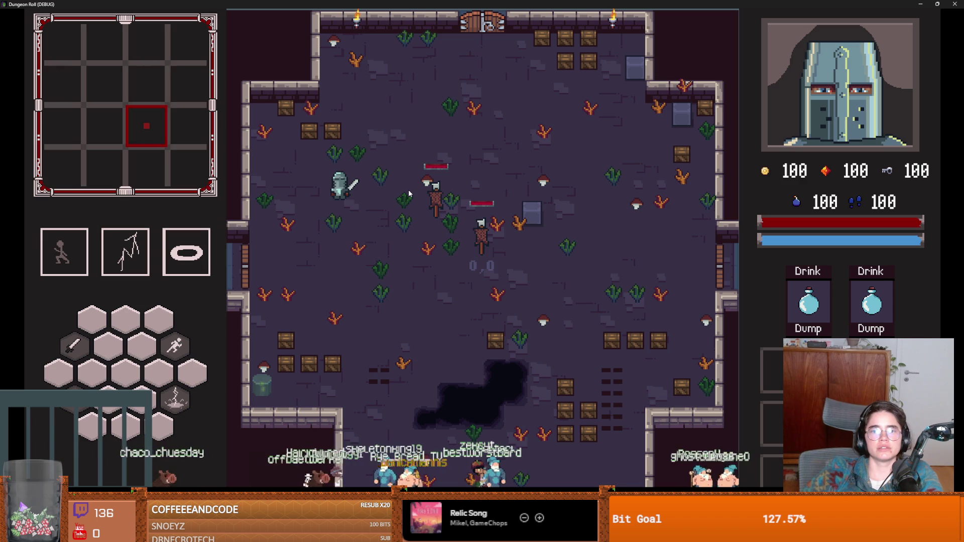
key("s")
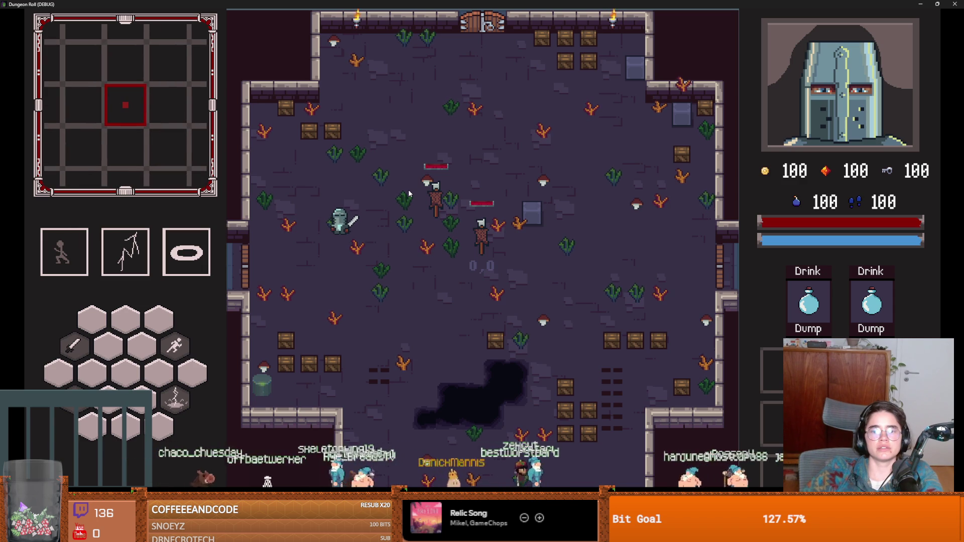
double_click(394, 3)
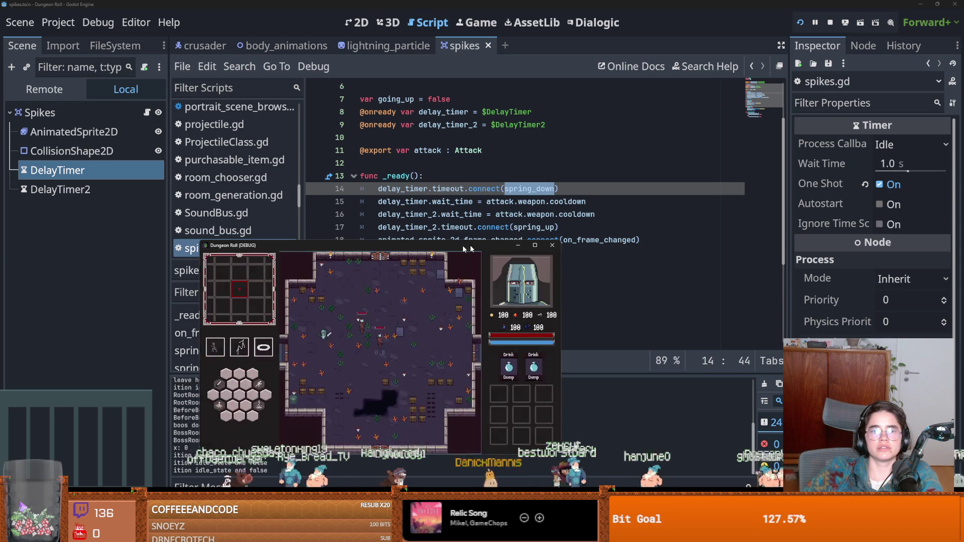
left_click(552, 245)
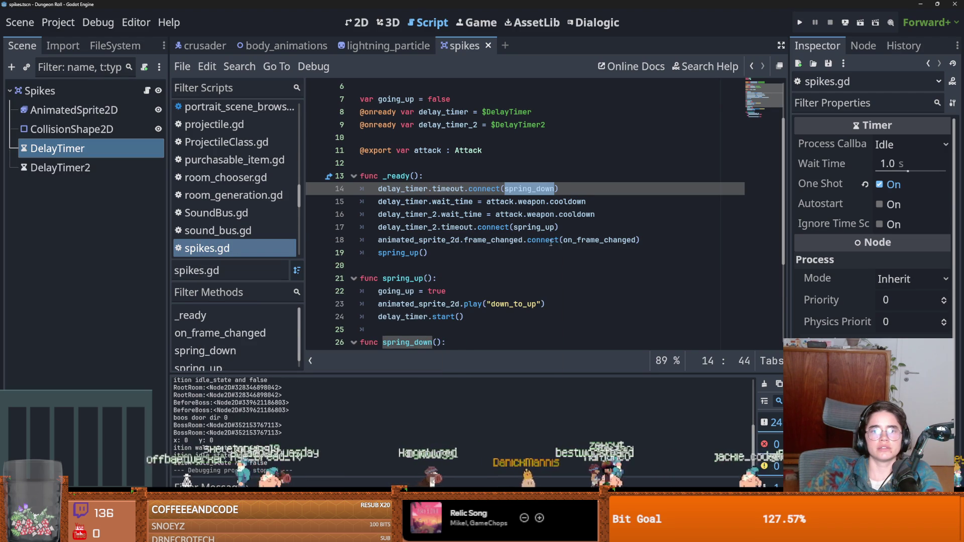
- Set the Spikes trap's weapon cooldown to 1.0 in the Inspector, then save and run the game
scroll(516, 307, "up", 1)
double_click(427, 189)
scroll(467, 283, "down", 2)
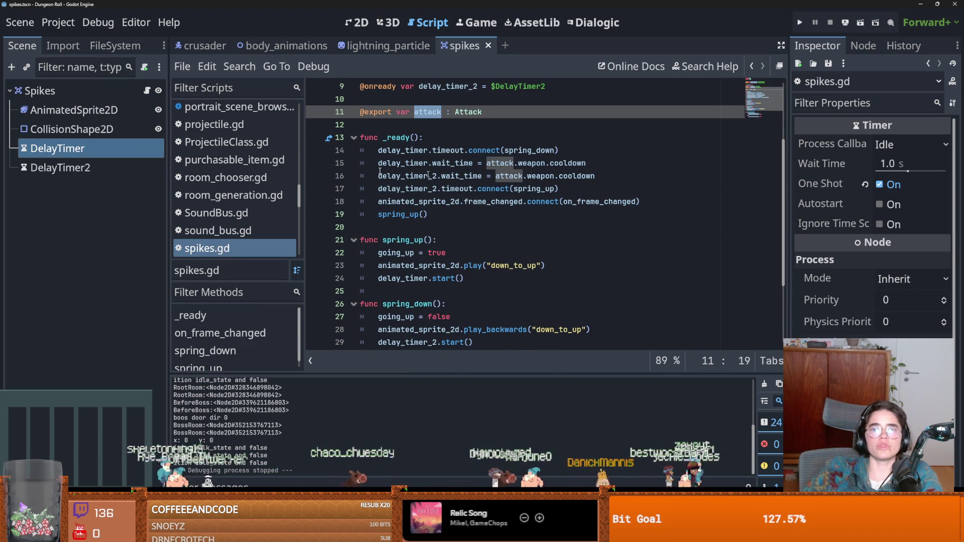
left_click(63, 86)
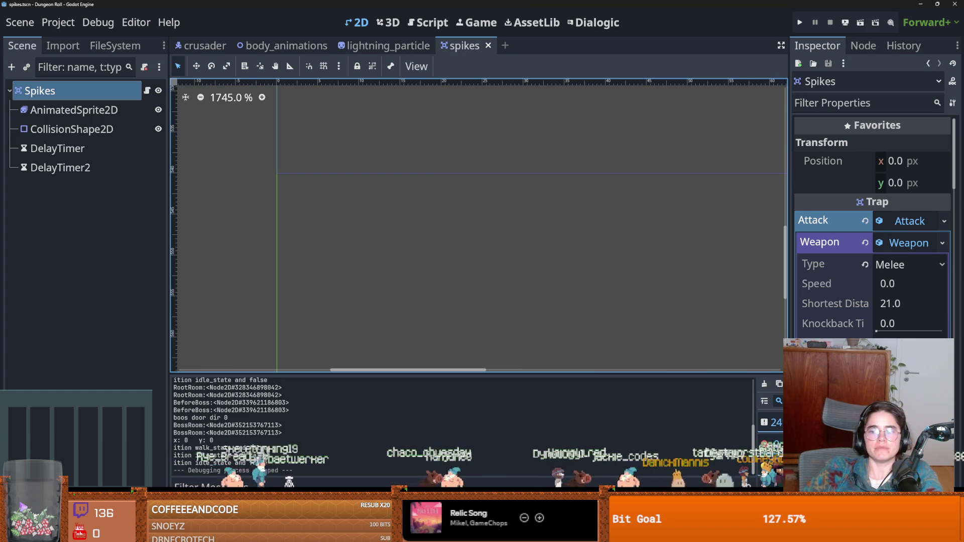
left_click(910, 343)
key("Return")
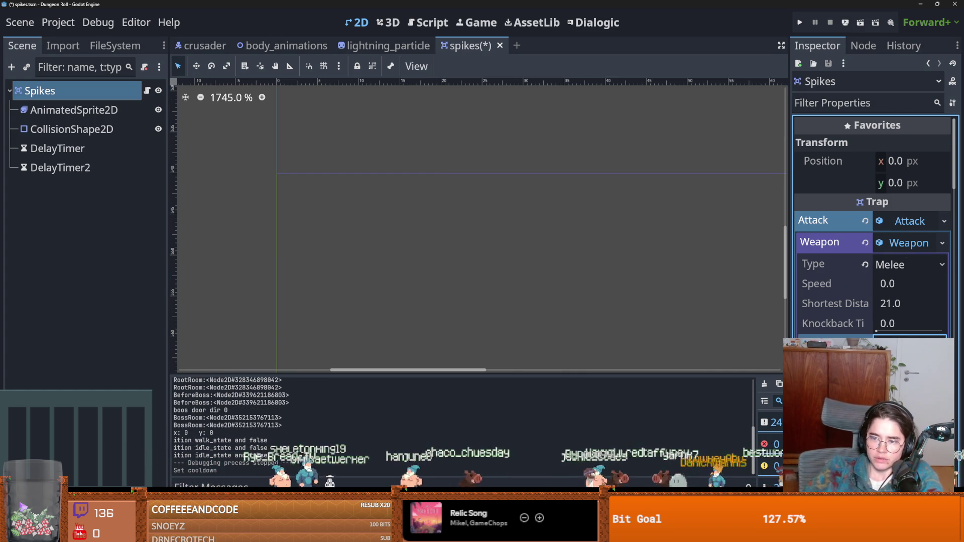
left_click(800, 22)
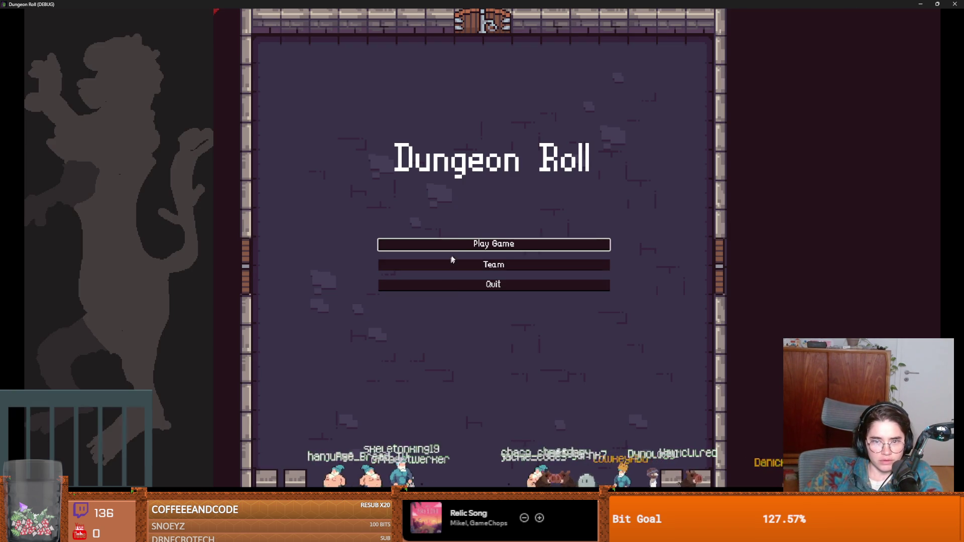
- Enter the dungeon as the Crusader to watch the spikes cycle, then close the game window
left_click(450, 243)
left_click(411, 206)
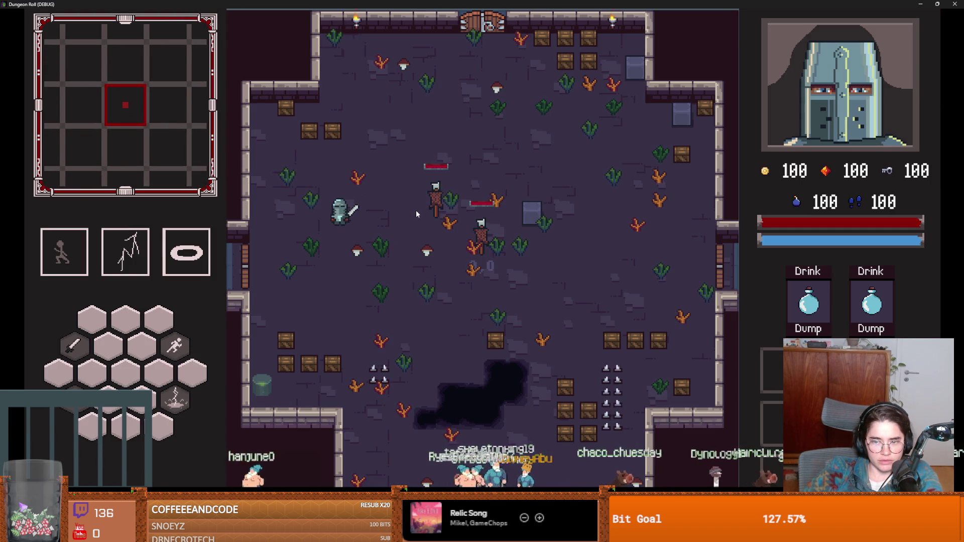
key("super+Down")
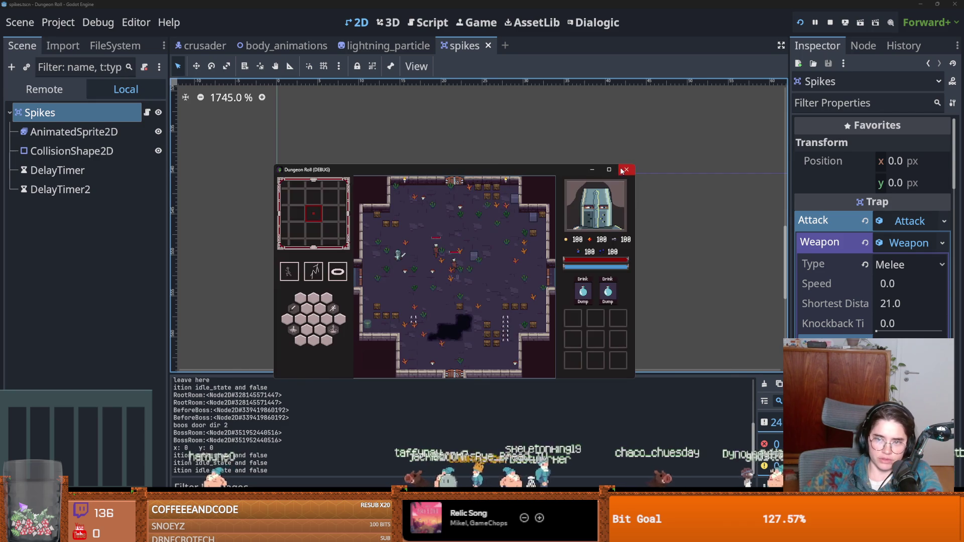
left_click(626, 169)
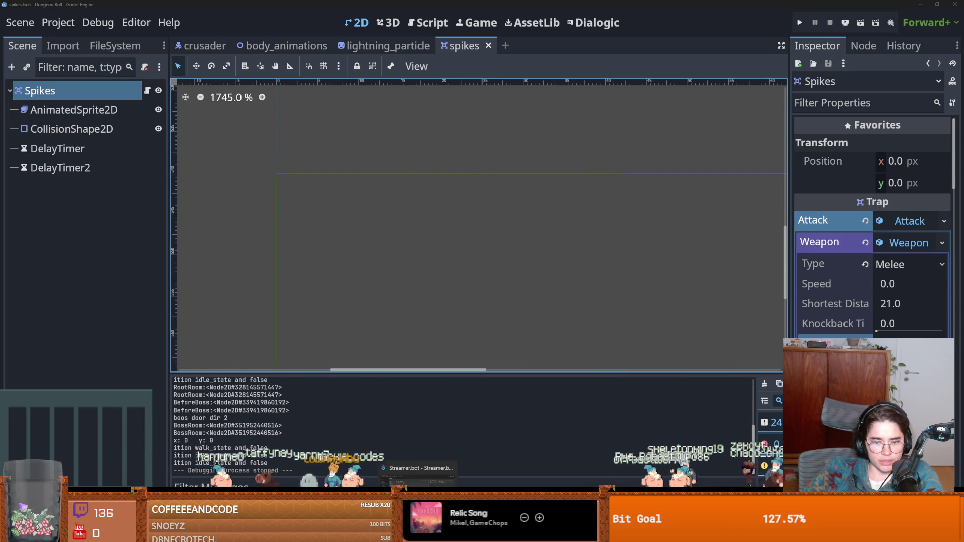
key("alt+Tab")
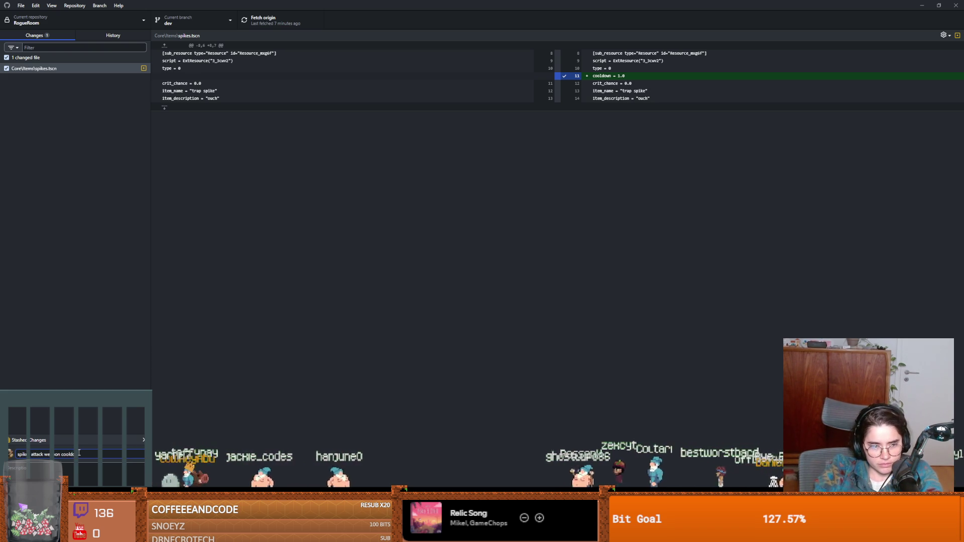
- Commit the spikes.tscn cooldown change on dev and push it to origin
key("ctrl+Return")
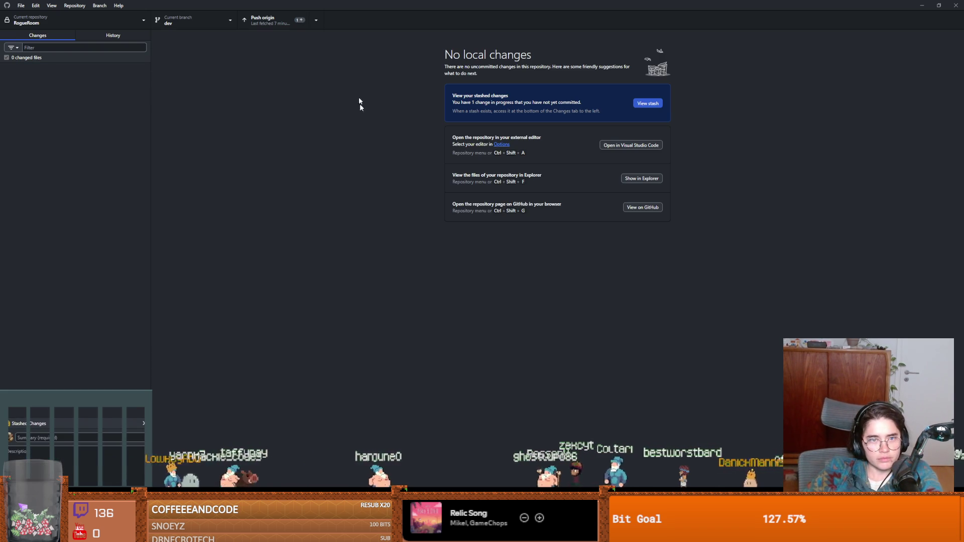
left_click(277, 29)
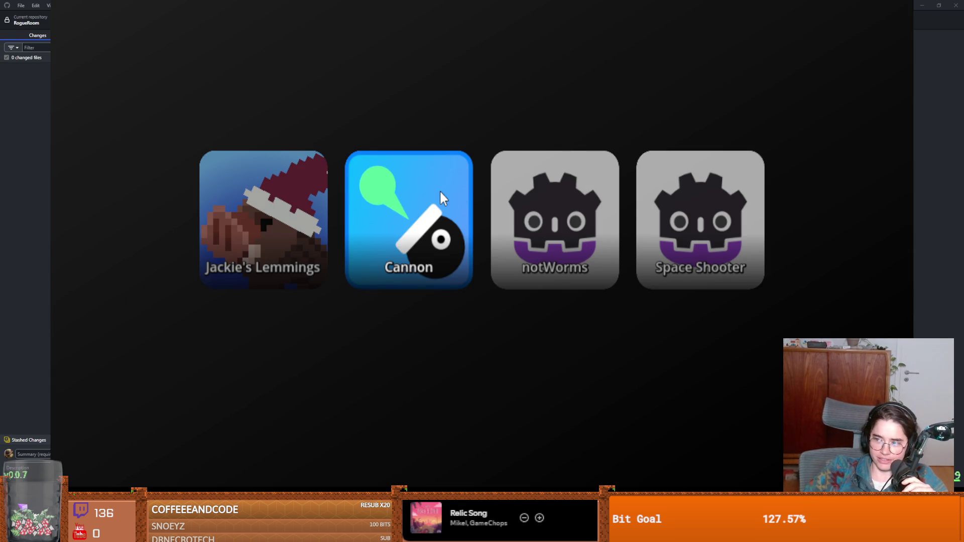
- Clear the remaining local changes on dev and switch the stream game to Lemmings
left_click(439, 190)
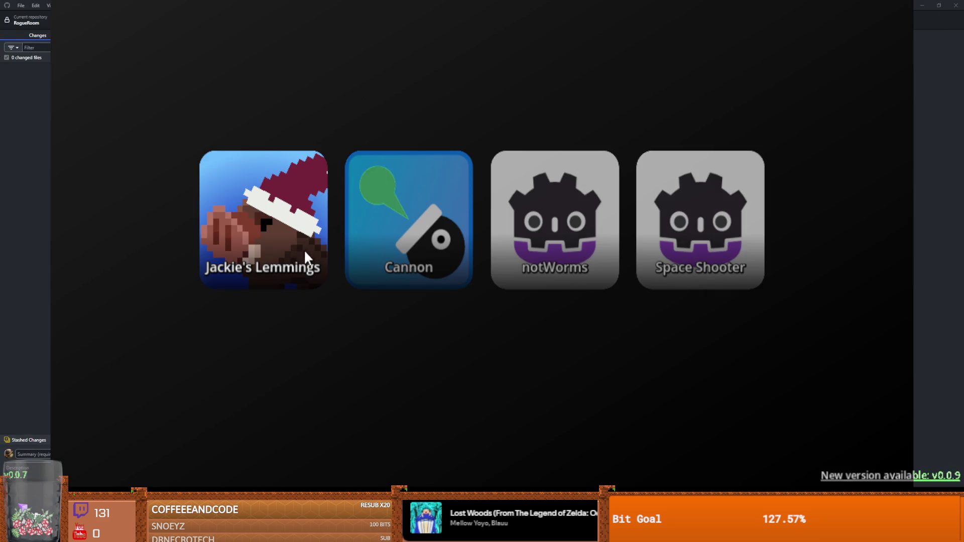
left_click(303, 251)
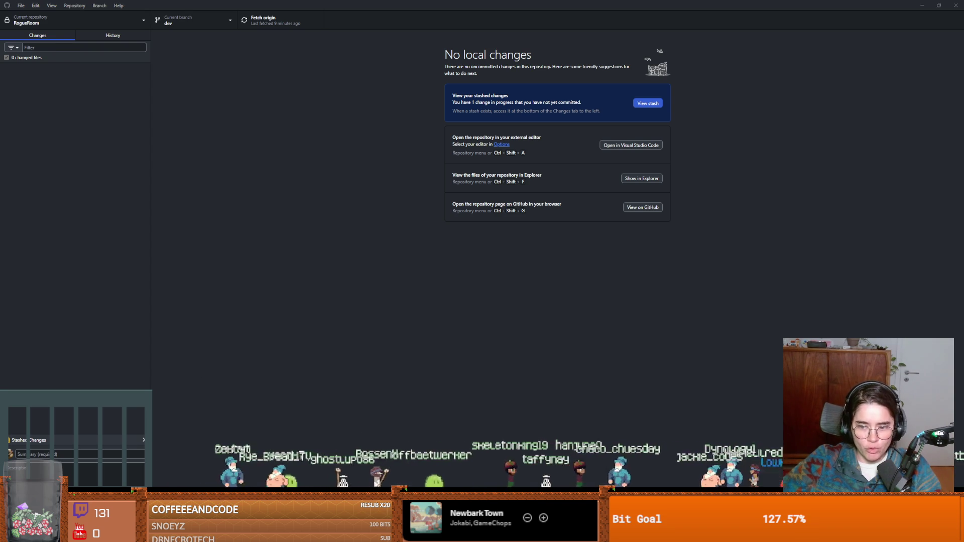
- Tick 'lightning for web' as done in the daily todo note, then deselect the spikes node in Godot
key("alt+Tab")
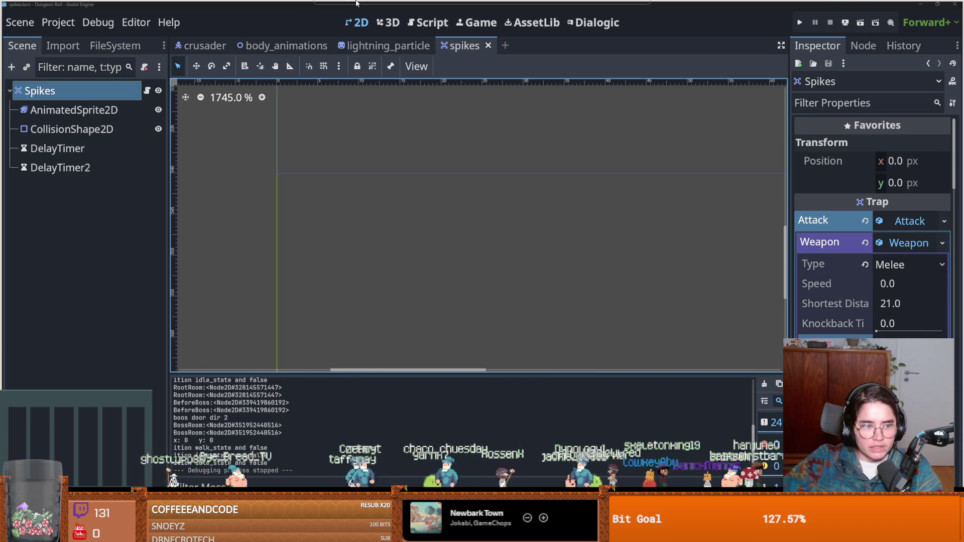
key("alt+Tab")
left_click(198, 247)
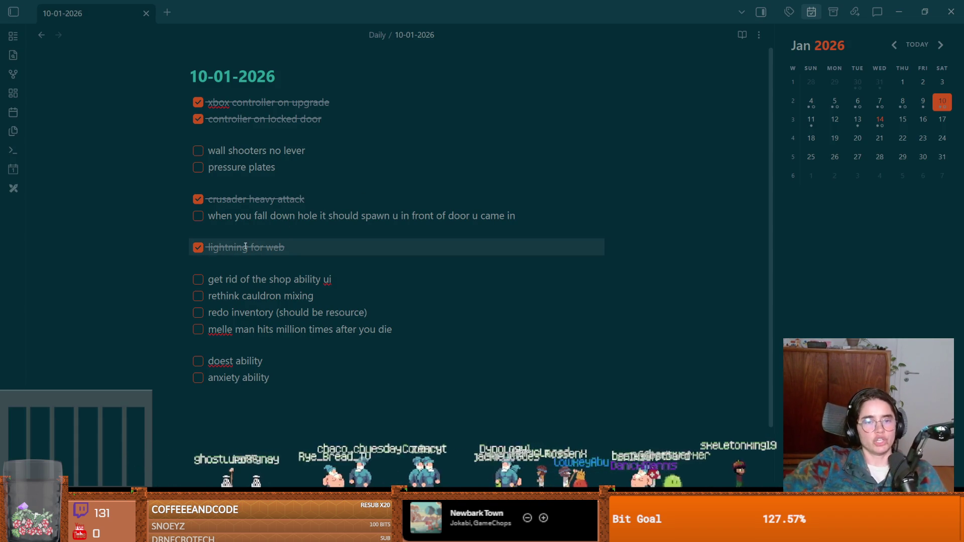
left_click(293, 150)
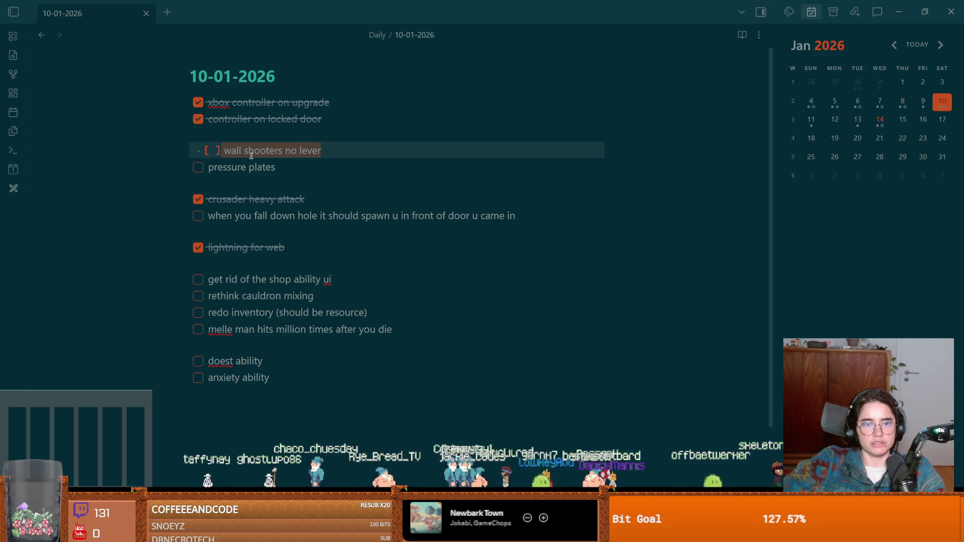
key("alt+Tab")
left_click(409, 190)
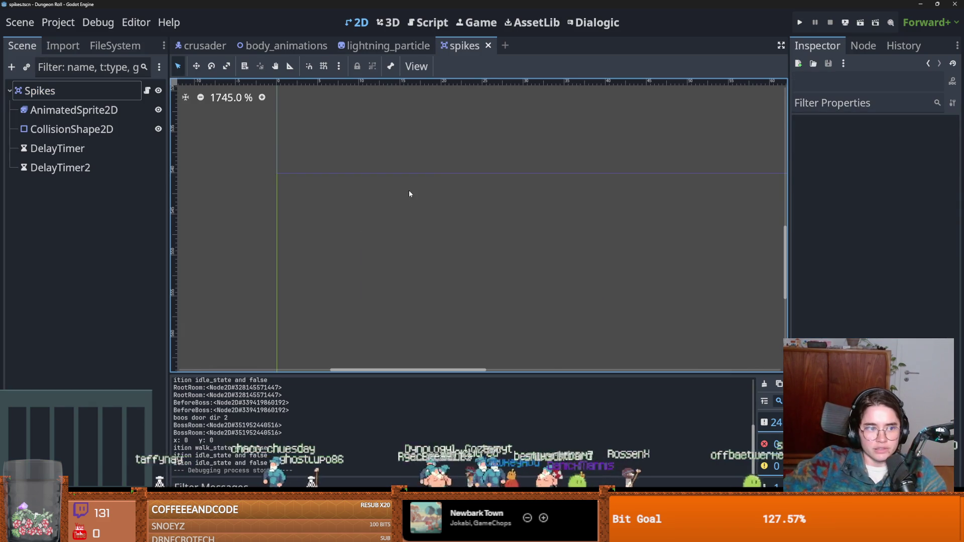
- Filter the FileSystem by 'wall' and open wall_shooter.tscn and its script
left_click(106, 45)
left_click(73, 89)
key("BackSpace")
key("BackSpace")
key("BackSpace")
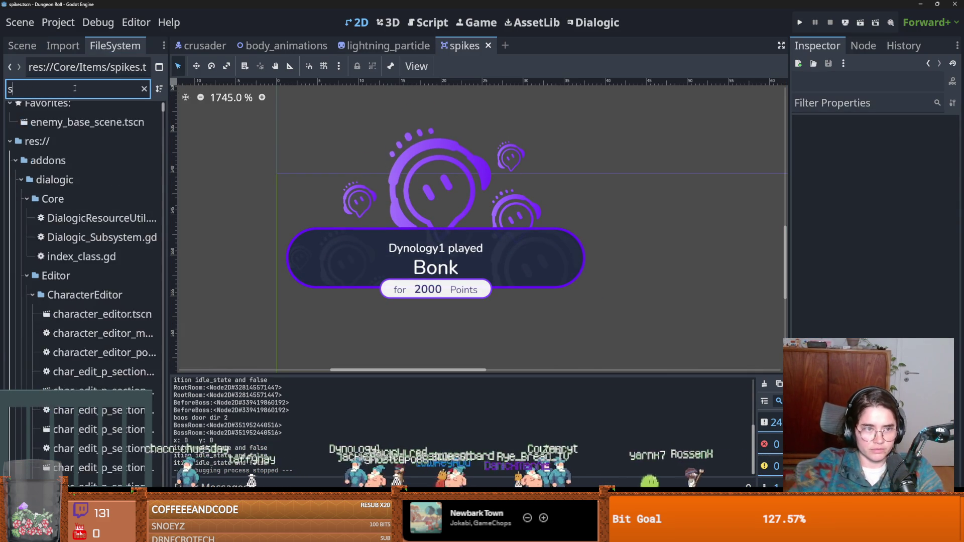
type("wall")
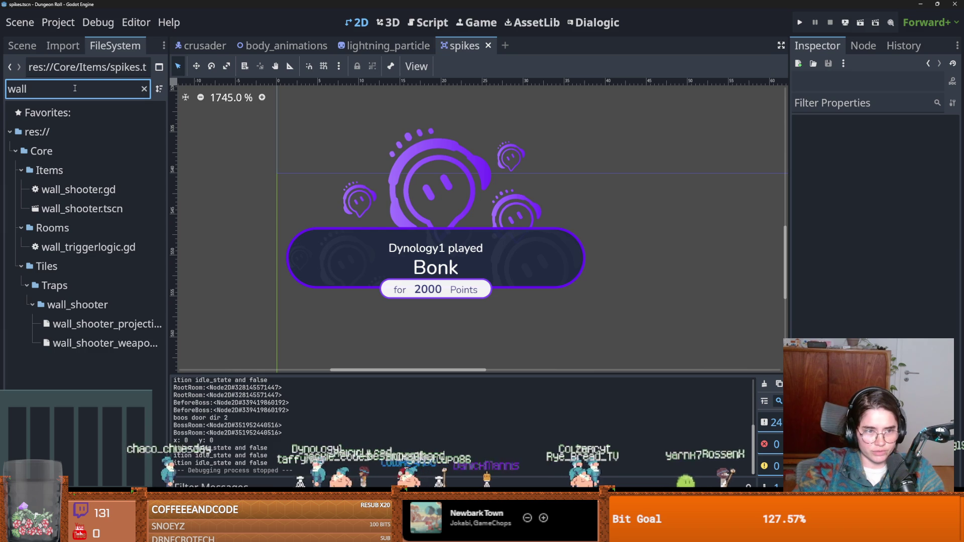
left_click(109, 205)
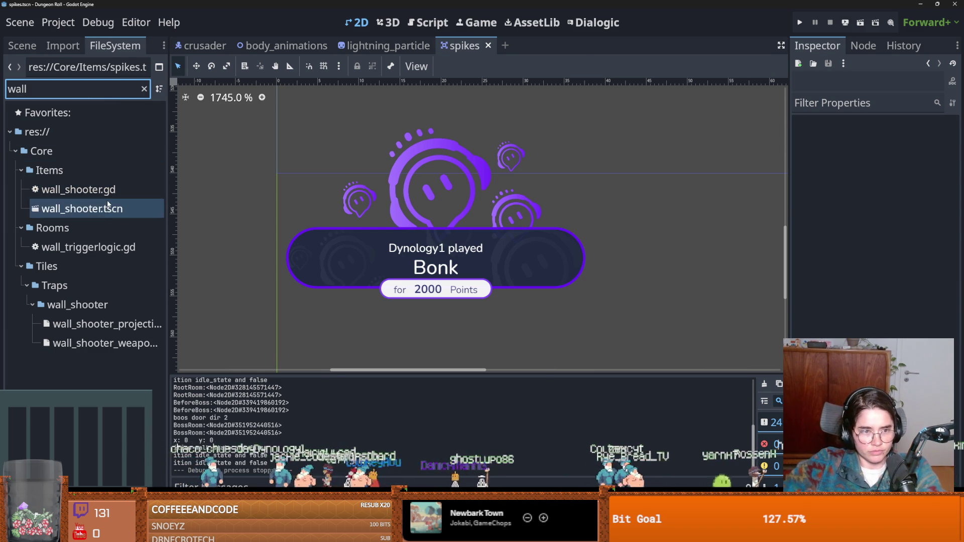
double_click(109, 206)
left_click(22, 46)
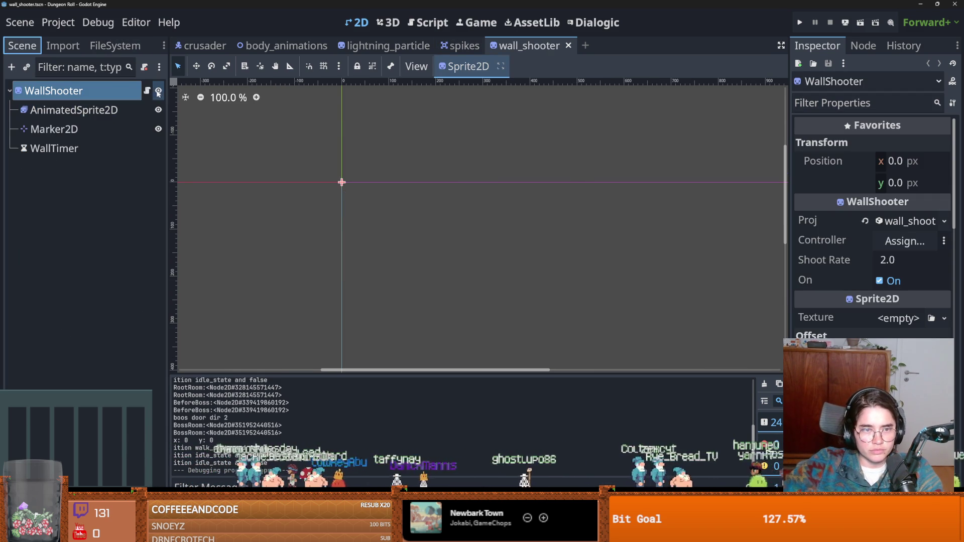
left_click(147, 90)
- Add an 'if controller:' check in _ready() and indent the await controller.ready line under it
scroll(436, 160, "up", 8)
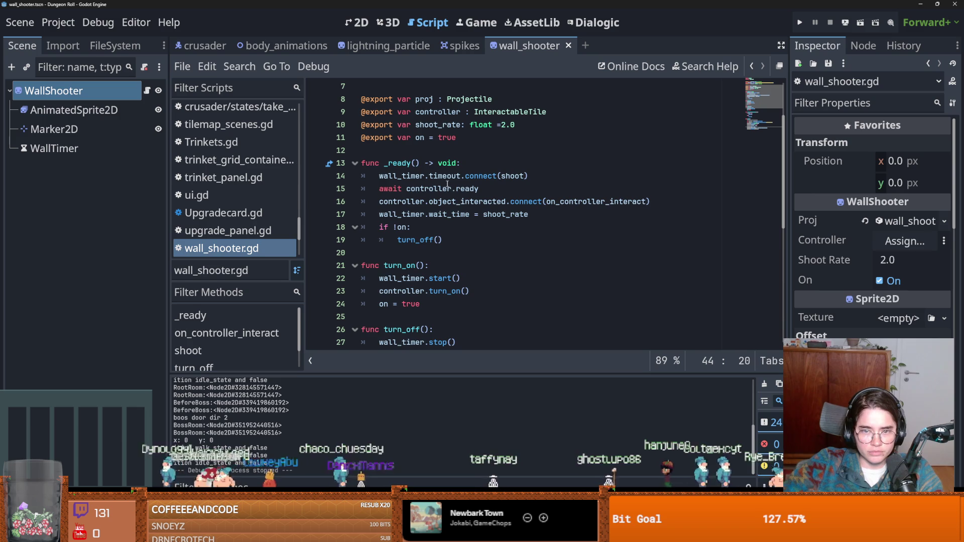
scroll(442, 184, "down", 2)
scroll(463, 184, "up", 1)
left_click(541, 138)
key("Return")
type("if controller:")
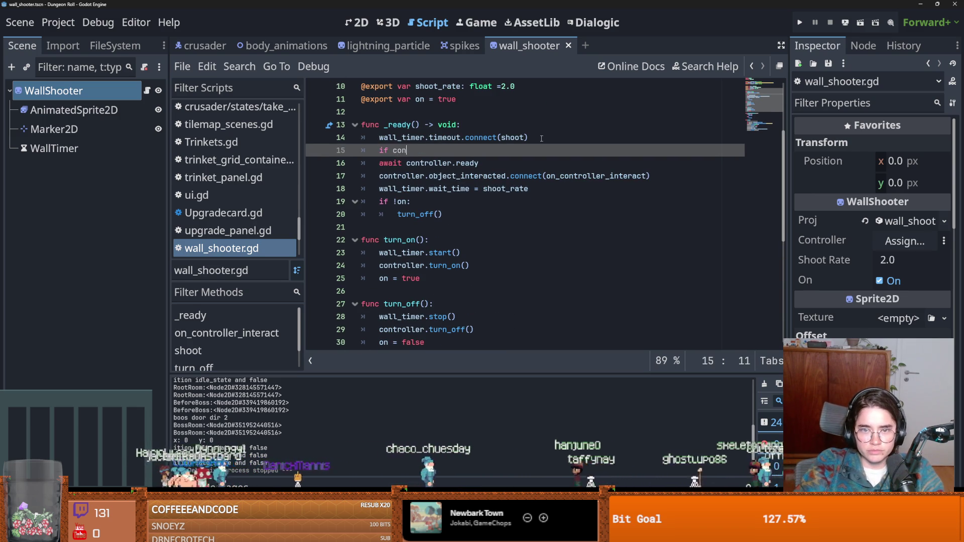
left_click(381, 166)
key("Tab")
- Indent the signal connection under the check, add an 'else: pass' branch, and save
left_click(490, 171)
key("ctrl+s")
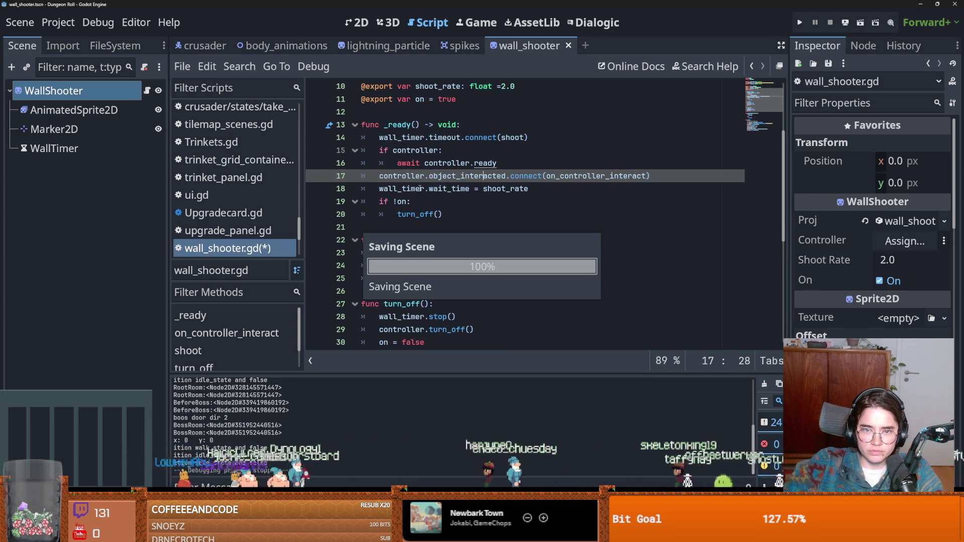
key("Home")
key("Tab")
left_click(701, 178)
key("Return")
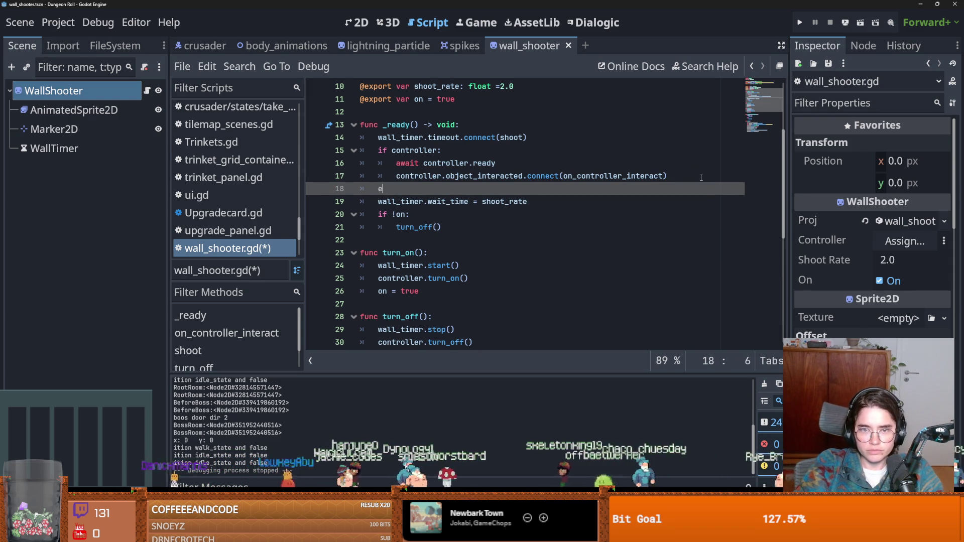
key("BackSpace")
type("else:")
key("Return")
type("pass")
key("ctrl+s")
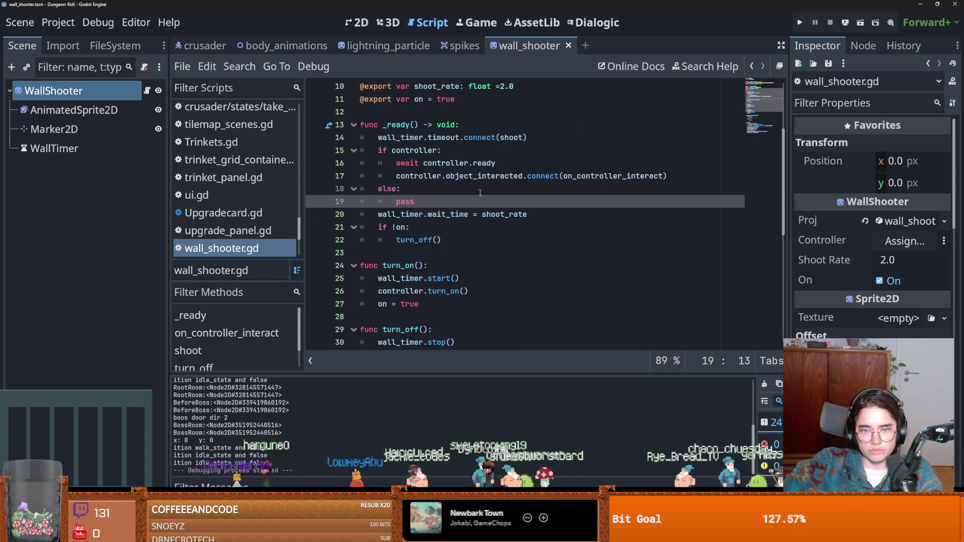
double_click(405, 202)
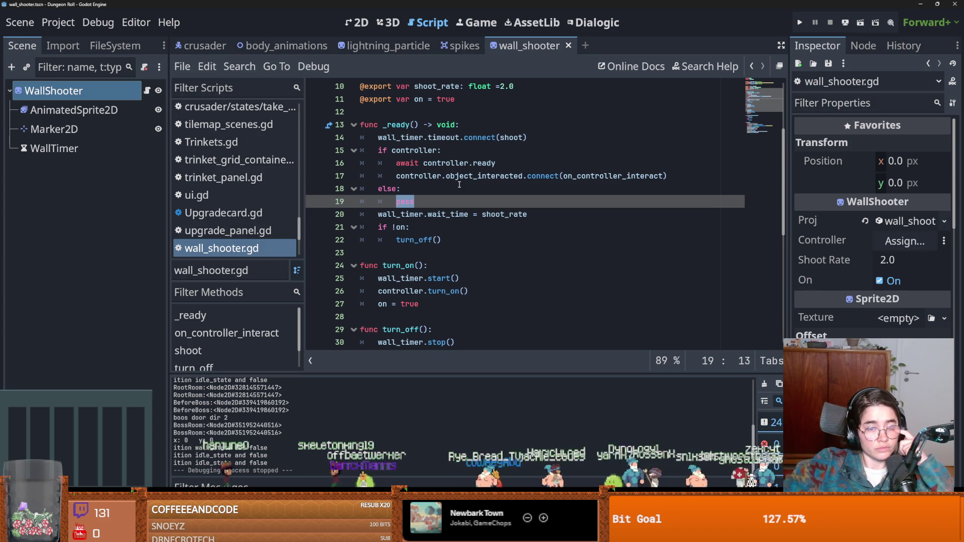
- Delete the else/pass branch from _ready() in wall_shooter.gd
key("Up")
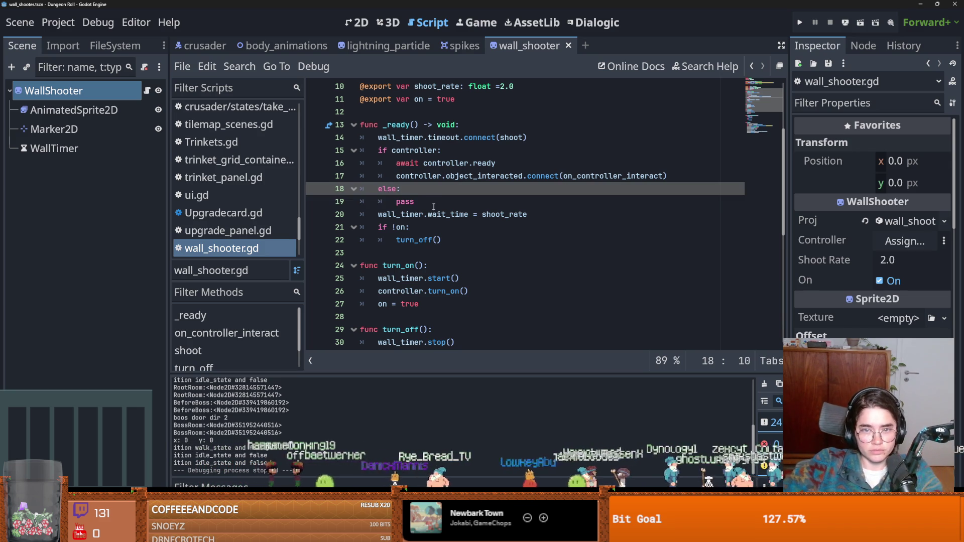
scroll(427, 203, "up", 3)
scroll(401, 200, "down", 3)
key("Down")
key("shift+Up")
key("shift+Home")
key("shift+Home")
key("BackSpace")
scroll(409, 202, "down", 1)
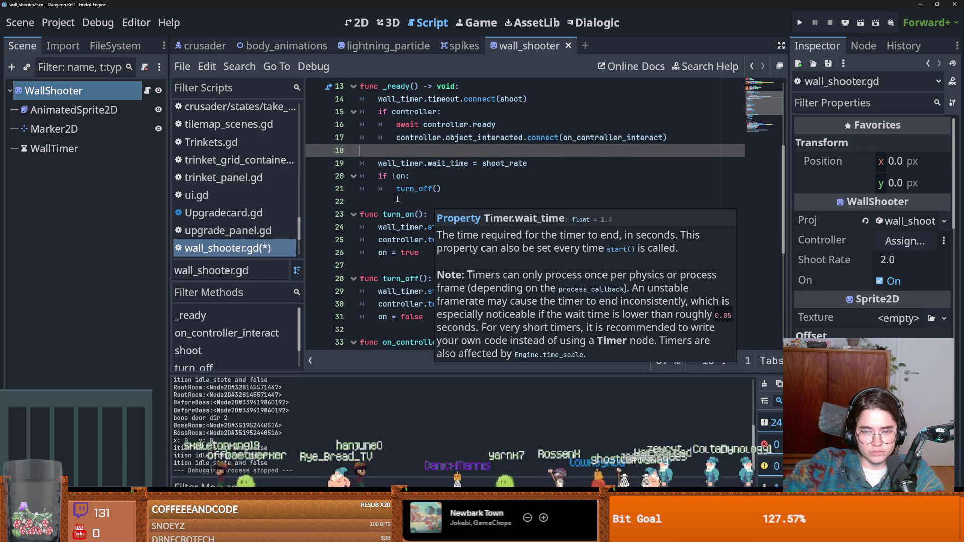
scroll(409, 204, "down", 1)
scroll(406, 208, "up", 1)
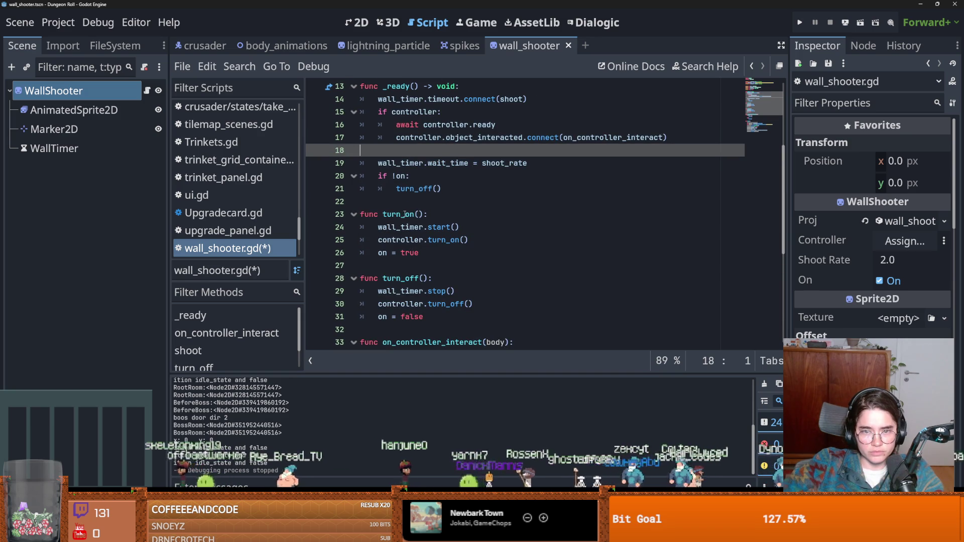
scroll(405, 215, "up", 1)
scroll(475, 219, "up", 3)
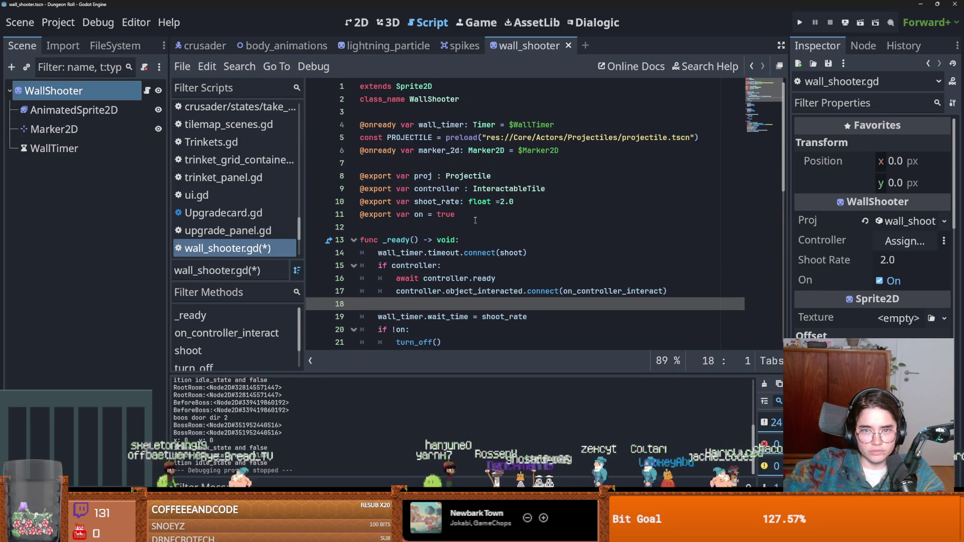
scroll(475, 220, "down", 1)
scroll(472, 226, "down", 1)
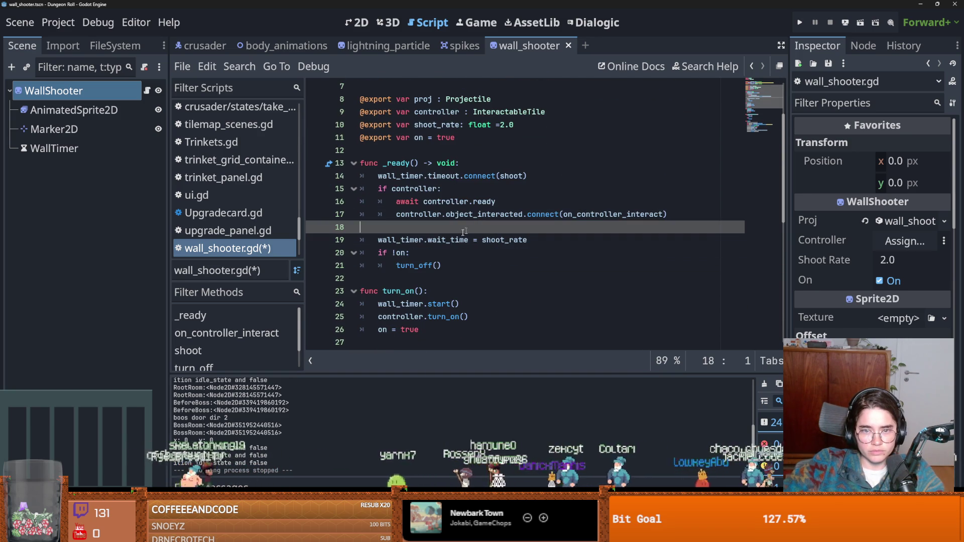
- Add an 'elif on:' branch that calls turn_on() and save the script
left_click(451, 267)
key("Return")
key("BackSpace")
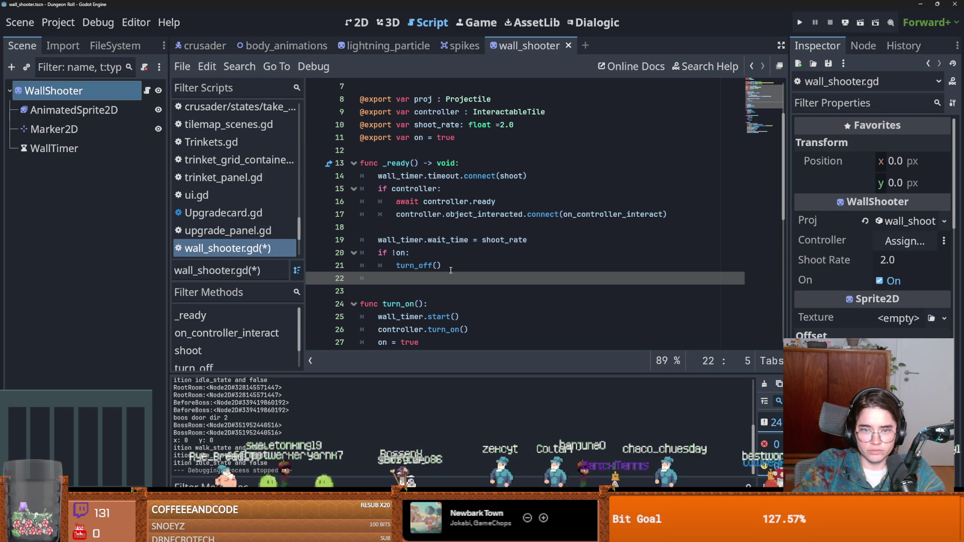
left_click(410, 233)
key("Tab")
type("elif")
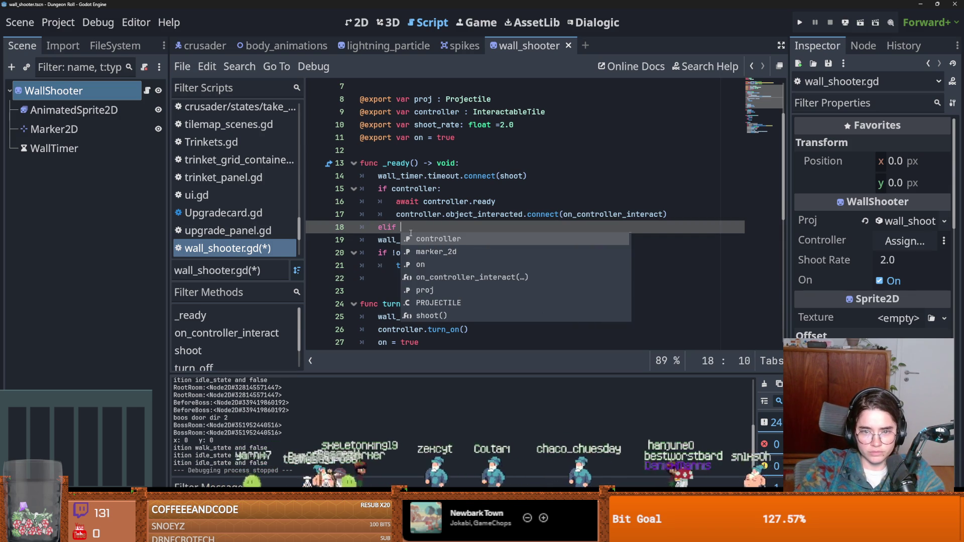
type(" on:")
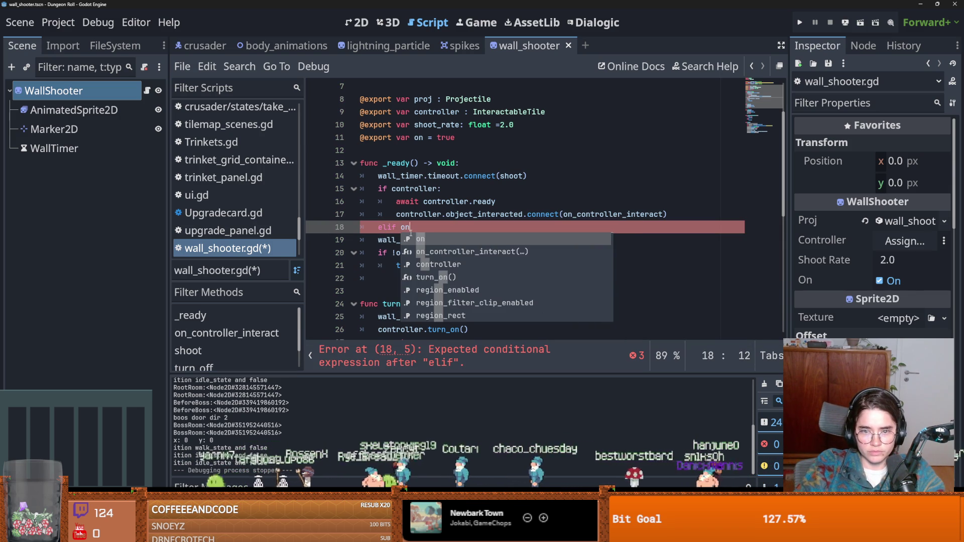
key("Return")
scroll(402, 216, "down", 3)
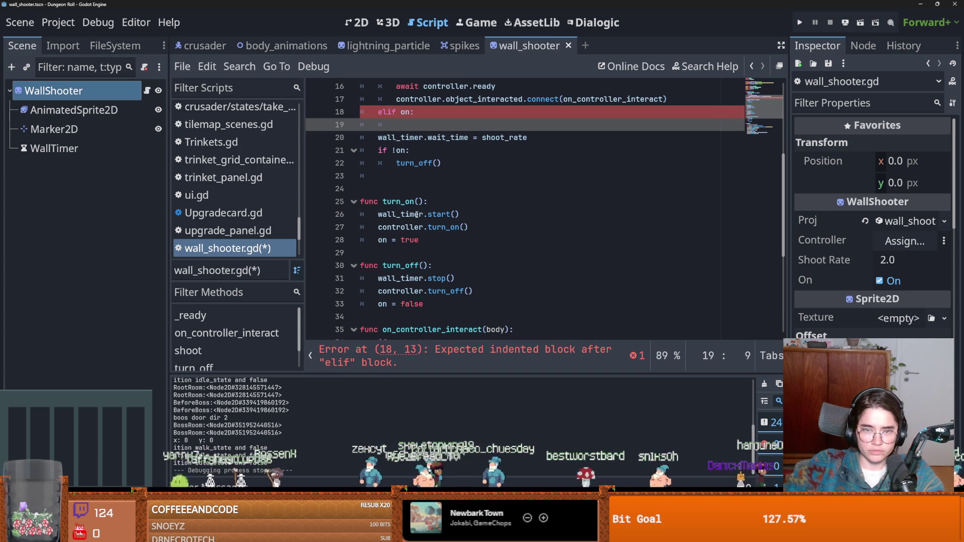
left_click(383, 201)
key("ctrl+c")
left_click(401, 124)
key("ctrl+v")
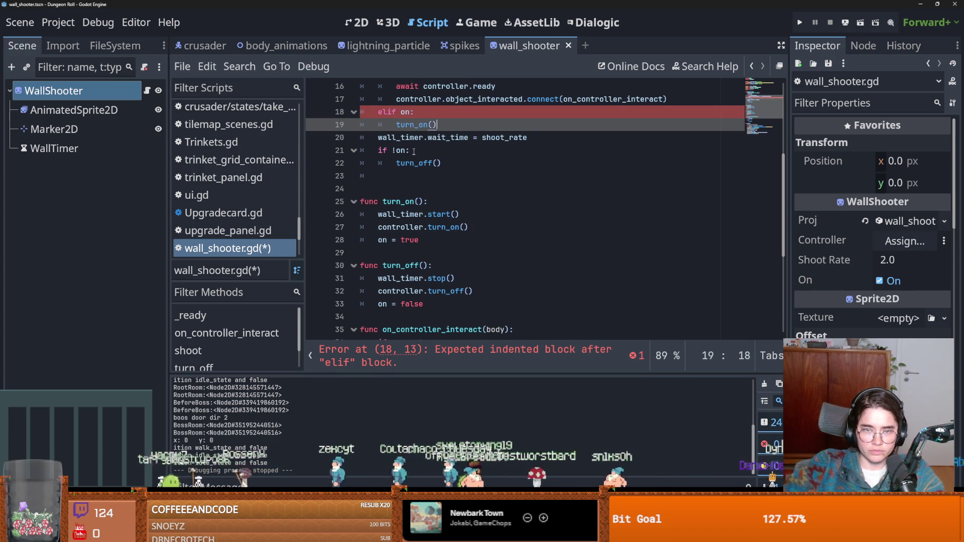
key("ctrl+s")
left_click(115, 46)
left_click(92, 90)
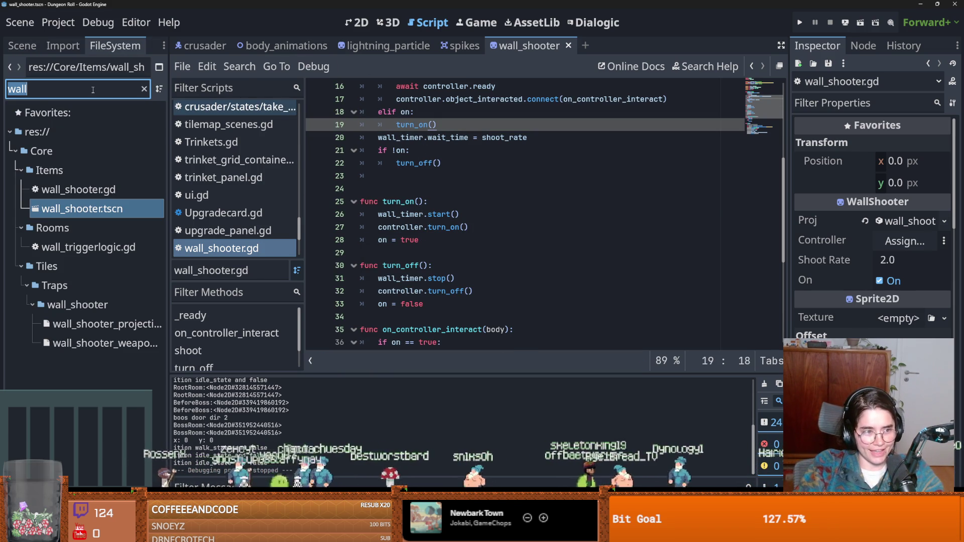
- Open the root_room scene in the 2D view with its node tree showing
type("root")
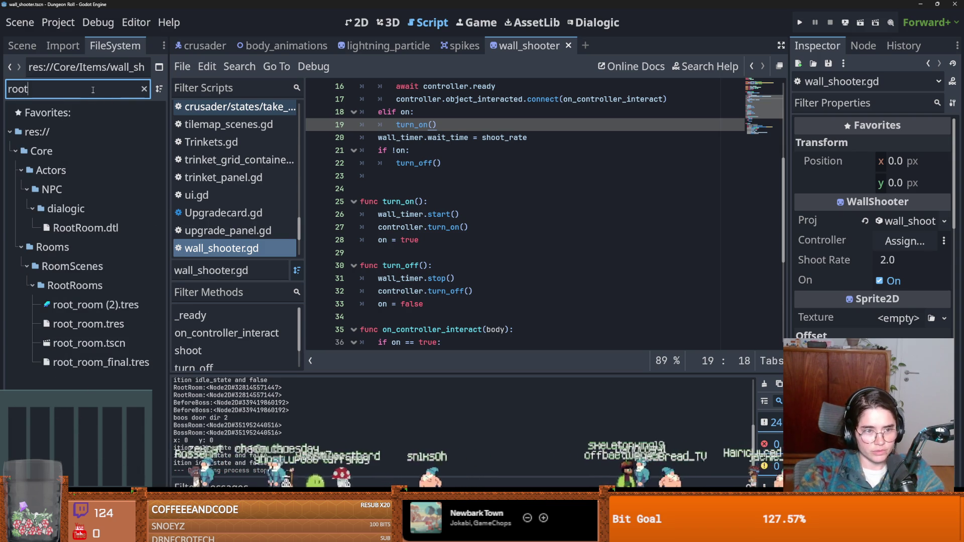
double_click(89, 342)
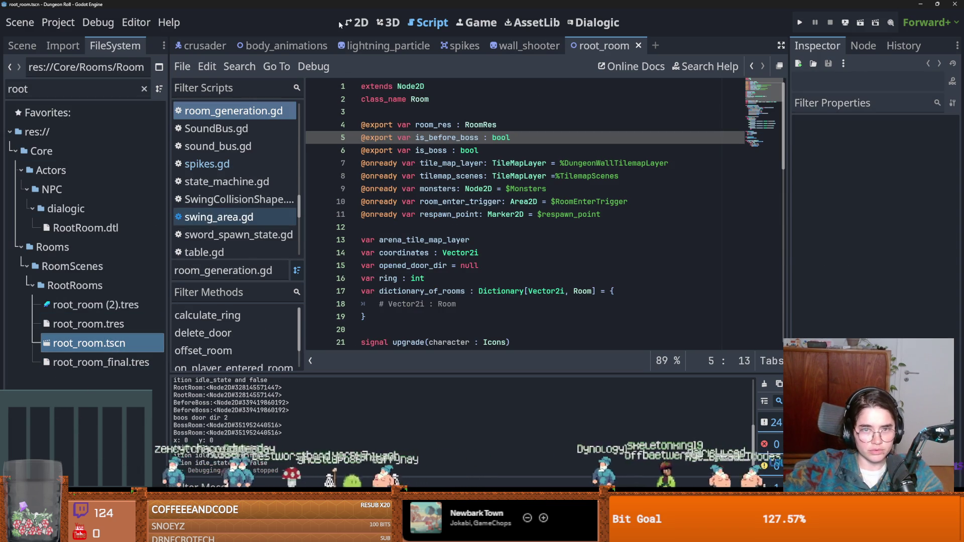
left_click(345, 28)
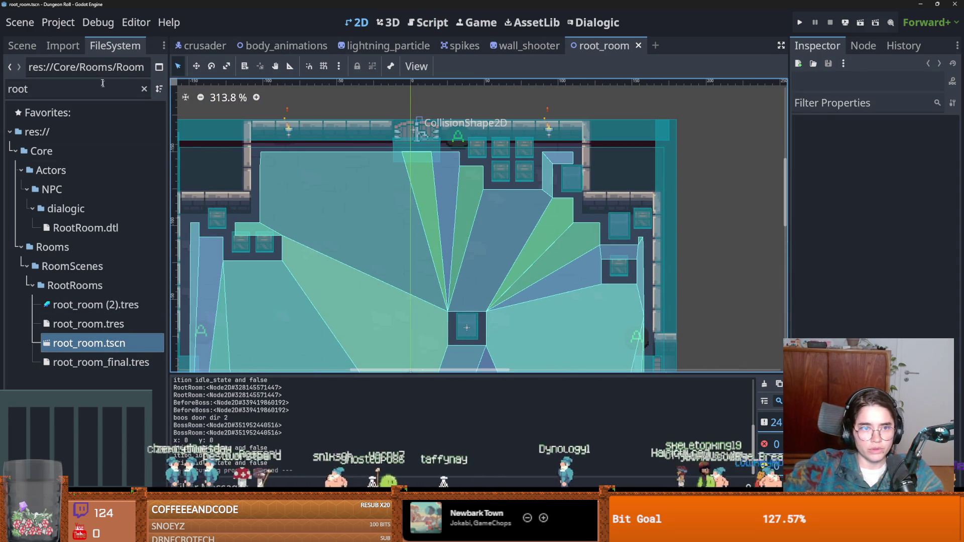
left_click(27, 45)
left_click(75, 129)
- Instance wall_shooter.tscn under TilemapScenes near the room's top wall and run the game
left_click(65, 110)
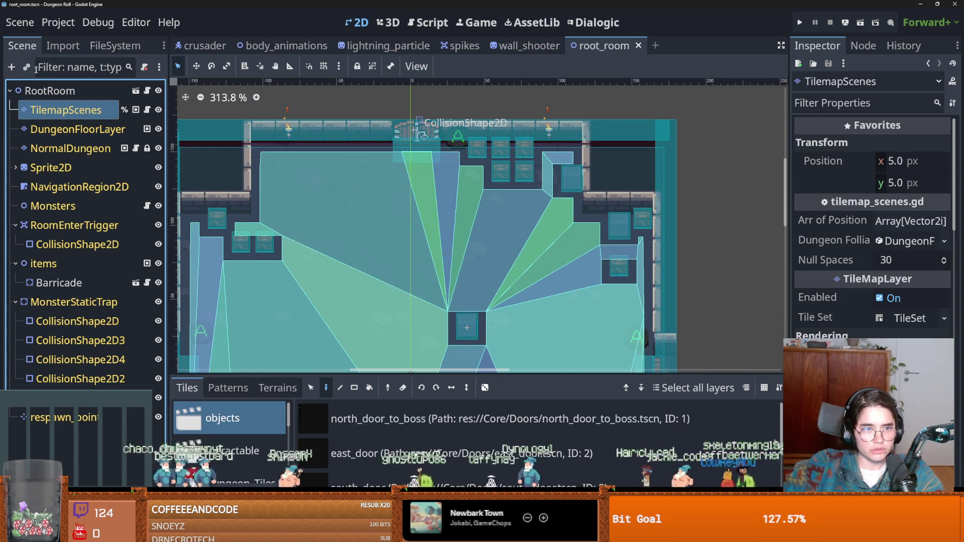
left_click(27, 66)
type("wal")
key("Return")
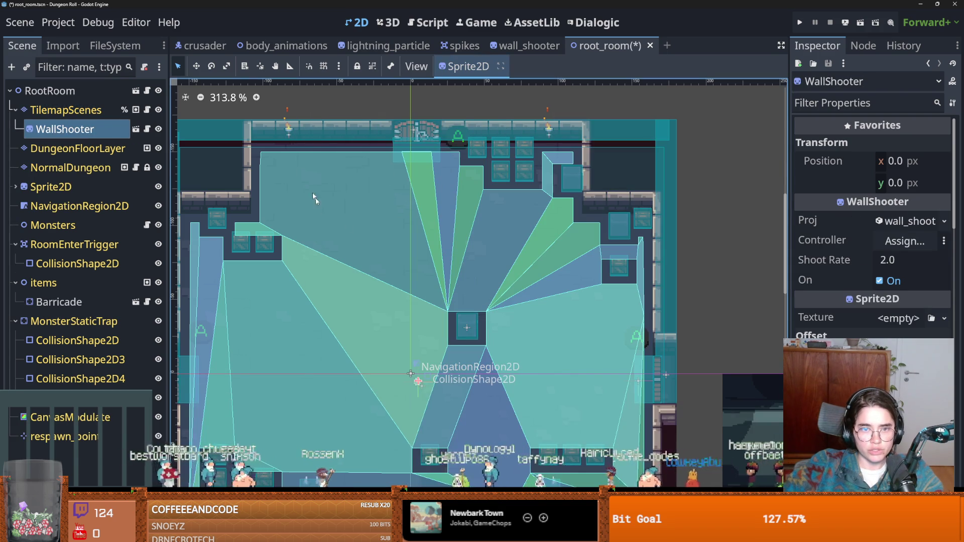
left_click(326, 174)
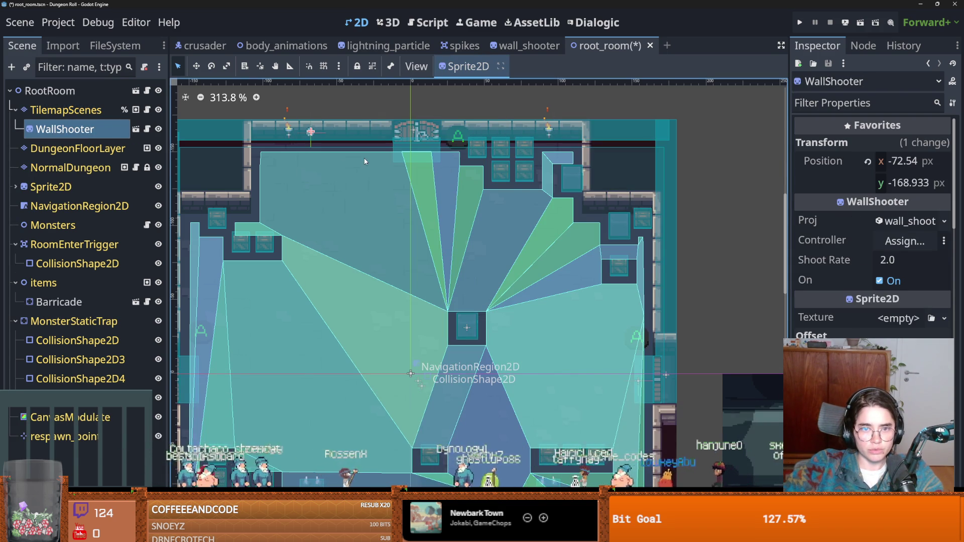
left_click(800, 23)
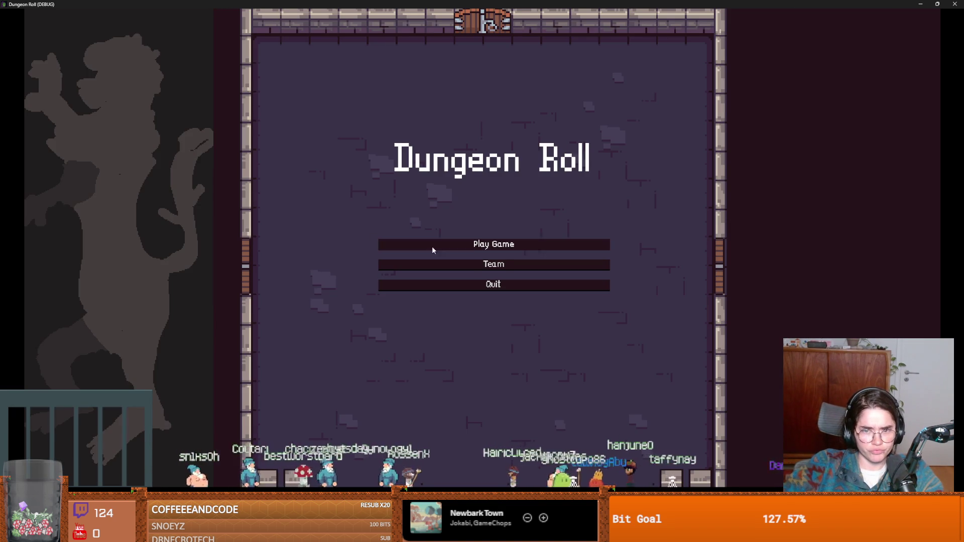
- Start a Crusader run, then wrap controller.turn_on() in an 'if controller:' check
left_click(432, 246)
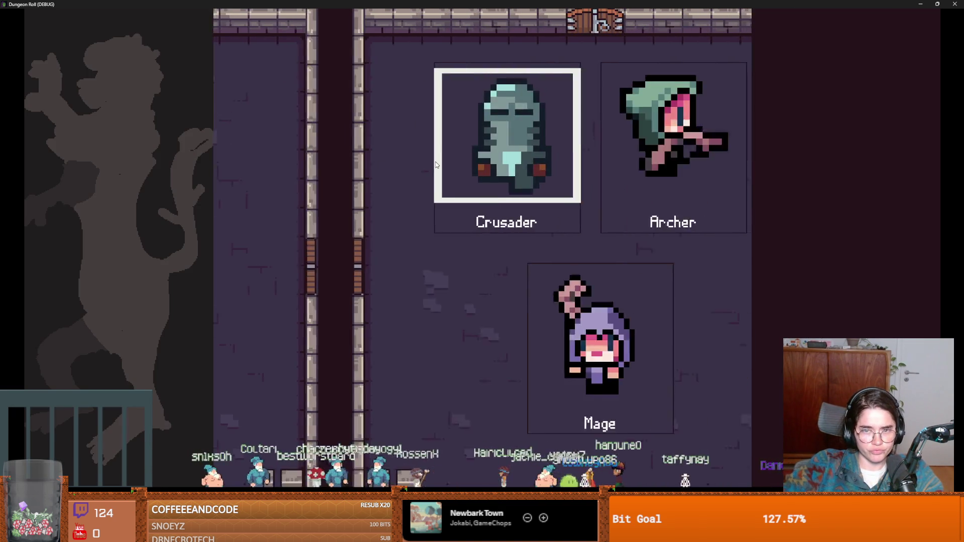
left_click(399, 182)
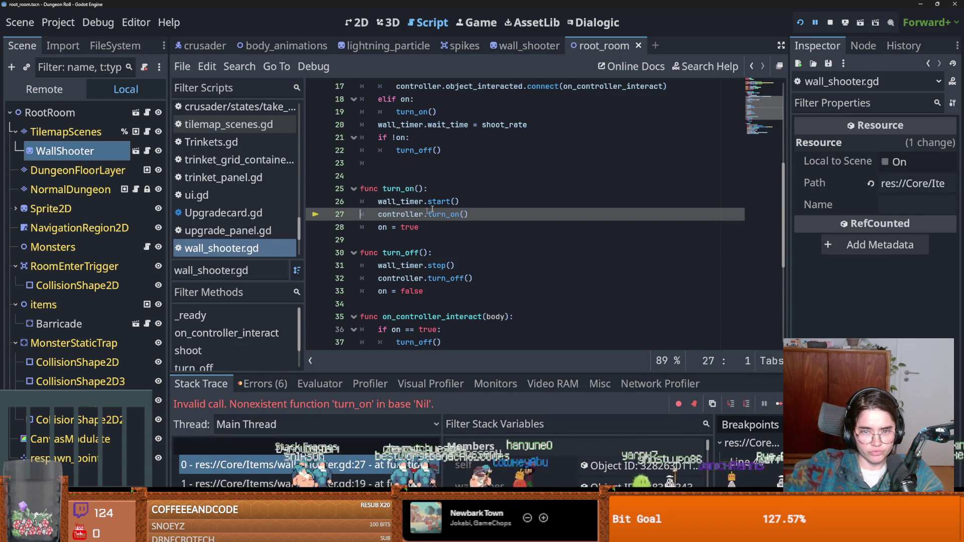
left_click(472, 200)
key("Return")
type("if contr")
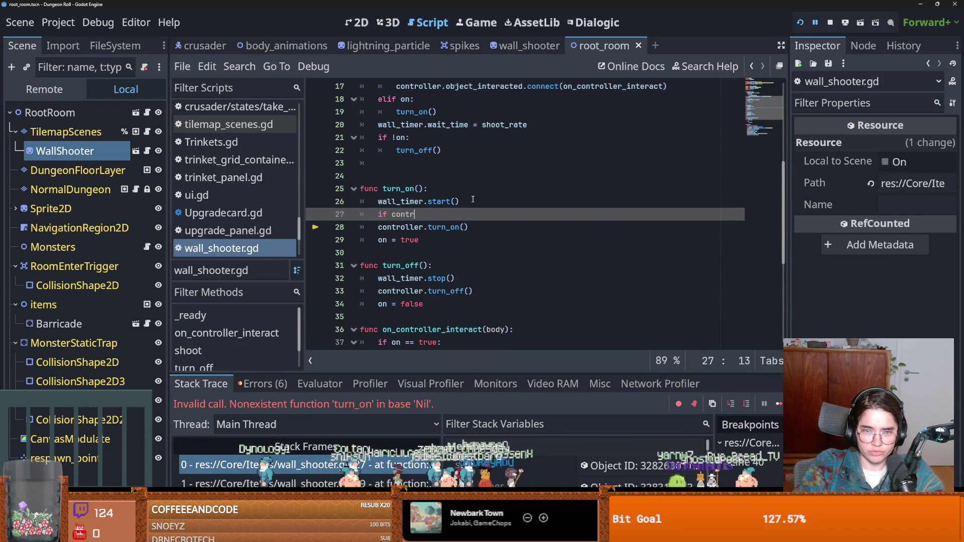
key("Return")
left_click(366, 227)
key("Tab")
- Wrap controller.turn_off() in the same 'if controller:' check, save, and relaunch from the wall_shooter scene
left_click_drag(366, 227, 366, 217)
key("ctrl+c")
left_click(465, 279)
key("Return")
key("ctrl+v")
left_click(379, 303)
key("Tab")
scroll(422, 296, "down", 4)
key("ctrl+s")
scroll(626, 200, "down", 2)
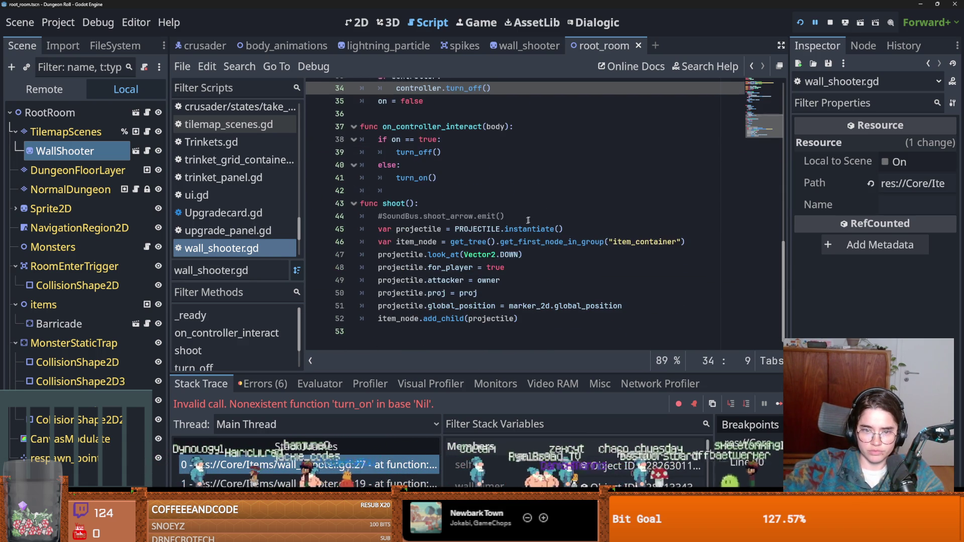
left_click(527, 46)
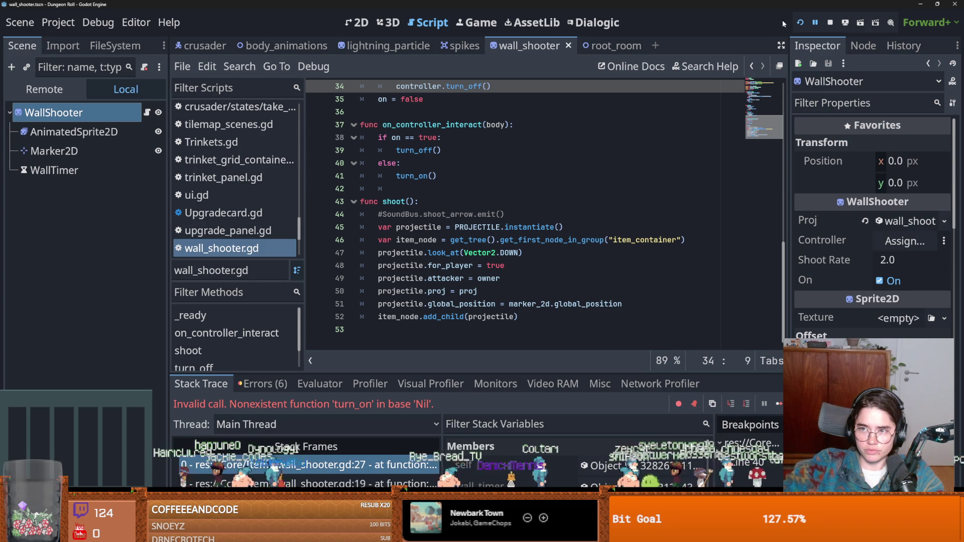
left_click(798, 23)
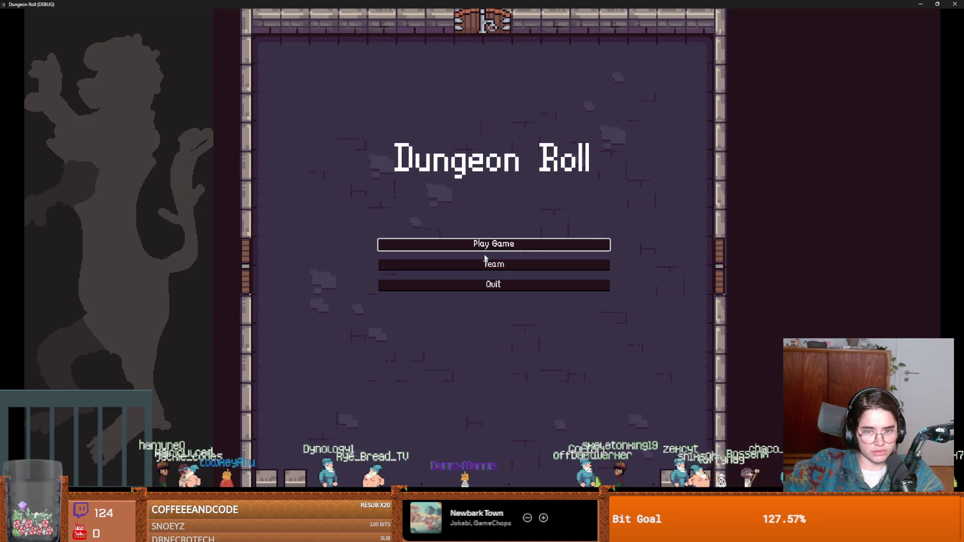
- Playtest a Crusader run to check the lever-free wall shooter, then close the game
left_click(492, 243)
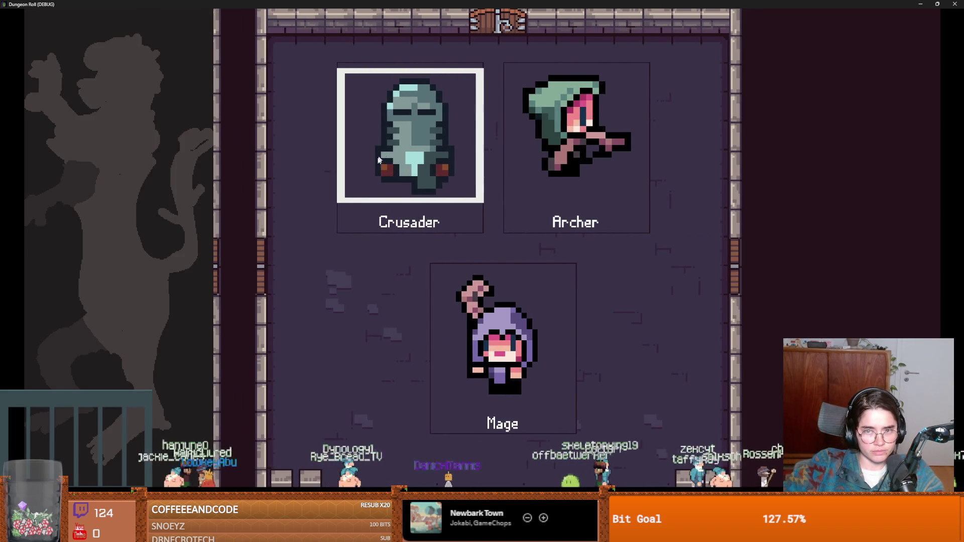
key("Return")
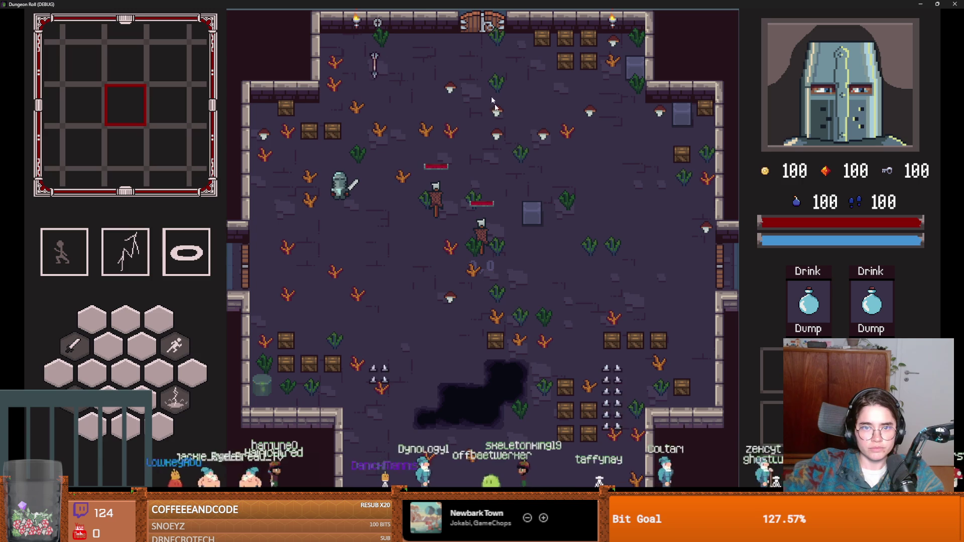
left_click_drag(633, 4, 499, 203)
left_click(614, 200)
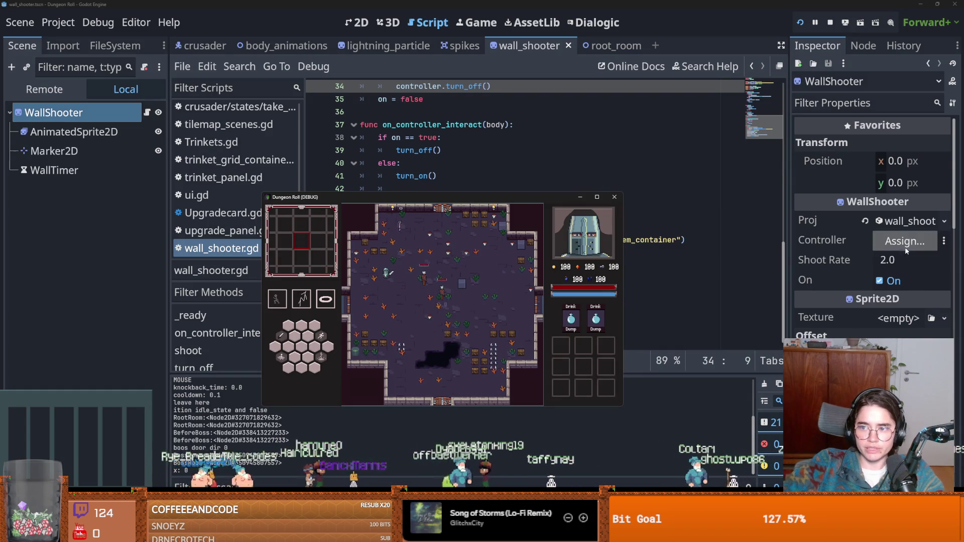
- Inspect the wall shooter's projectile resource and save the scene
left_click(901, 225)
scroll(895, 321, "down", 10)
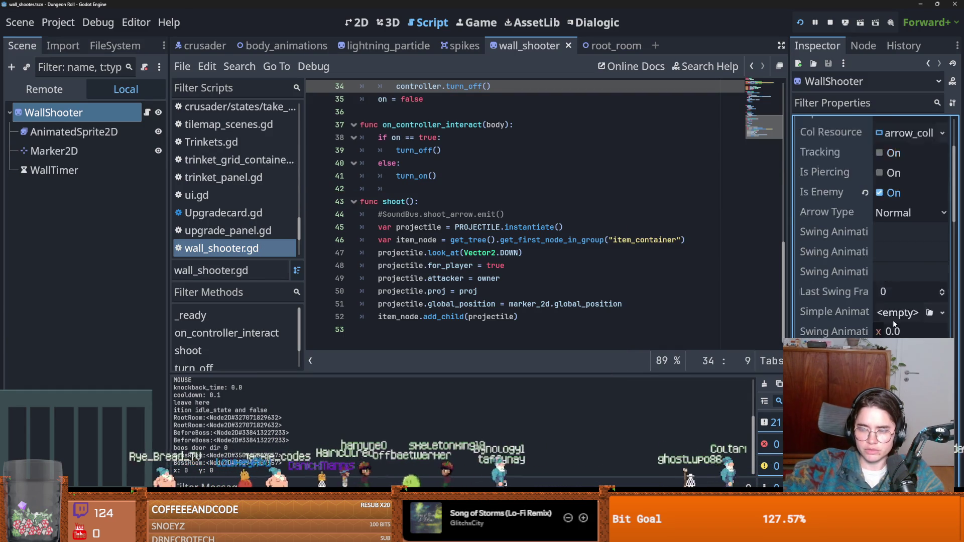
scroll(901, 330, "down", 3)
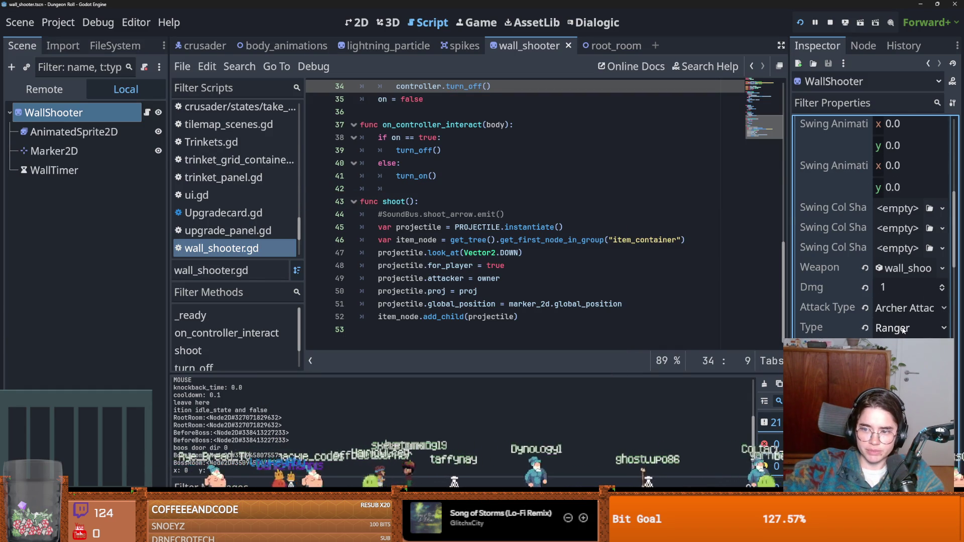
scroll(901, 330, "up", 3)
scroll(876, 226, "down", 2)
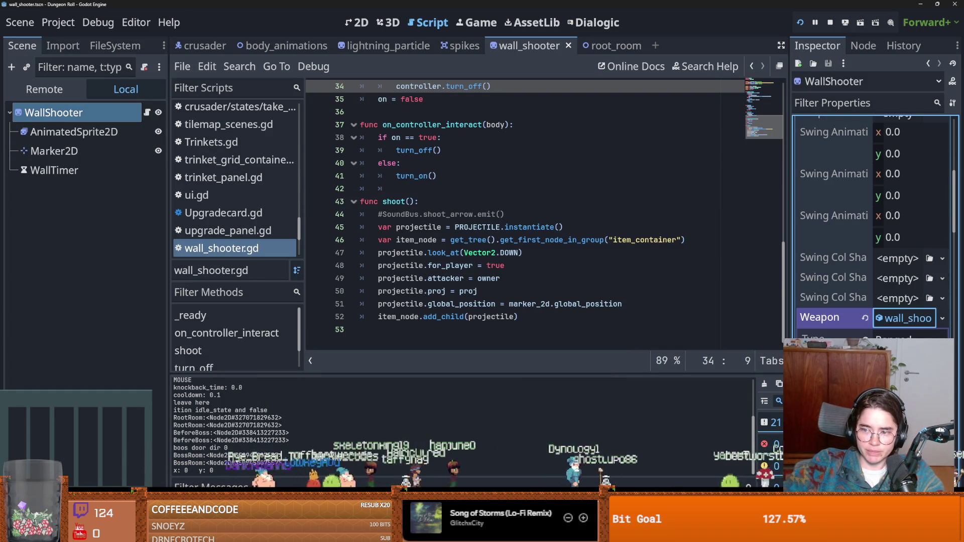
key("ctrl+s")
- Run the game again, stop debugging, and return to the on_controller_interact function
left_click(472, 26)
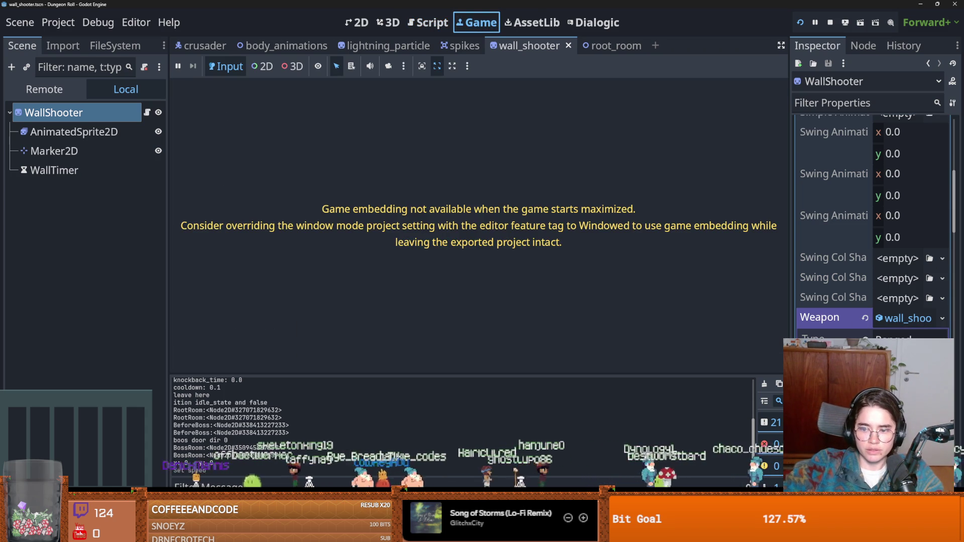
left_click_drag(422, 197, 422, 3)
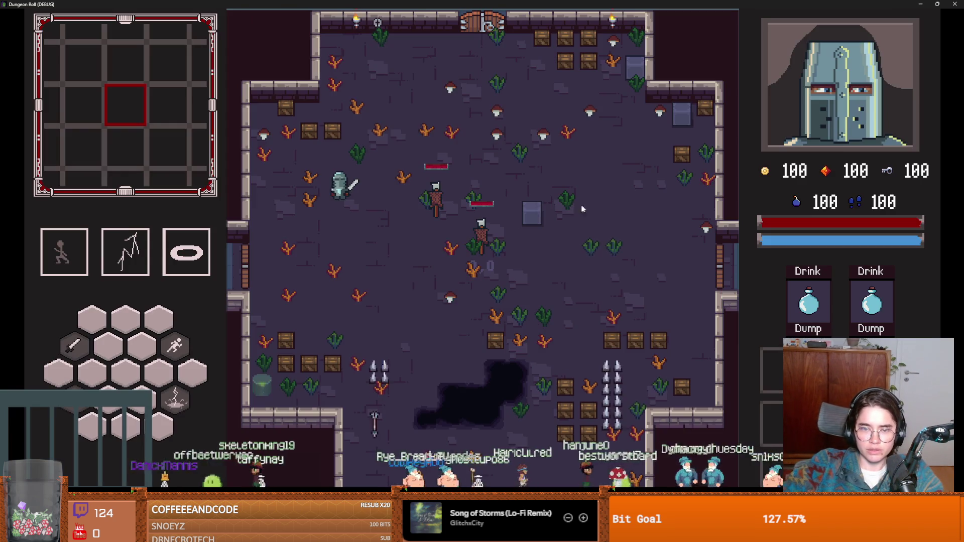
double_click(422, 3)
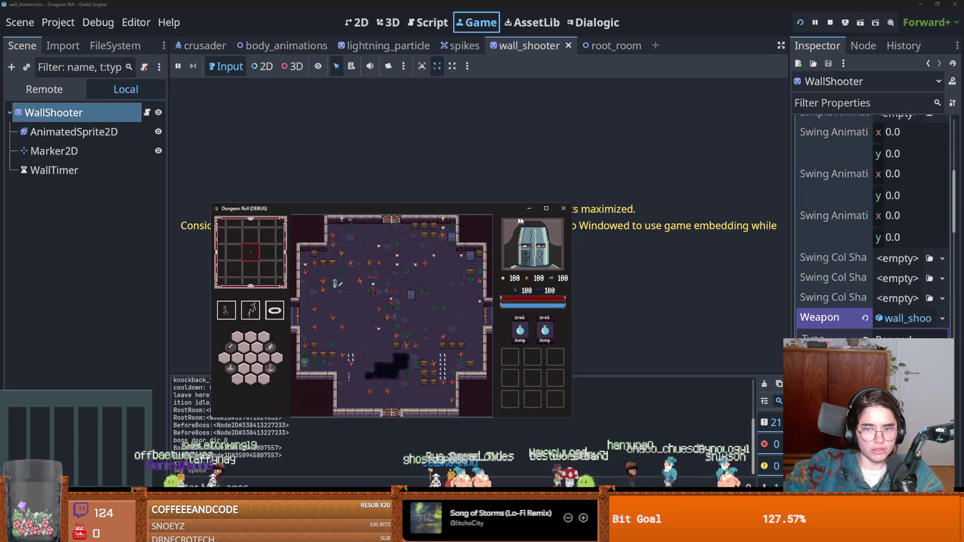
key("F8")
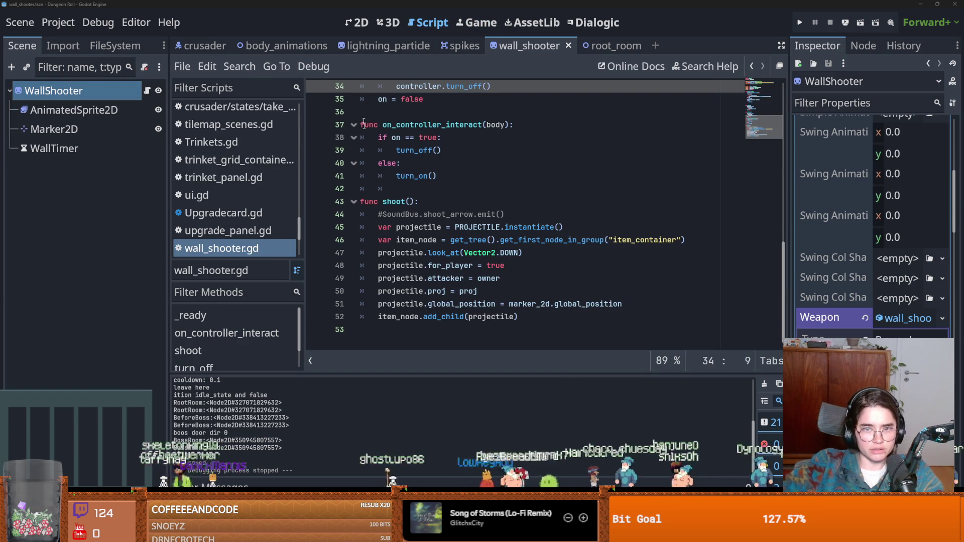
left_click(432, 124)
scroll(416, 251, "up", 10)
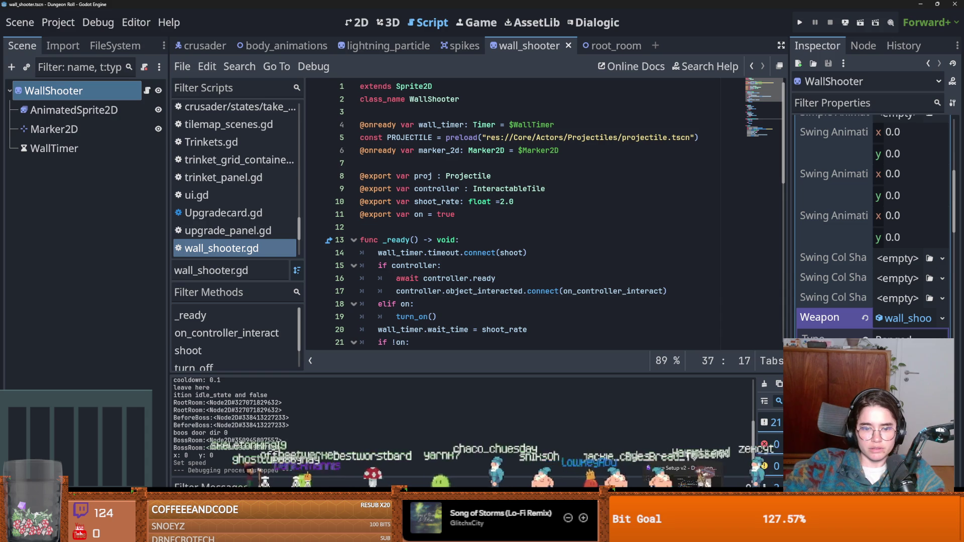
key("alt+Tab")
- Commit with summary 'wall shooter doesn't need controller sometimes', push it, then return to Godot
type("wall shooter d")
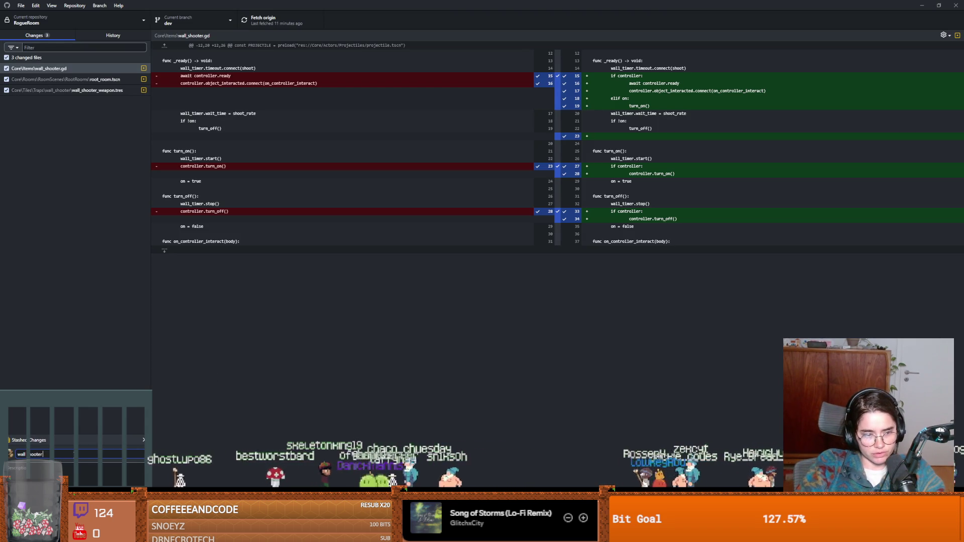
type("oesn't n")
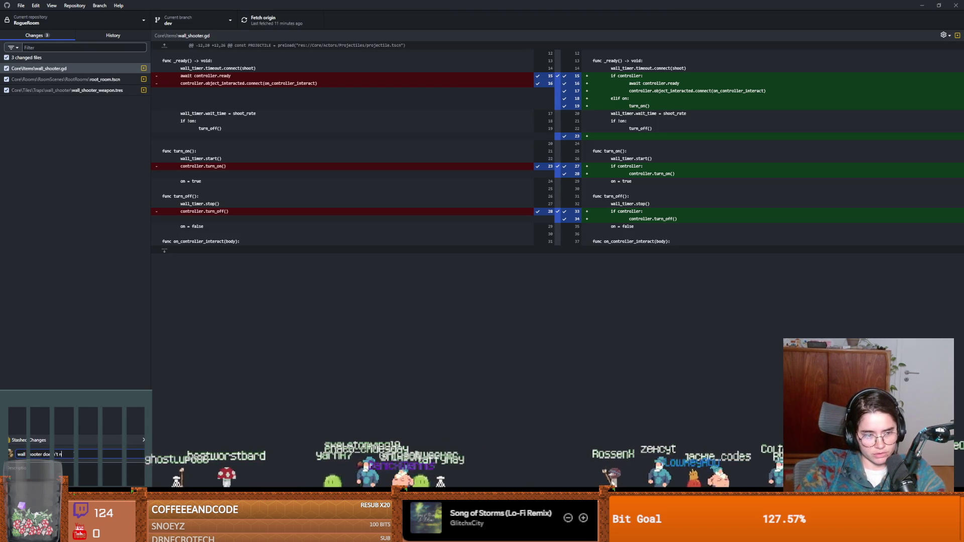
type("eed controller")
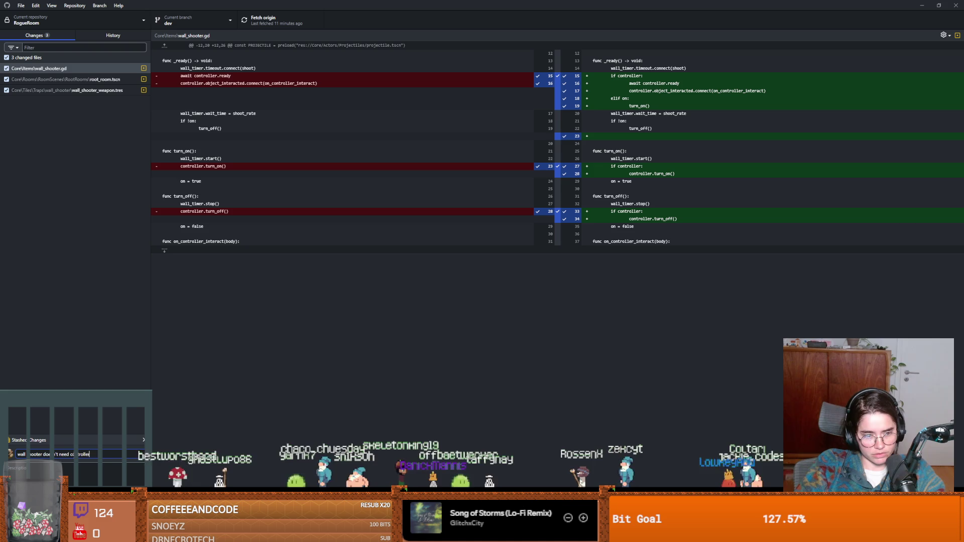
type(" sometimes")
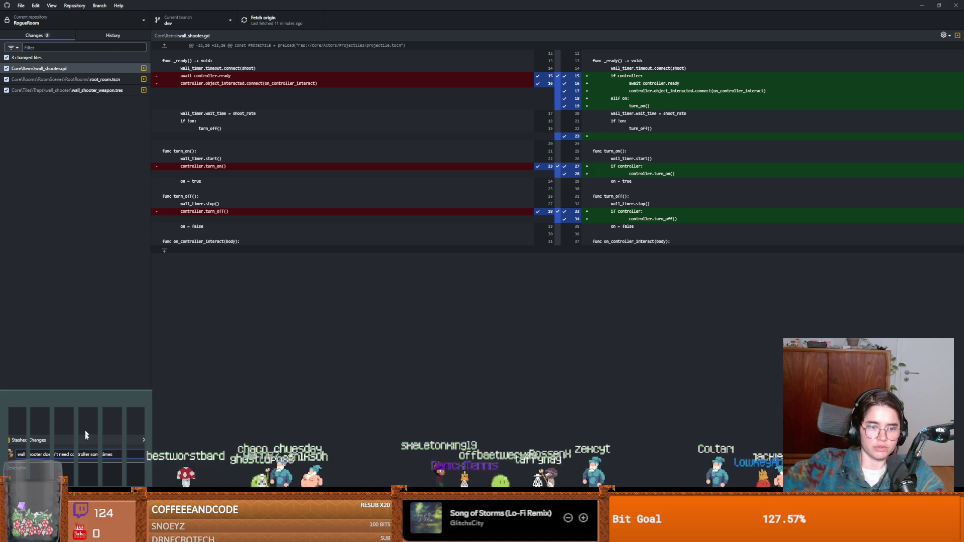
key("ctrl+Return")
left_click(271, 20)
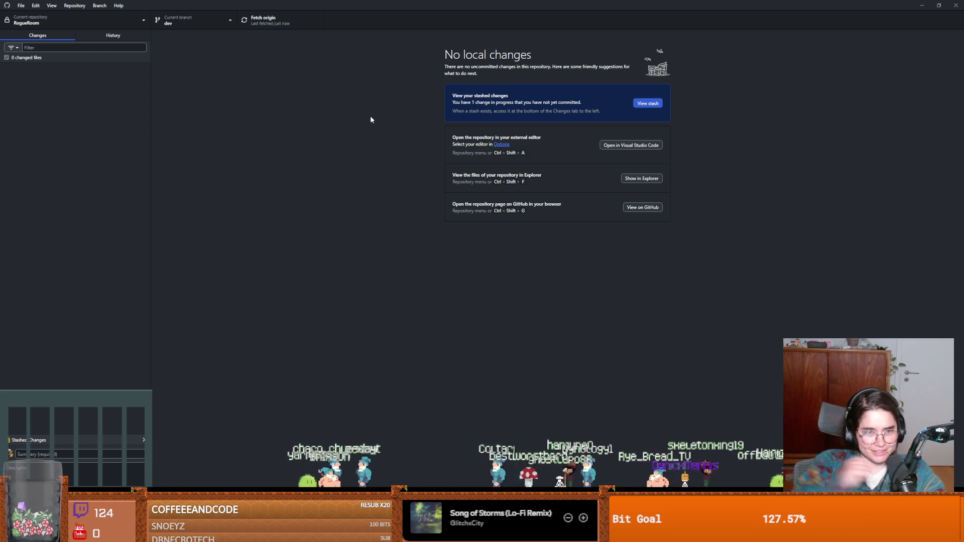
double_click(307, 4)
left_click(449, 316)
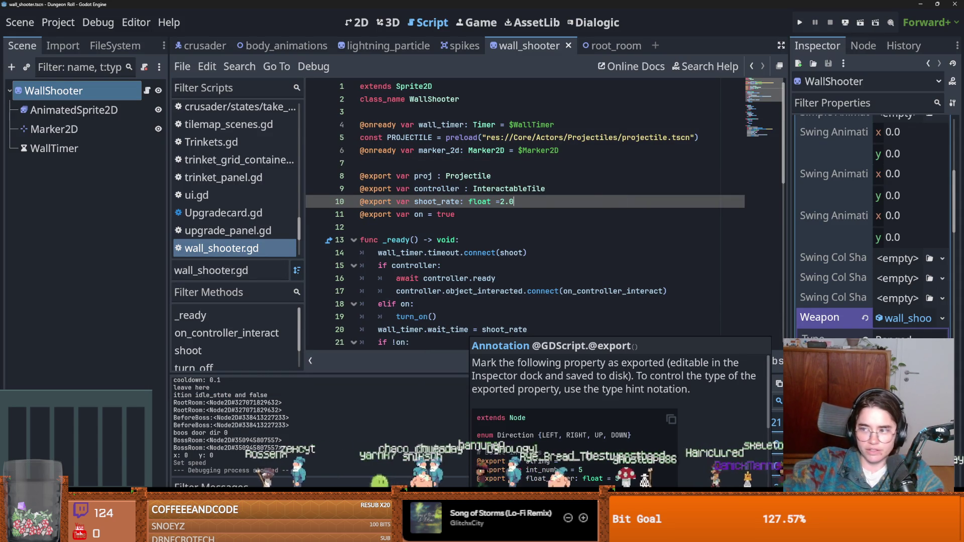
- Check off 'wall shooters no lever' in Obsidian's daily note, moving to 'pressure plates'
key("alt+Tab")
left_click(198, 152)
left_click(298, 172)
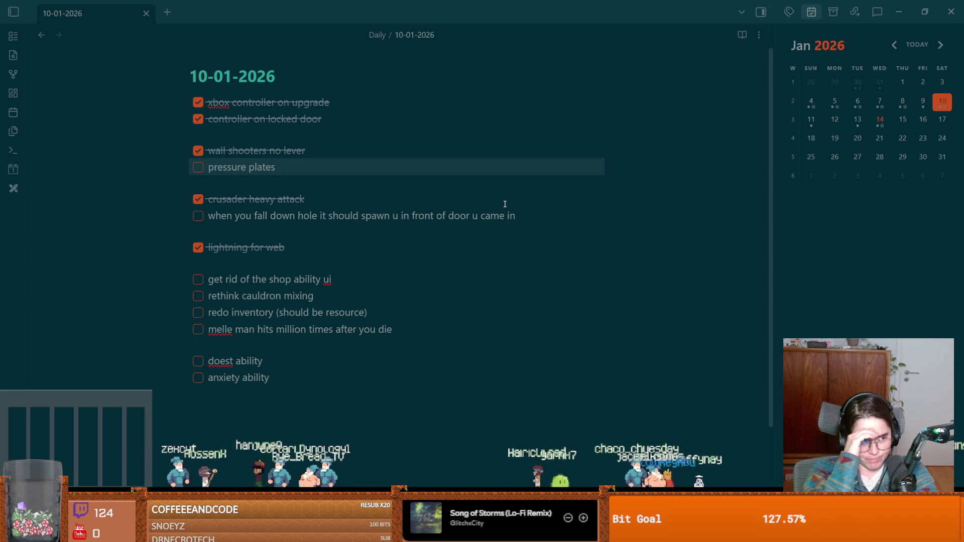
key("alt+Tab")
- Clear the root filter in the FileSystem file list and return to the Scene tree
left_click(505, 137)
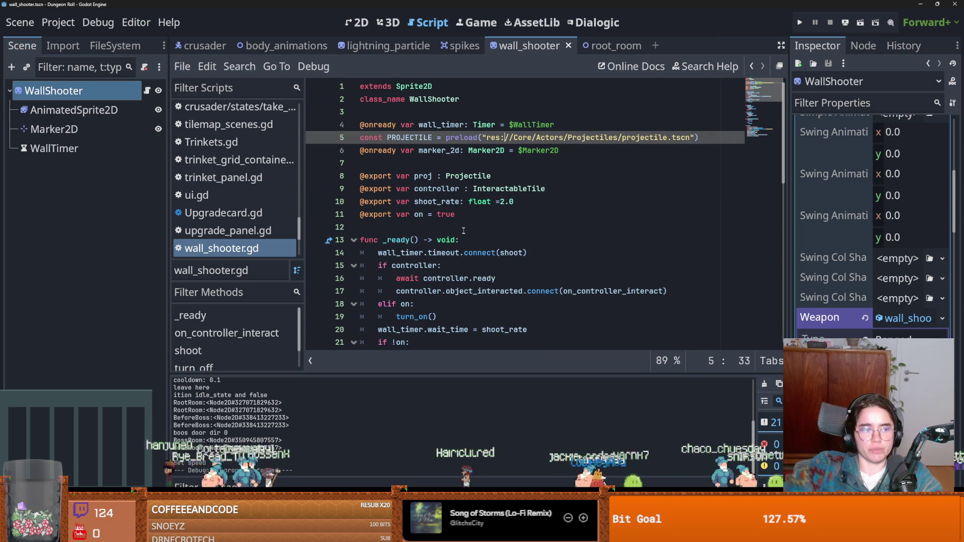
mouse_move(462, 256)
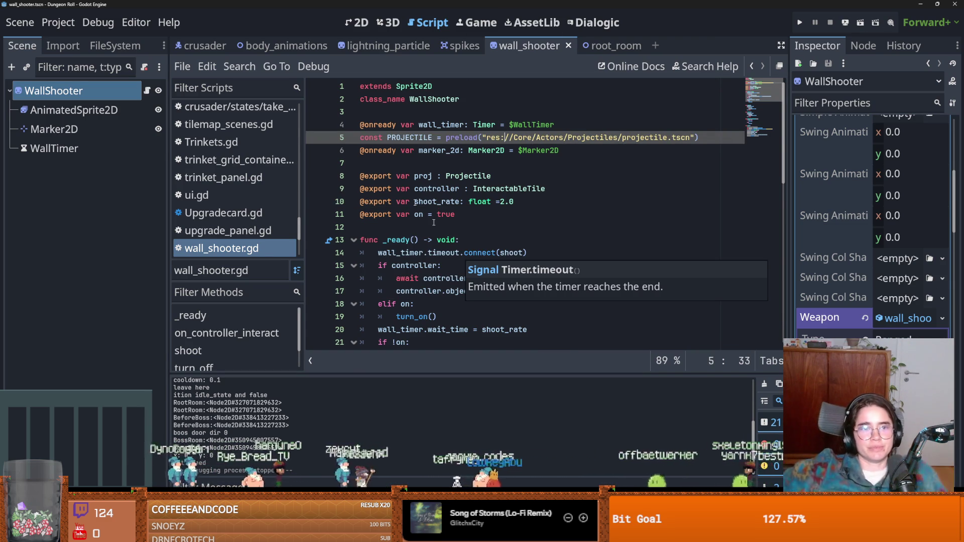
left_click(115, 46)
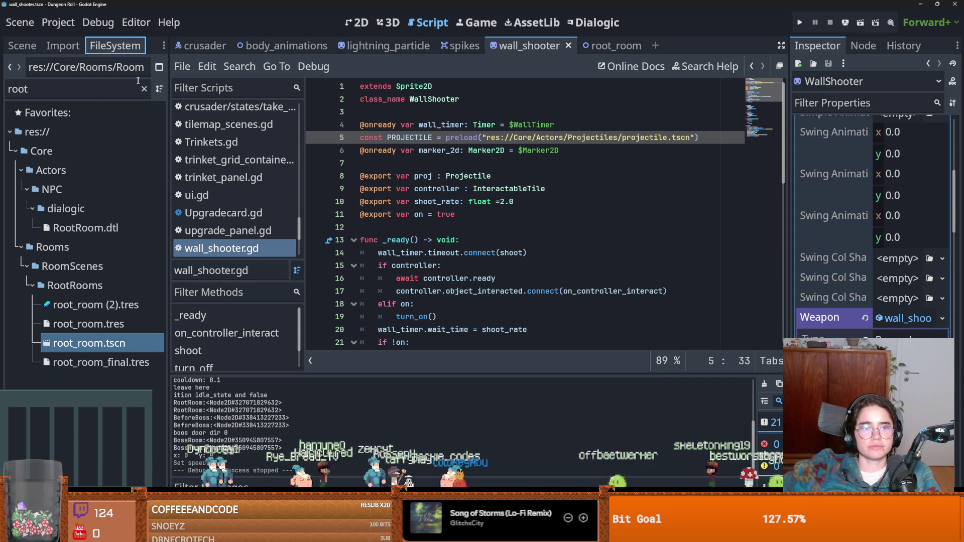
left_click(144, 89)
scroll(96, 216, "up", 10)
scroll(79, 207, "up", 10)
left_click(22, 46)
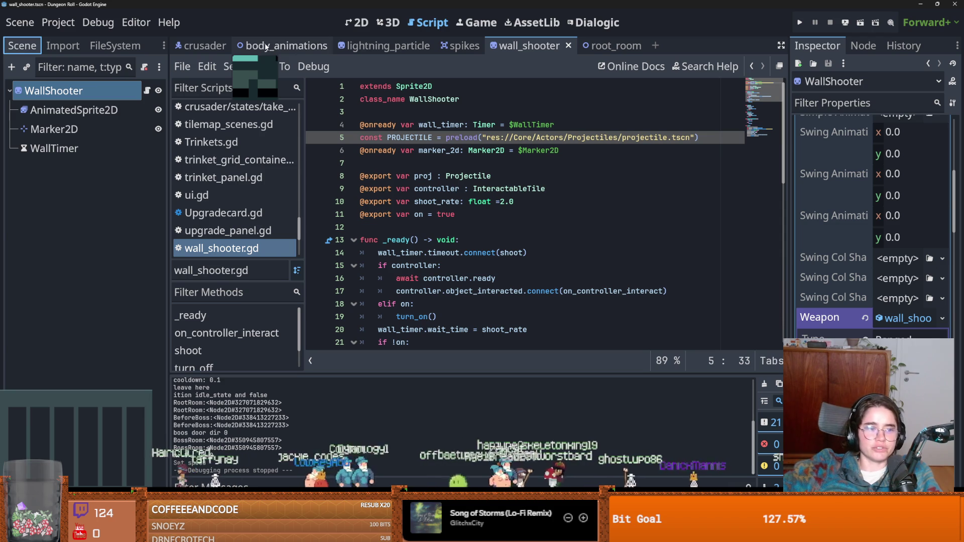
- Open root_room, select TilemapScenes and enlarge its TileSet editor panel
left_click(628, 47)
left_click(70, 110)
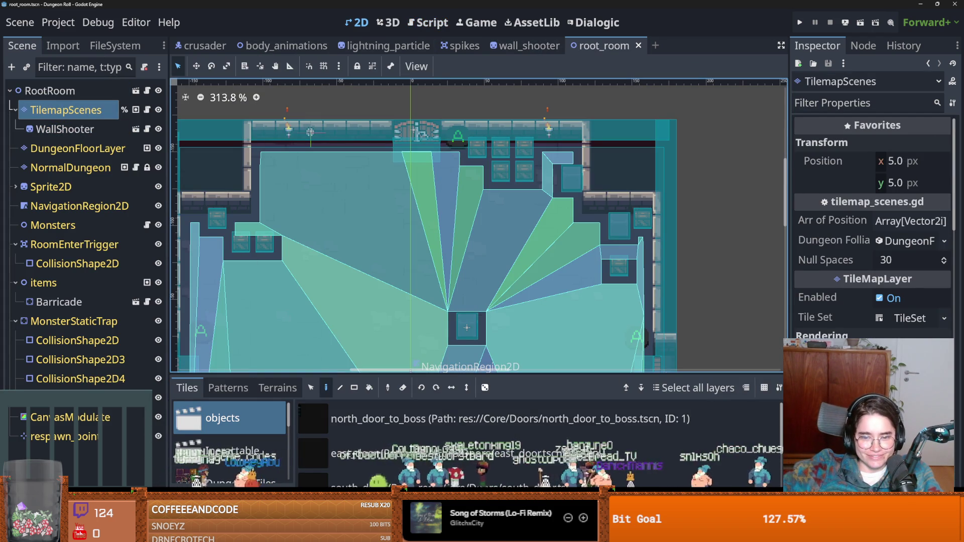
left_click(229, 459)
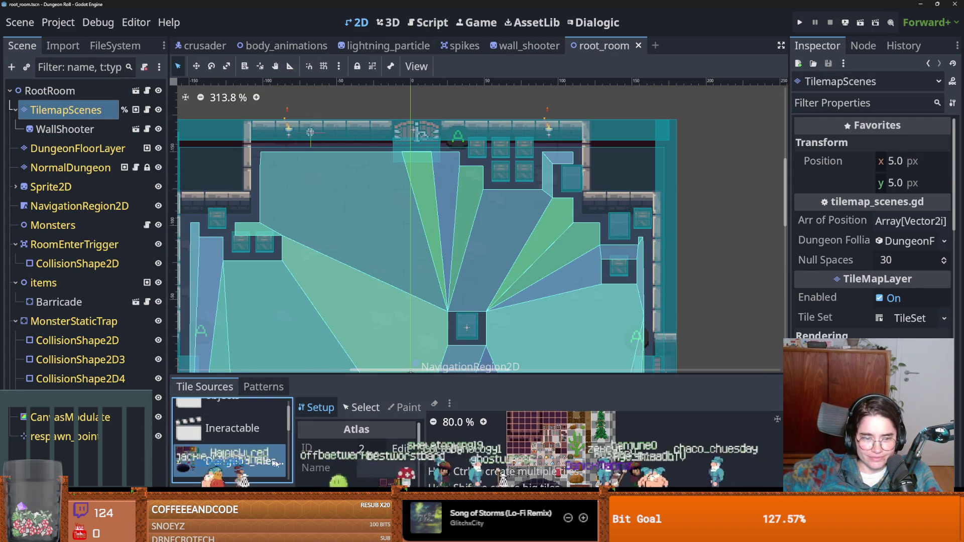
scroll(560, 446, "up", 2)
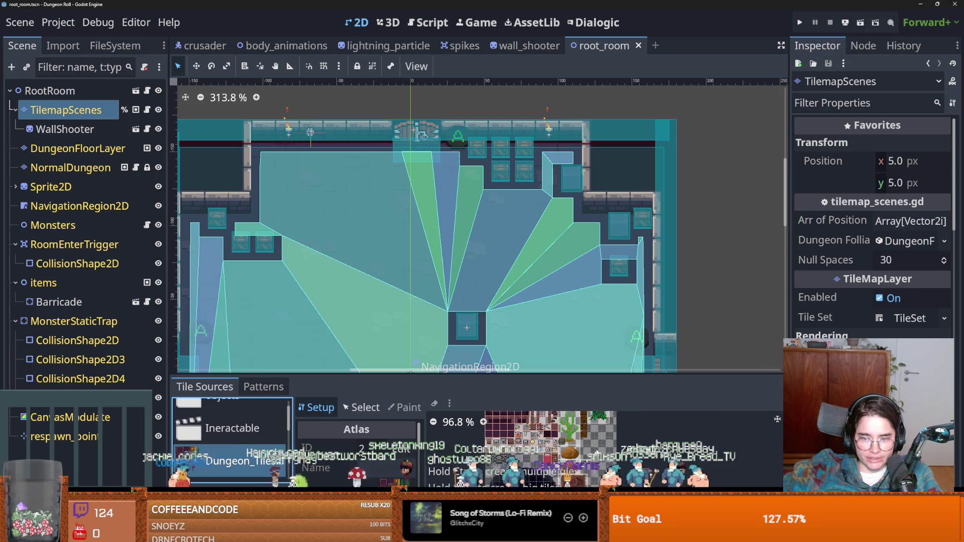
scroll(400, 468, "down", 2)
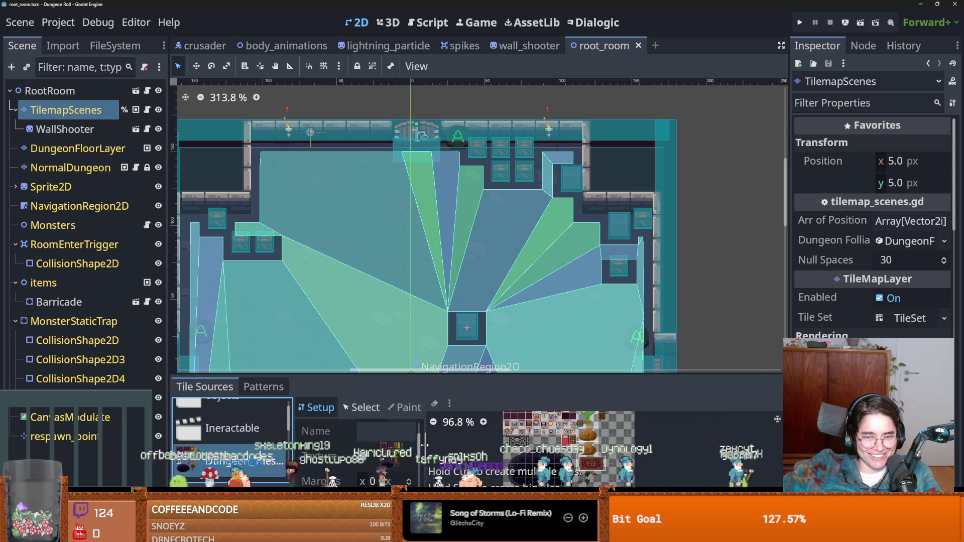
left_click_drag(424, 445, 545, 446)
scroll(419, 447, "up", 2)
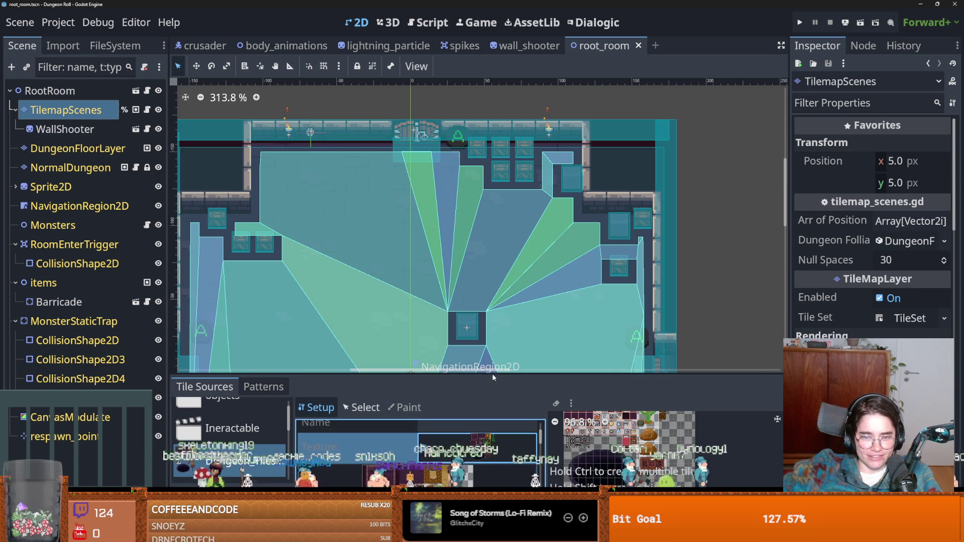
left_click_drag(492, 376, 490, 150)
- Locate the atlas texture Dungeon_Tileset.png and open it maximised in Aseprite
right_click(519, 229)
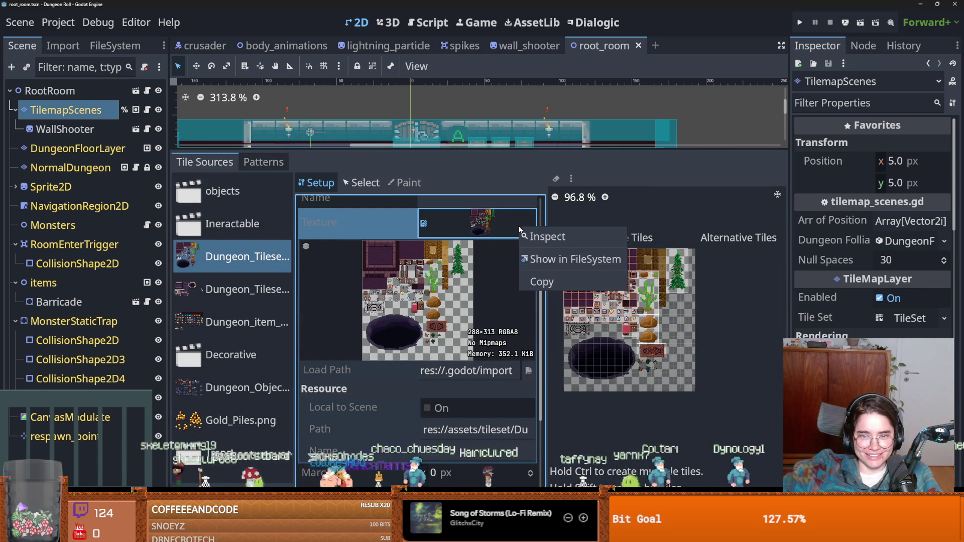
left_click(573, 259)
right_click(99, 122)
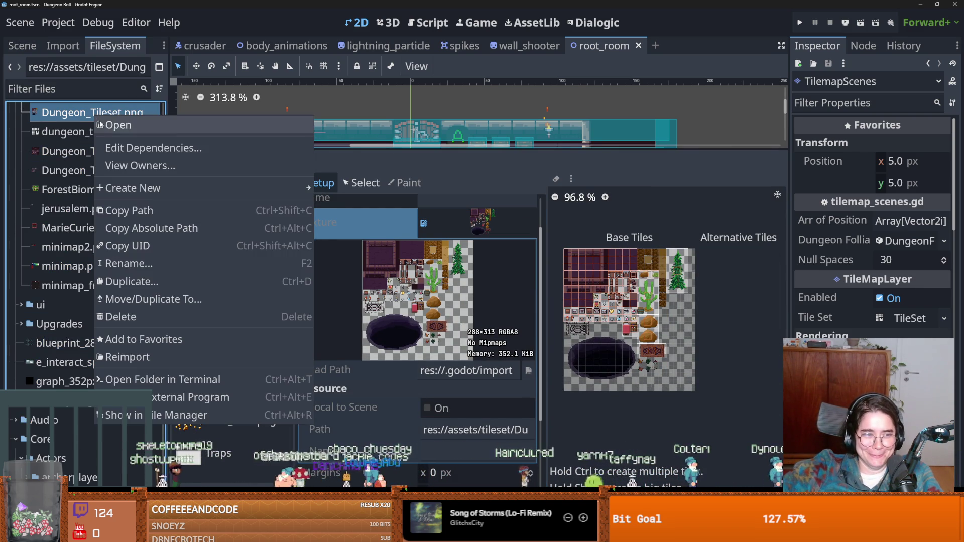
key("Escape")
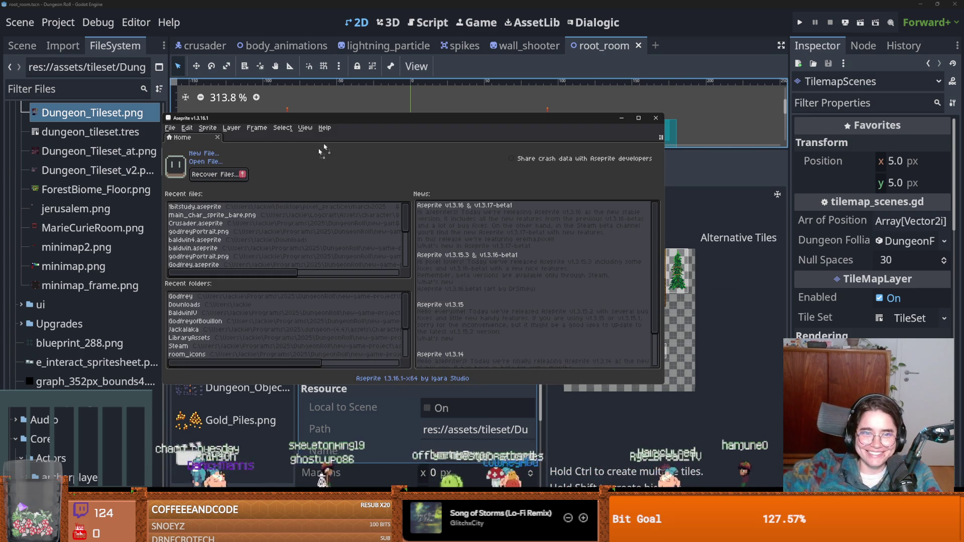
left_click(638, 118)
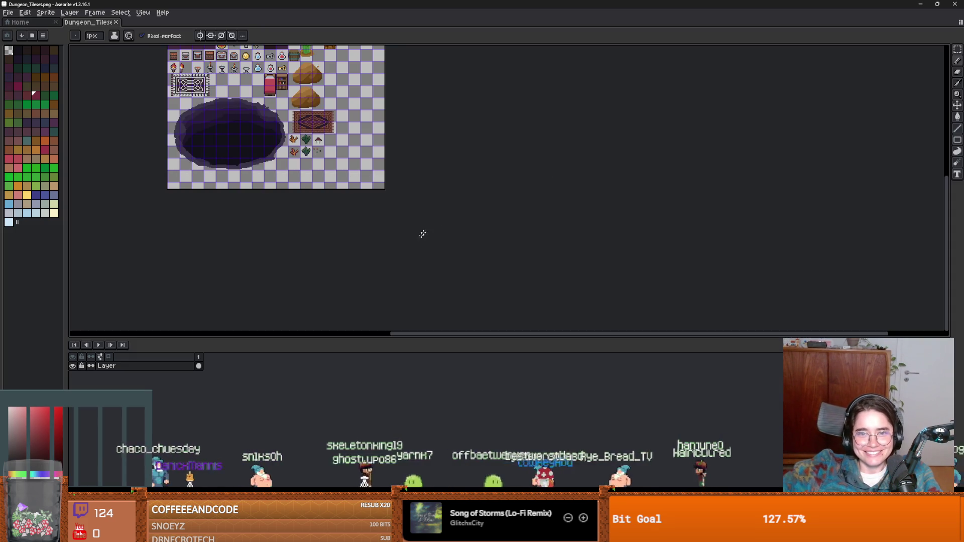
- Load the adamcyoungis palette preset and pick a teal colour
scroll(546, 227, "up", 5)
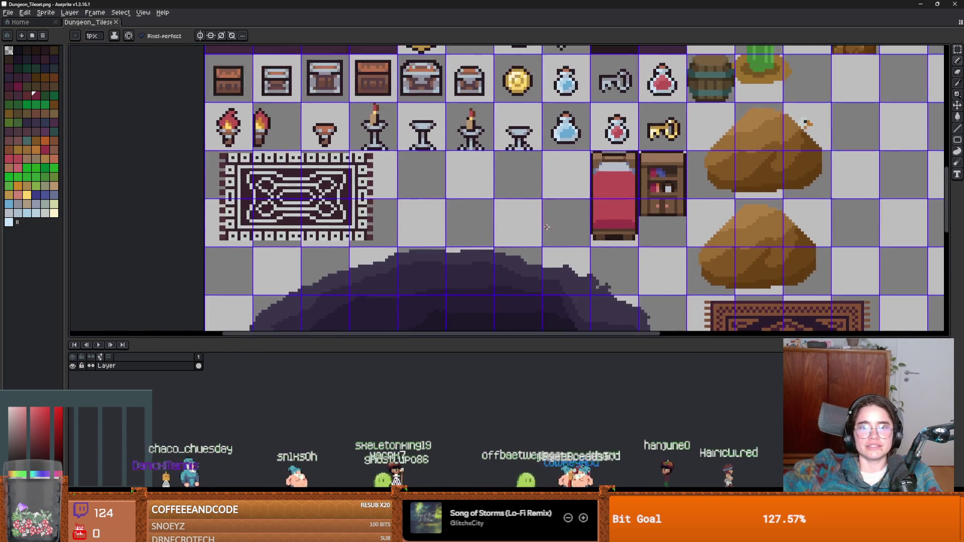
mouse_move(547, 227)
left_mouse_down()
mouse_move(626, 254)
mouse_move(484, 253)
left_mouse_up()
left_click(39, 38)
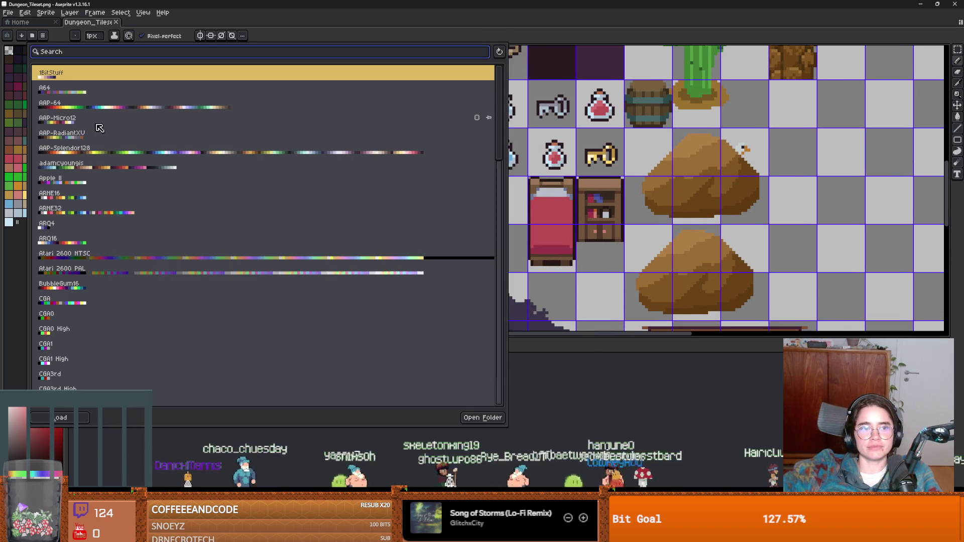
left_click(91, 163)
left_click(15, 130)
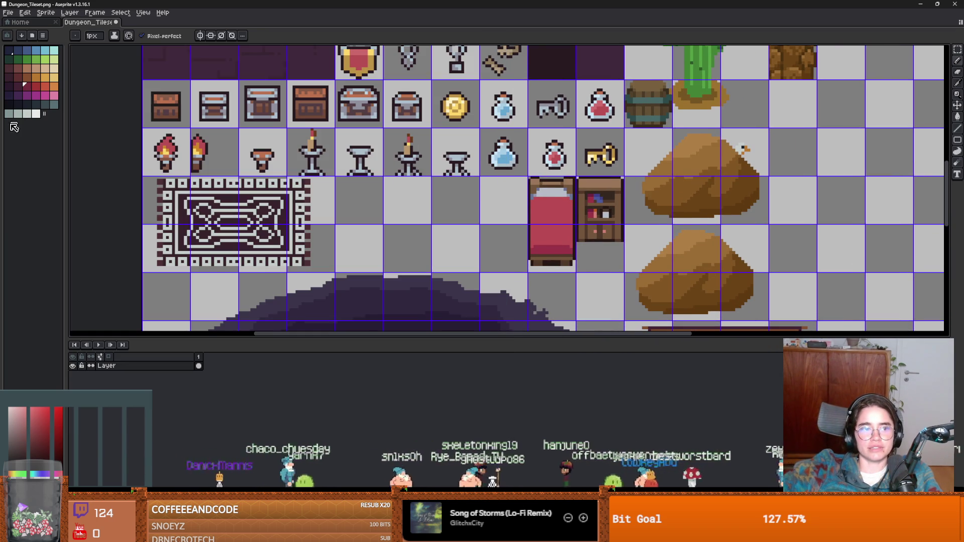
left_click(53, 105)
scroll(330, 202, "up", 2)
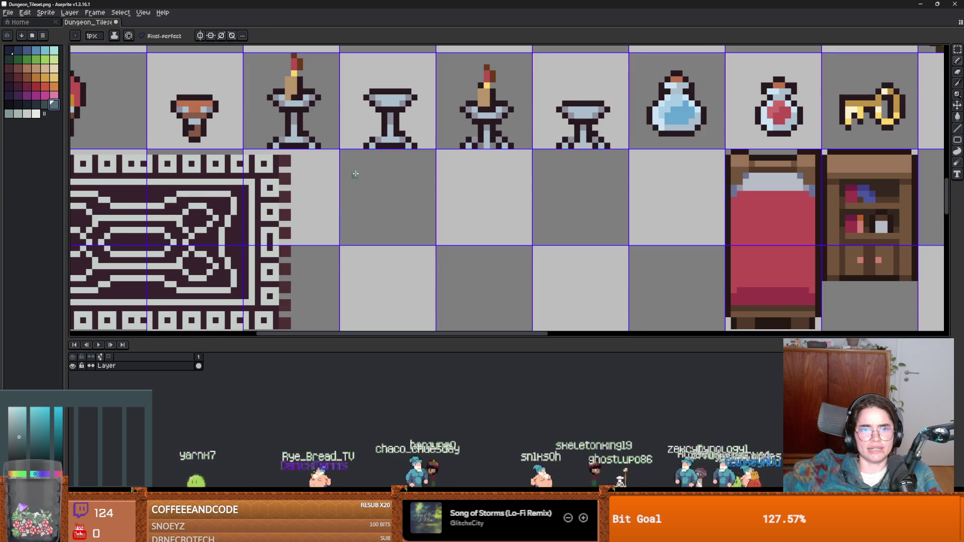
- Draw a filled teal square tile with a darker teal band along its bottom
left_click(957, 140)
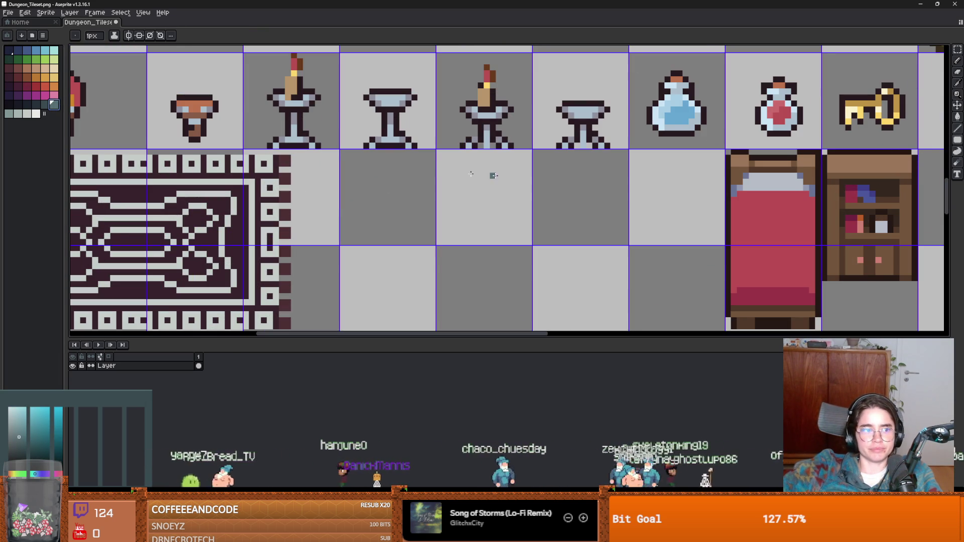
mouse_move(353, 168)
left_mouse_down()
mouse_move(429, 232)
mouse_move(416, 226)
left_mouse_up()
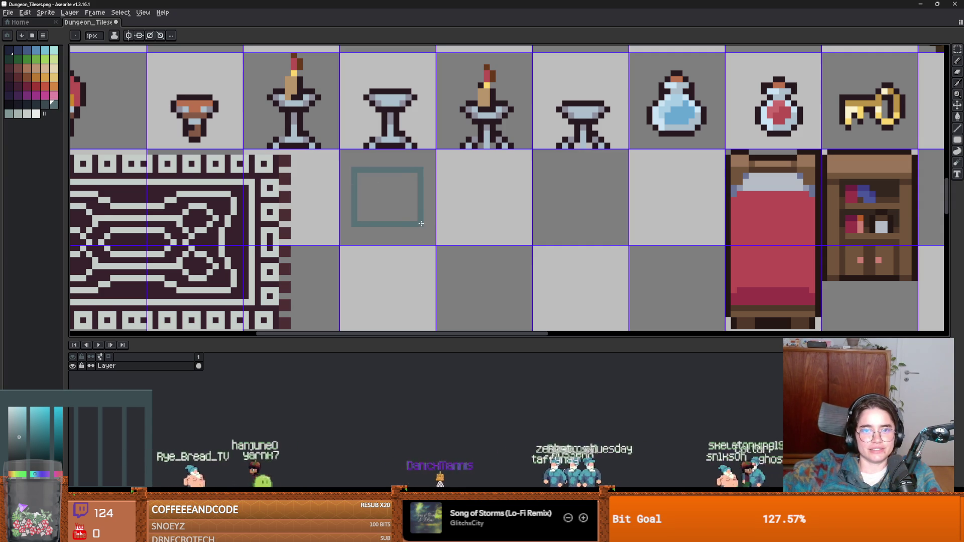
left_click(419, 218)
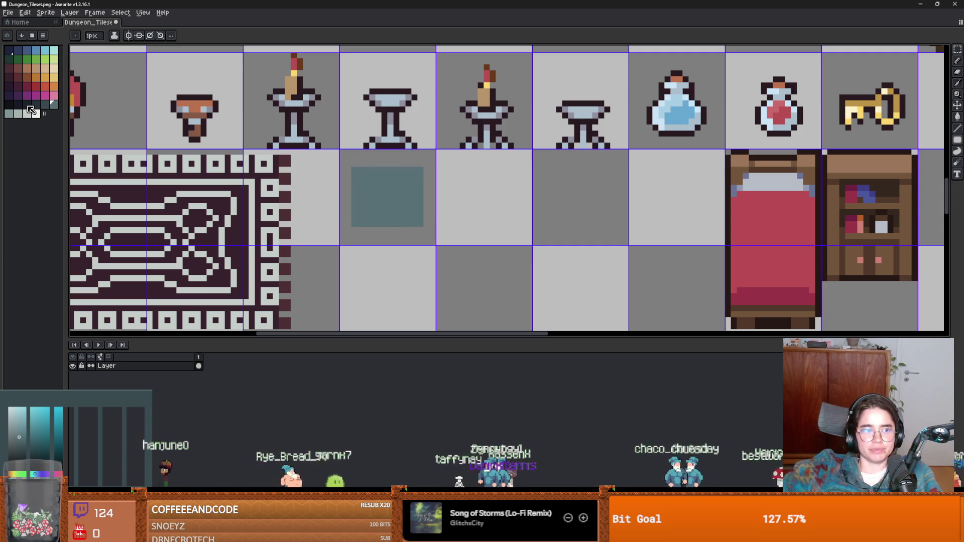
left_click(45, 105)
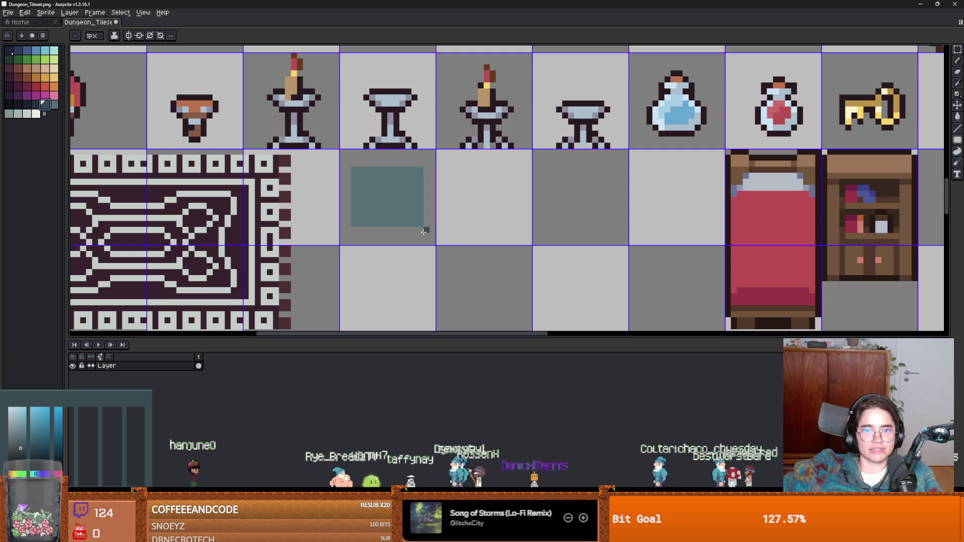
left_click_drag(421, 231, 360, 237)
scroll(354, 237, "down", 2)
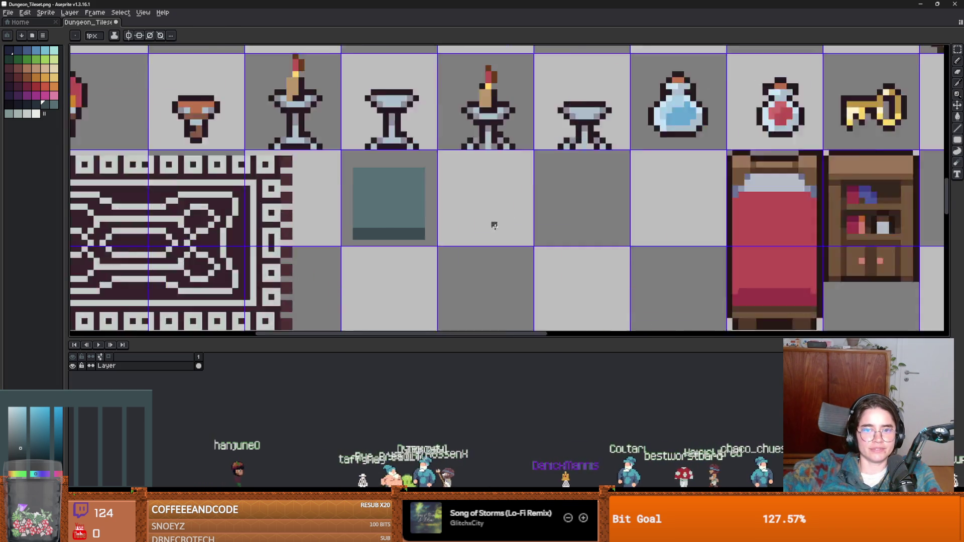
scroll(456, 232, "up", 3)
- Copy the teal tile into the neighbouring cell and shift the copy lower
key("m")
mouse_move(338, 208)
left_mouse_down()
mouse_move(349, 217)
mouse_move(504, 214)
mouse_move(496, 222)
left_mouse_up()
key("ctrl+c")
key("ctrl+v")
key("ctrl+d")
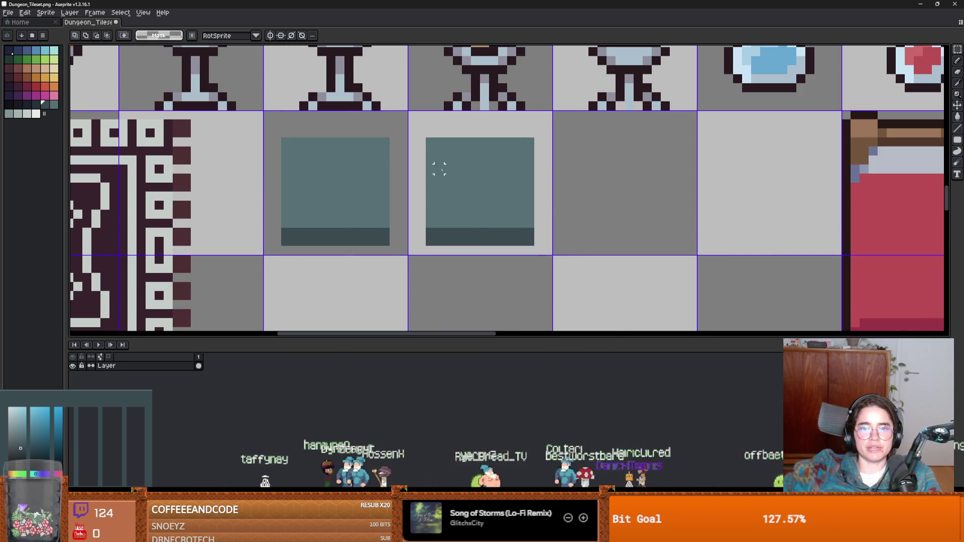
left_click_drag(428, 140, 533, 229)
left_click_drag(512, 204, 515, 227)
key("Return")
- Zoom in and out to inspect the two new pressure-plate tiles
scroll(577, 221, "up", 2)
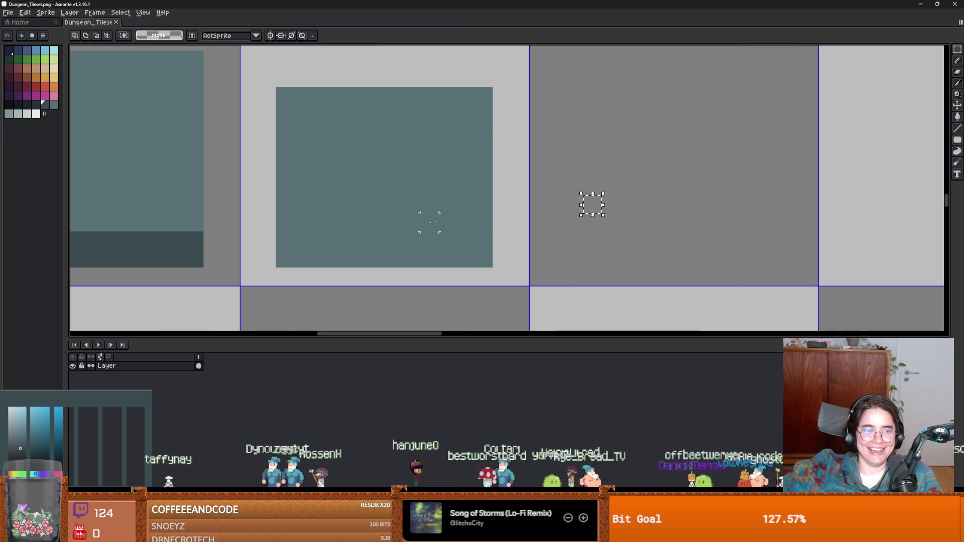
scroll(593, 205, "down", 2)
right_click(455, 235)
key("Escape")
scroll(447, 189, "up", 1)
scroll(348, 183, "down", 1)
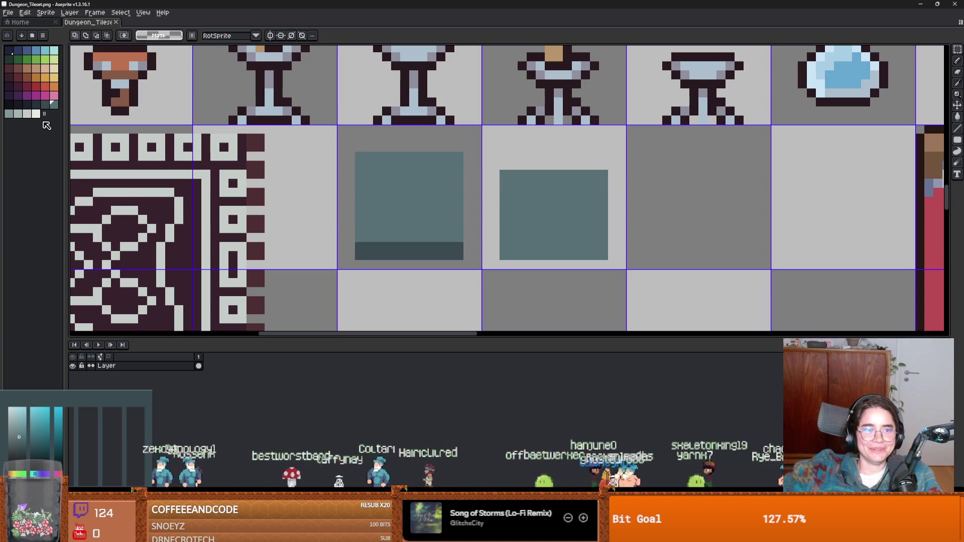
scroll(446, 201, "down", 2)
scroll(504, 196, "up", 2)
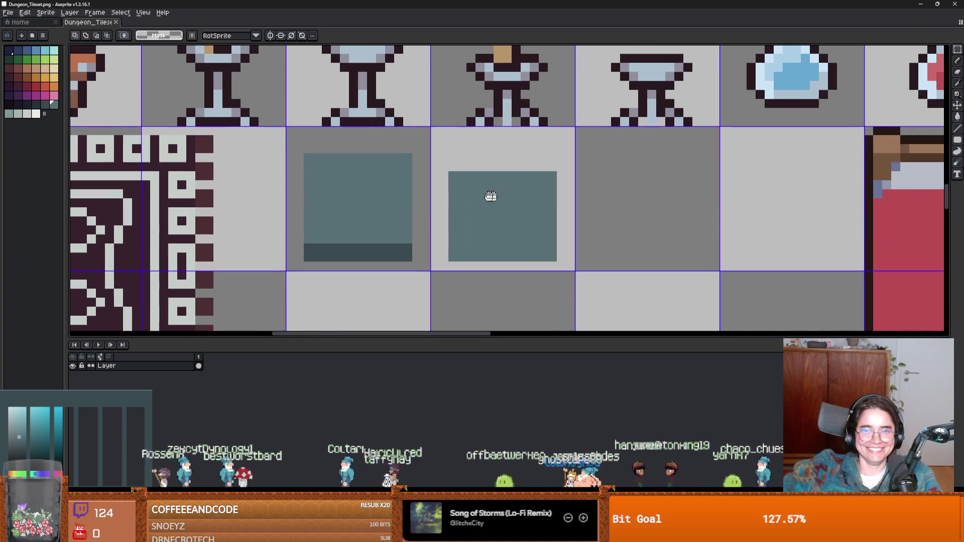
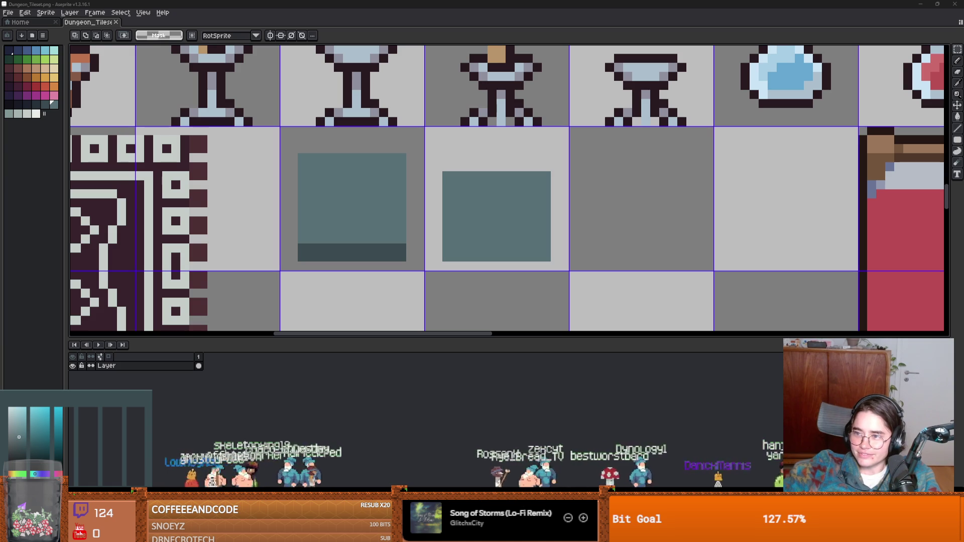
- Set a 1px Pencil and pick the dark outline colour from the sprite
scroll(419, 211, "up", 1)
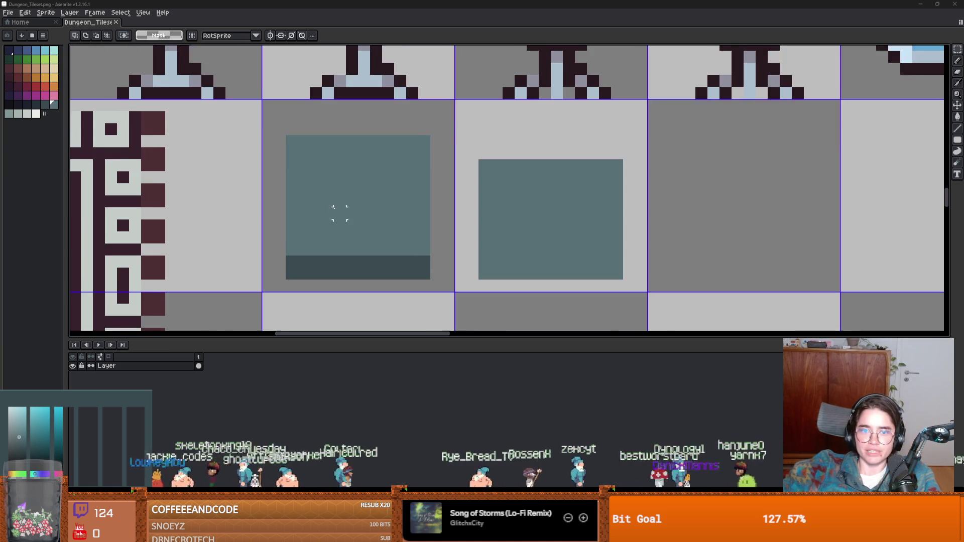
key("b")
key("minus")
key("minus")
key("minus")
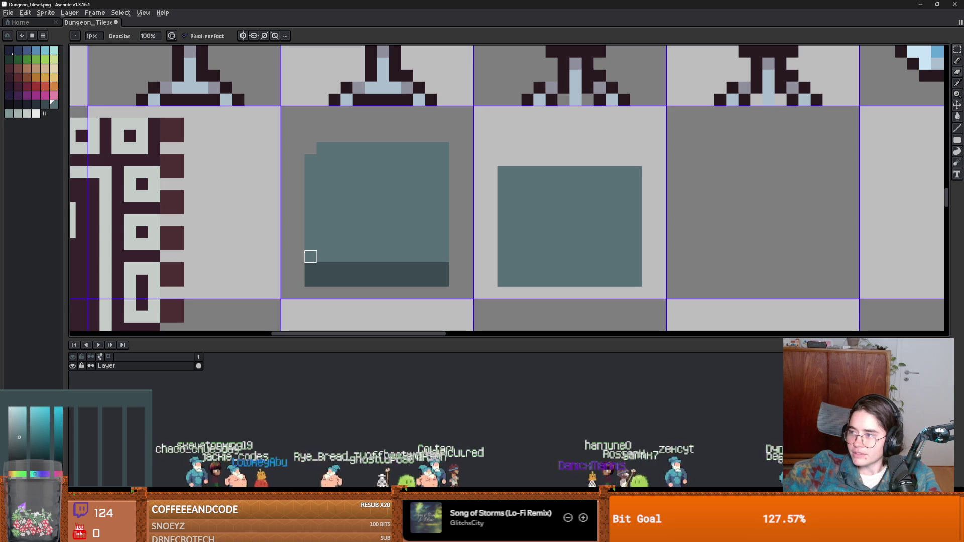
left_click(311, 269, "alt")
left_click(310, 256)
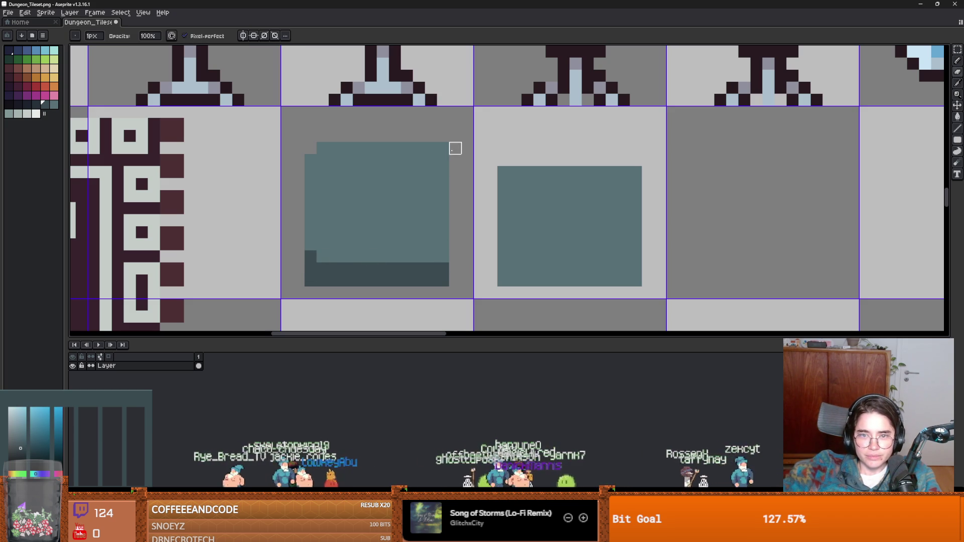
- Draw dark outline lines along the left teal tile's left, right and bottom edges
scroll(436, 271, "down", 3)
scroll(439, 273, "up", 4)
scroll(442, 274, "down", 4)
scroll(441, 274, "up", 4)
scroll(441, 275, "up", 1)
scroll(442, 275, "down", 1)
scroll(256, 208, "down", 3)
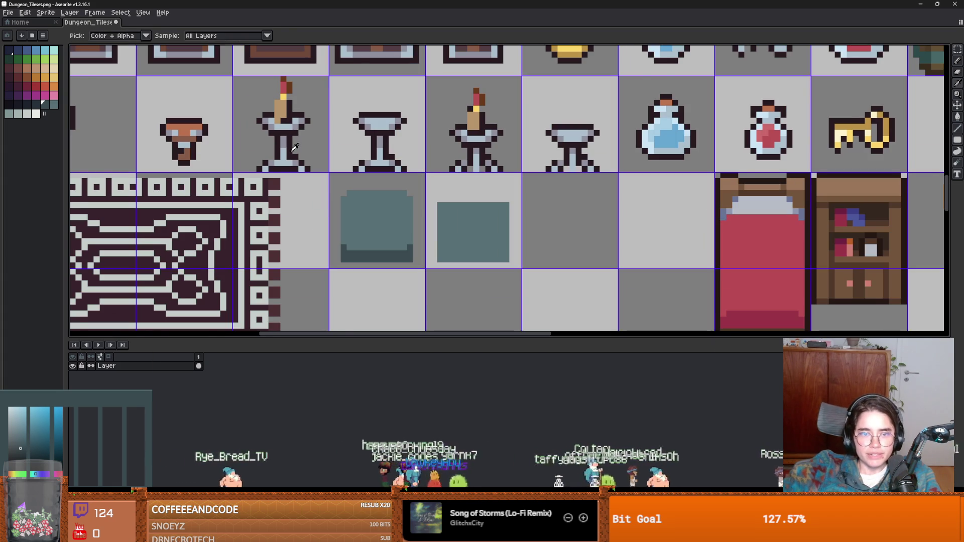
scroll(342, 220, "up", 3)
mouse_move(335, 286)
left_mouse_down()
mouse_move(326, 273)
mouse_move(329, 171)
mouse_move(392, 144)
mouse_move(451, 145)
mouse_move(481, 199)
mouse_move(477, 254)
left_mouse_up()
key("ctrl+z")
left_click_drag(481, 163, 478, 264)
key("ctrl+z")
mouse_move(452, 298)
left_mouse_down()
mouse_move(356, 288)
mouse_move(399, 304)
mouse_move(362, 301)
left_mouse_up()
- Erase stray outline pixels and add a dark corner pixel to round the outline
key("e")
scroll(408, 299, "down", 1)
scroll(408, 298, "down", 3)
scroll(408, 298, "up", 4)
key("b")
left_click(536, 232)
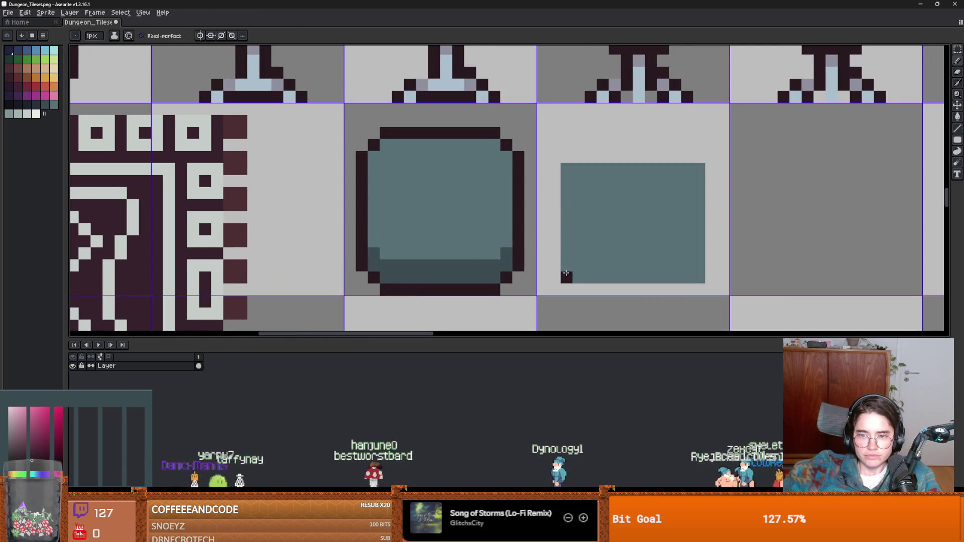
- Outline the second tile's bottom edge and round off its top corners
mouse_move(566, 277)
left_mouse_down()
mouse_move(578, 287)
mouse_move(695, 287)
mouse_move(711, 215)
mouse_move(707, 177)
mouse_move(712, 207)
mouse_move(700, 184)
left_mouse_up()
left_click(662, 206, "alt")
key("e")
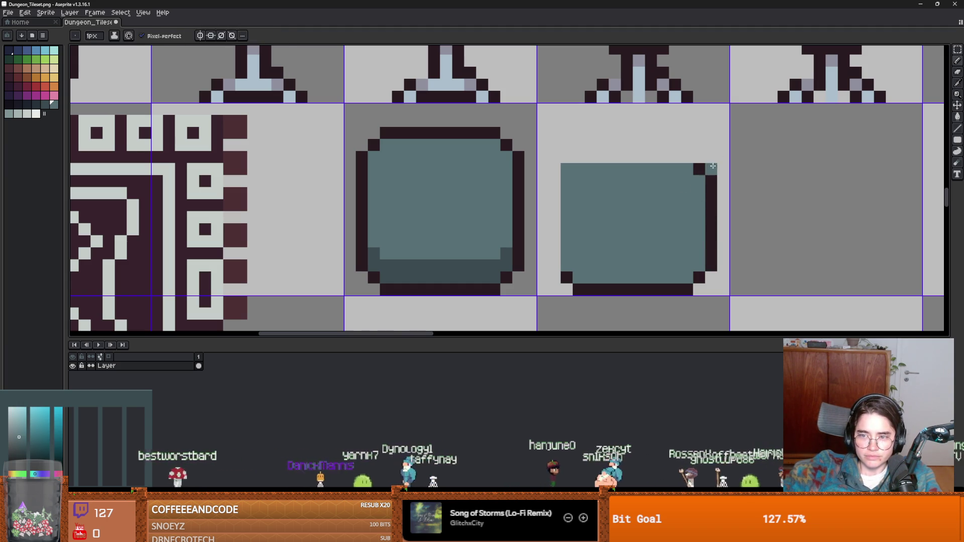
left_click(712, 169)
left_click(700, 170, "alt")
key("b")
left_click(567, 169)
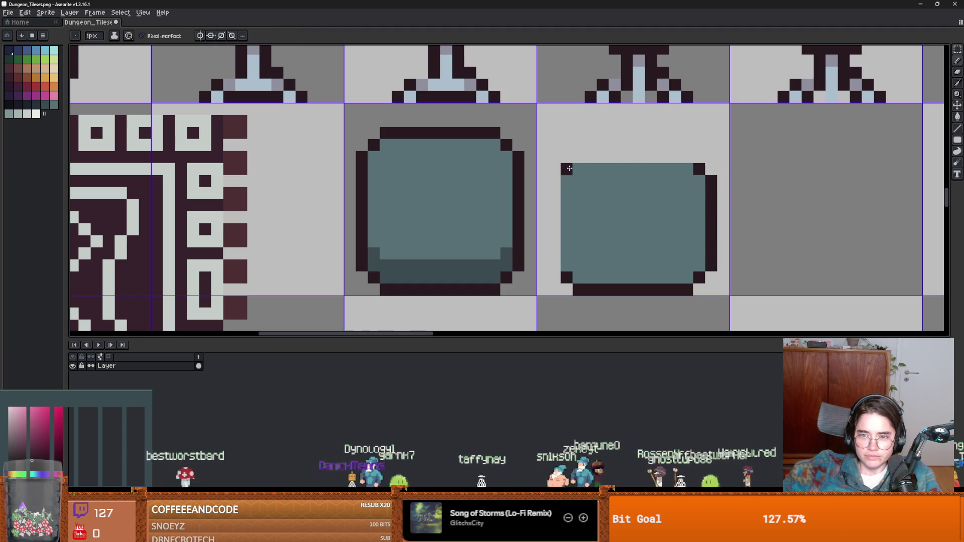
- Draw the second tile's left and top edges in dark pixels
key("alt")
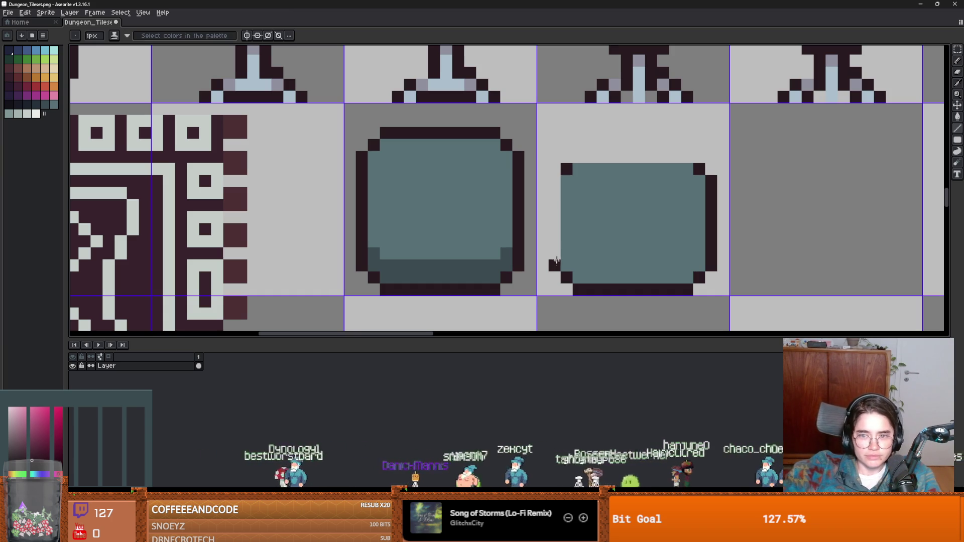
left_click_drag(556, 263, 558, 187)
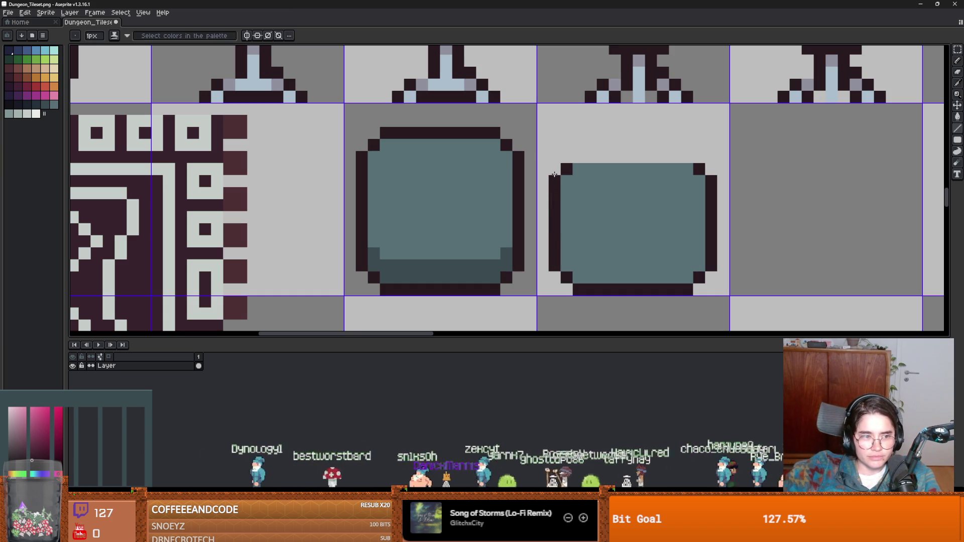
left_click_drag(580, 154, 693, 154)
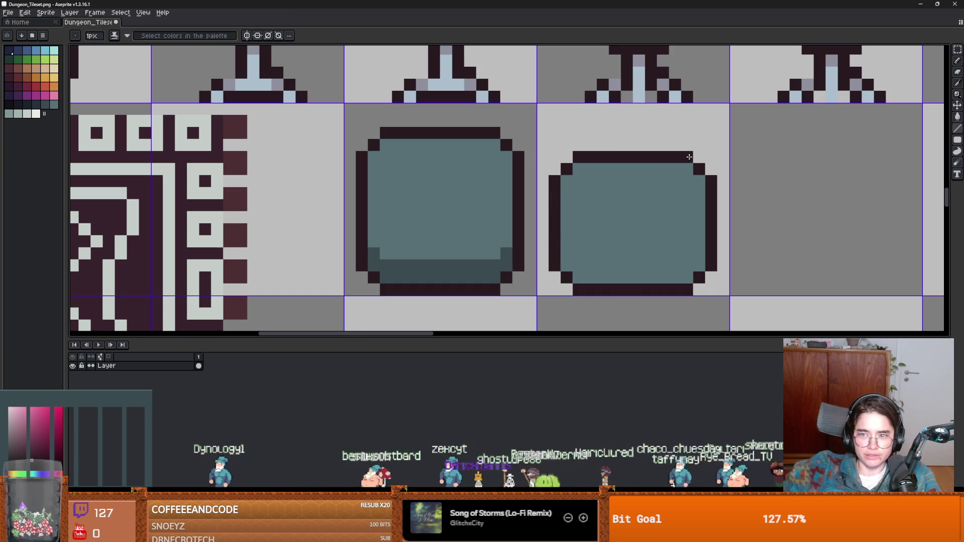
scroll(653, 195, "down", 1)
scroll(656, 196, "up", 1)
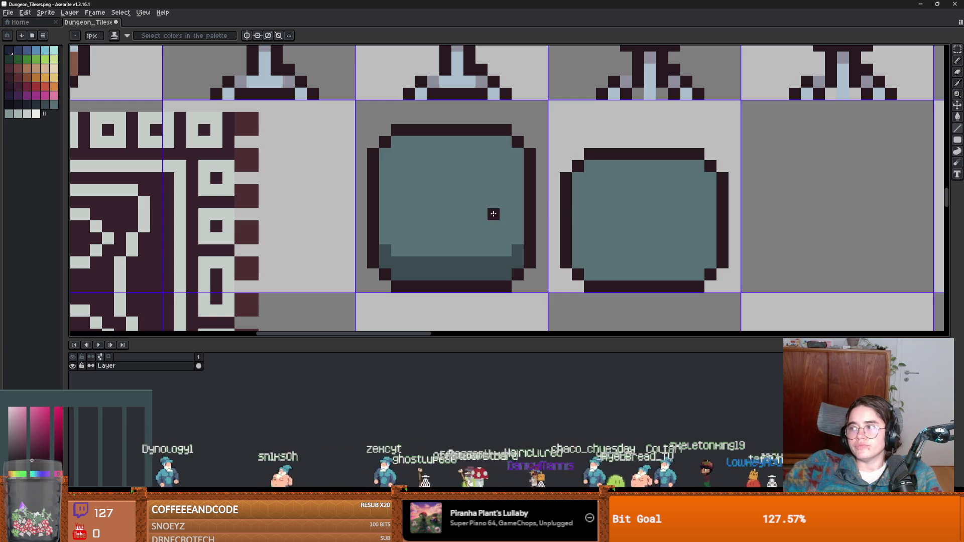
scroll(350, 203, "up", 2)
left_click(474, 201, "alt")
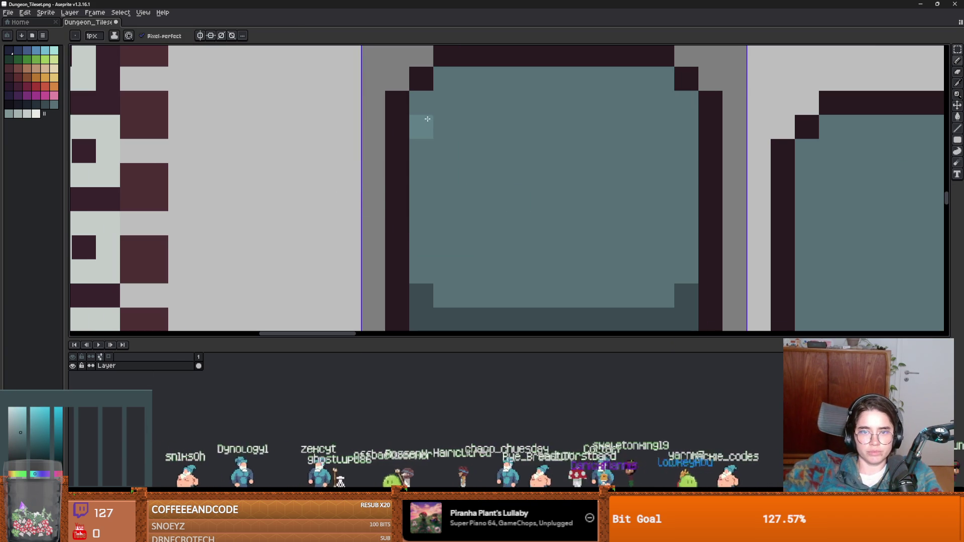
- Paint lighter teal strips inside the first tile's edges and touch up stray rim pixels
mouse_move(424, 103)
left_mouse_down()
mouse_move(424, 272)
mouse_move(467, 295)
mouse_move(655, 291)
mouse_move(682, 271)
left_mouse_up()
mouse_move(678, 222)
left_mouse_down()
mouse_move(673, 101)
mouse_move(688, 146)
mouse_move(656, 127)
mouse_move(452, 114)
mouse_move(452, 133)
left_mouse_up()
key("alt")
left_click(664, 103)
left_click(646, 164, "alt")
left_click(681, 261)
left_click(681, 261, "alt")
left_click(663, 246)
- Paint a light teal rim down the second tile's inner left side and extend it
scroll(663, 247, "down", 2)
scroll(663, 125, "up", 2)
scroll(544, 228, "down", 3)
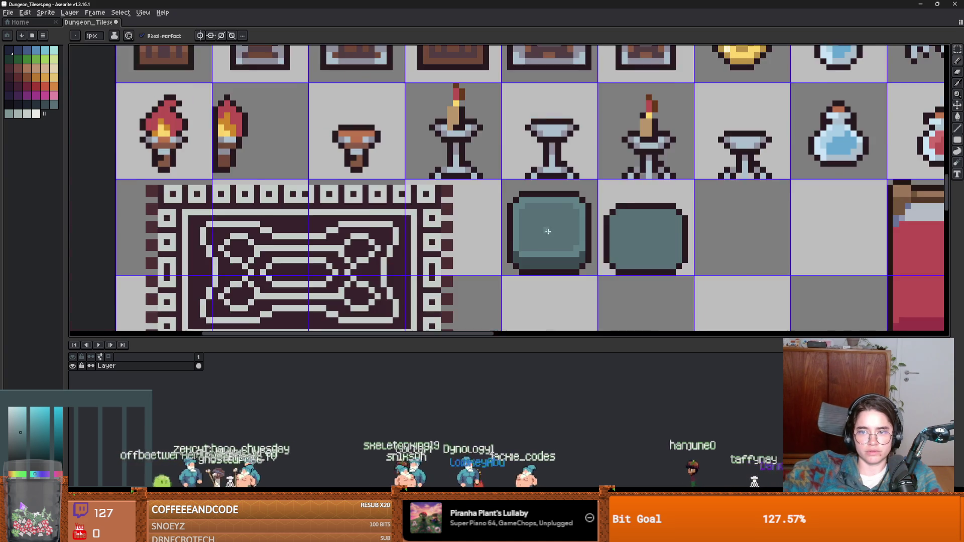
scroll(510, 249, "down", 4)
scroll(585, 268, "up", 6)
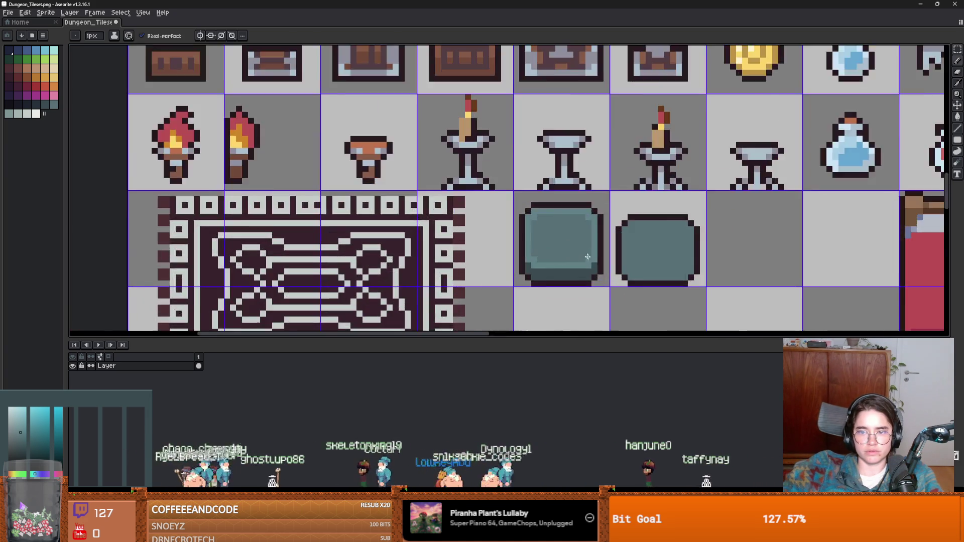
mouse_move(695, 145)
left_mouse_down()
mouse_move(700, 248)
mouse_move(698, 216)
mouse_move(716, 261)
mouse_move(871, 266)
mouse_move(653, 264)
mouse_move(626, 245)
mouse_move(649, 243)
mouse_move(647, 121)
mouse_move(618, 108)
mouse_move(464, 104)
mouse_move(467, 122)
left_mouse_up()
left_click(713, 235)
left_click(748, 189, "alt")
left_click(704, 237, "alt")
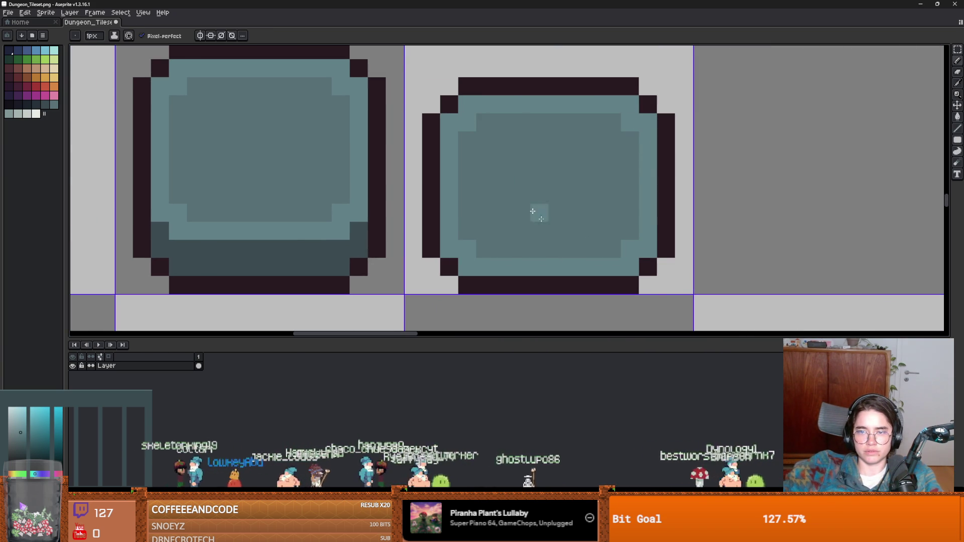
scroll(499, 176, "down", 4)
scroll(370, 266, "up", 4)
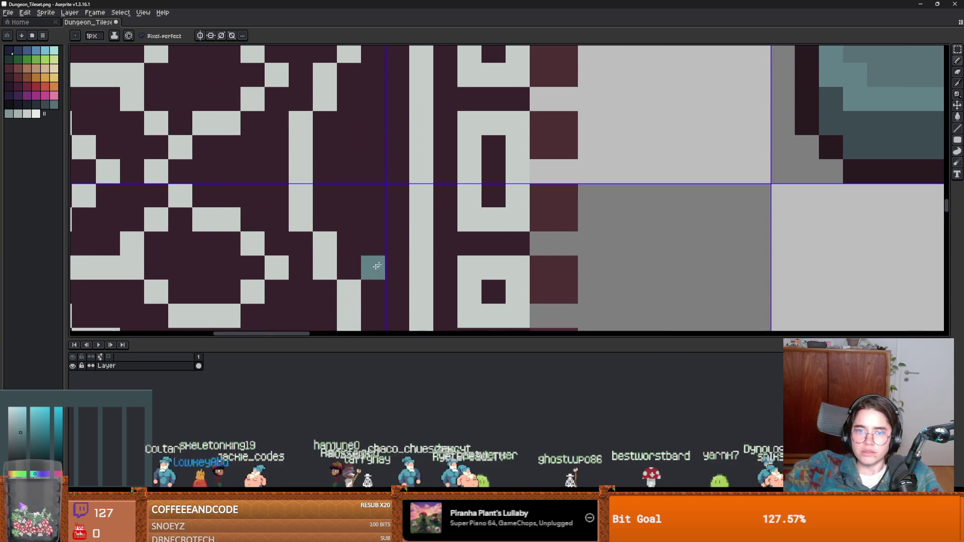
scroll(504, 233, "up", 1)
left_click_drag(487, 208, 422, 244)
scroll(422, 244, "down", 1)
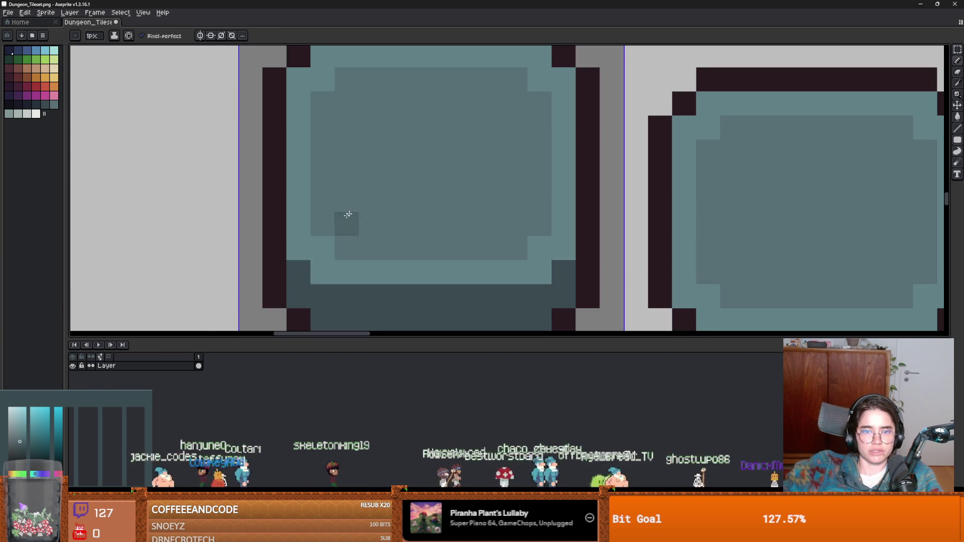
- Paint a dark teal band just inside both tiles' light rims
mouse_move(323, 224)
left_mouse_down()
mouse_move(457, 241)
mouse_move(528, 231)
mouse_move(539, 143)
mouse_move(520, 91)
mouse_move(372, 81)
mouse_move(335, 97)
mouse_move(323, 201)
left_mouse_up()
scroll(428, 213, "down", 1)
scroll(428, 213, "down", 3)
scroll(497, 220, "up", 2)
scroll(496, 220, "up", 1)
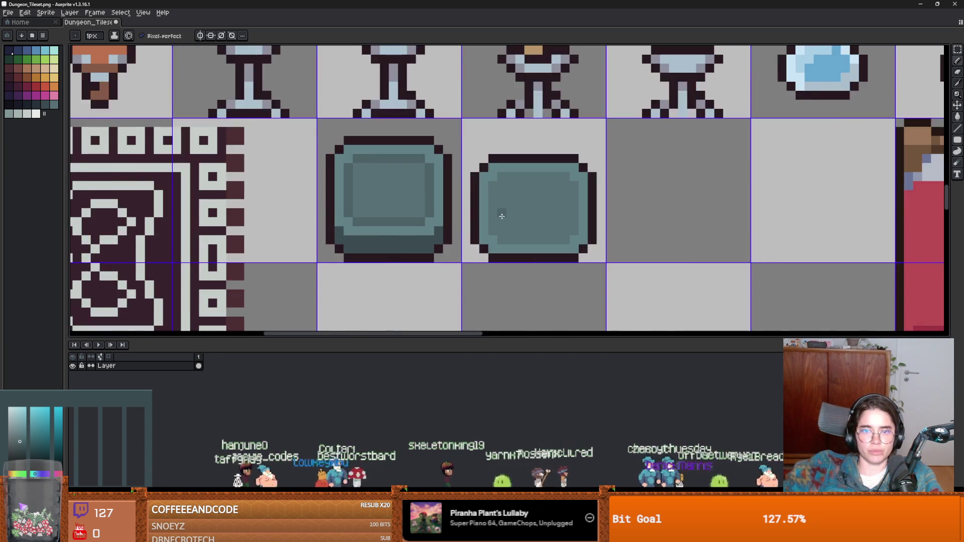
scroll(496, 216, "down", 4)
scroll(497, 213, "up", 6)
mouse_move(480, 161)
left_mouse_down()
mouse_move(484, 239)
mouse_move(499, 265)
mouse_move(625, 264)
mouse_move(639, 228)
mouse_move(639, 157)
mouse_move(624, 146)
mouse_move(513, 138)
mouse_move(498, 157)
left_mouse_up()
scroll(552, 220, "down", 3)
scroll(532, 241, "up", 2)
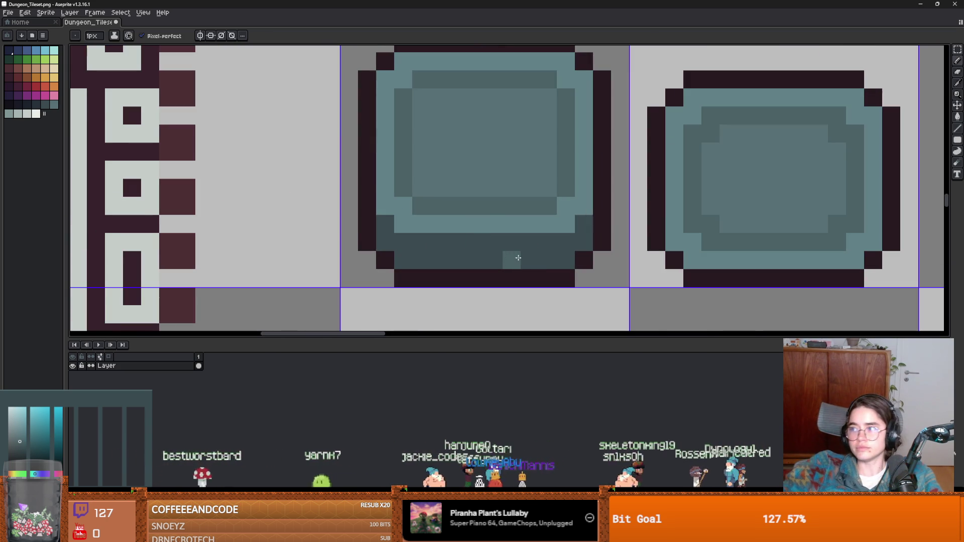
- Darken the left tile's lower-left and lower-right edges, undoing a stray pixel
left_click(469, 247, "alt")
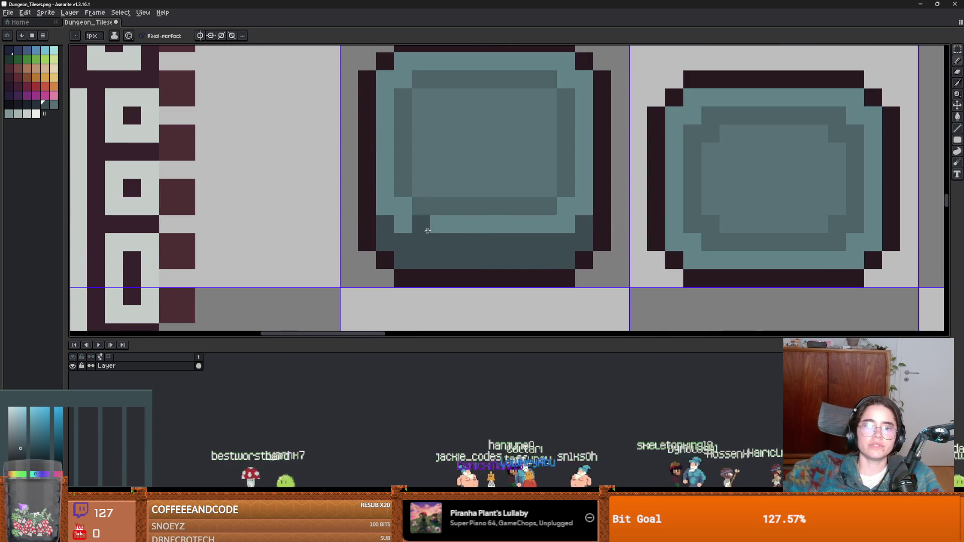
left_click_drag(385, 224, 386, 242)
left_click(573, 219)
key("ctrl+z")
left_click(583, 241)
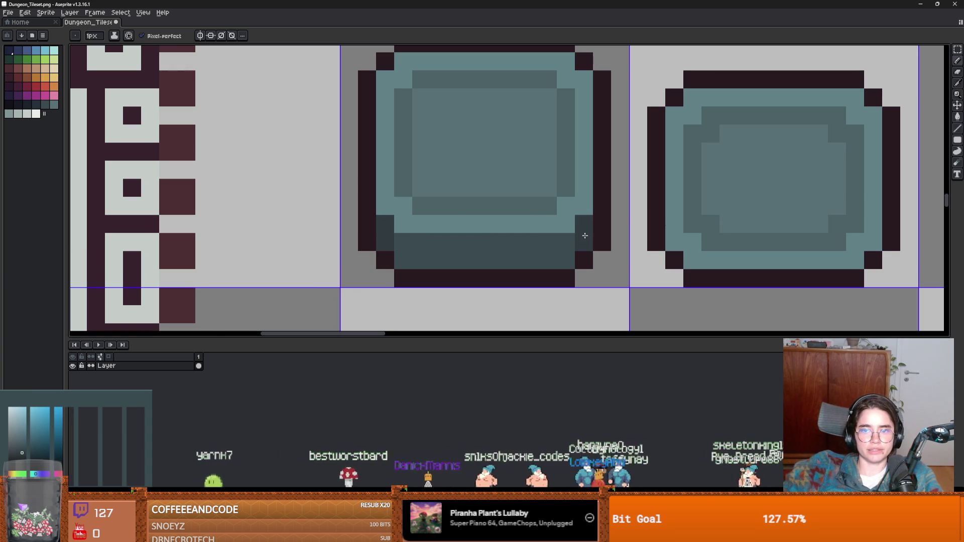
left_click_drag(566, 242, 571, 261)
left_click_drag(404, 242, 441, 267)
scroll(442, 267, "down", 6)
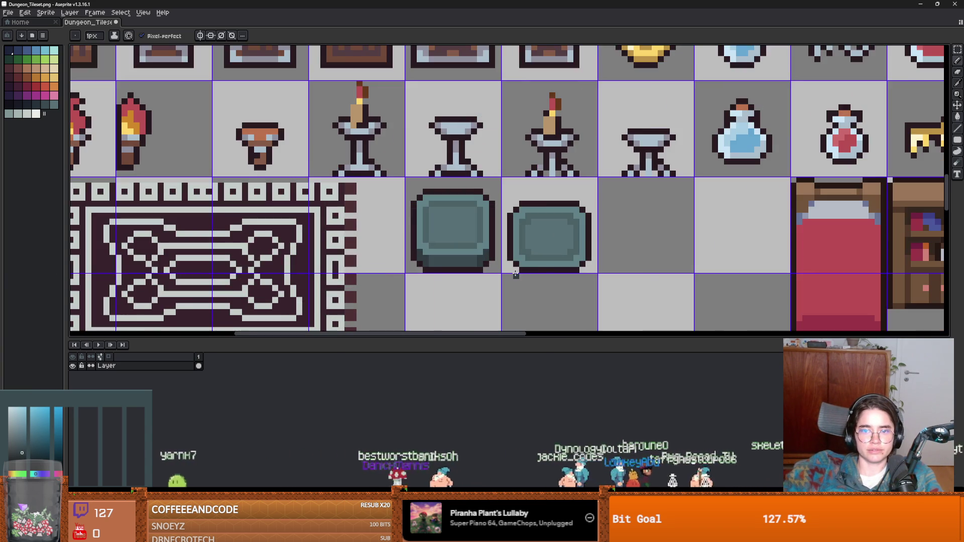
scroll(518, 272, "up", 3)
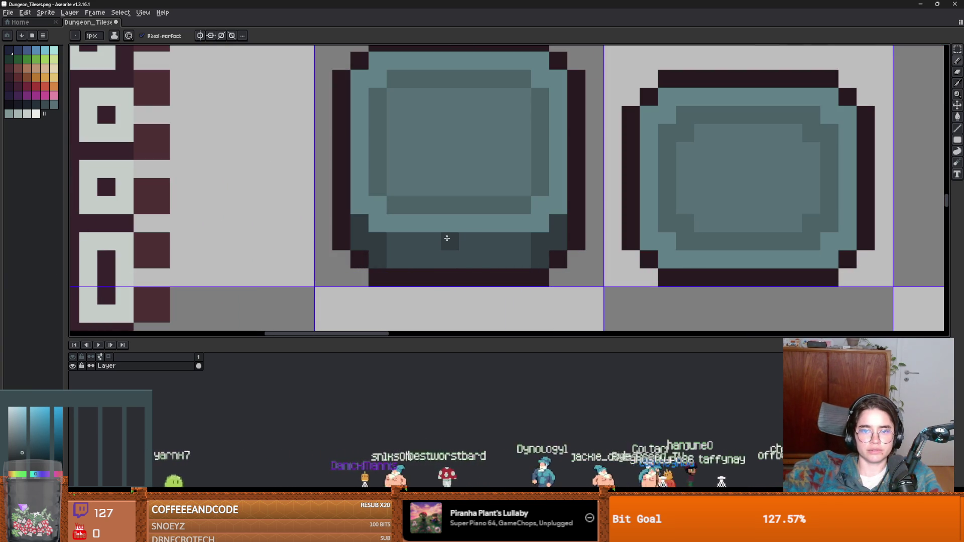
key("alt")
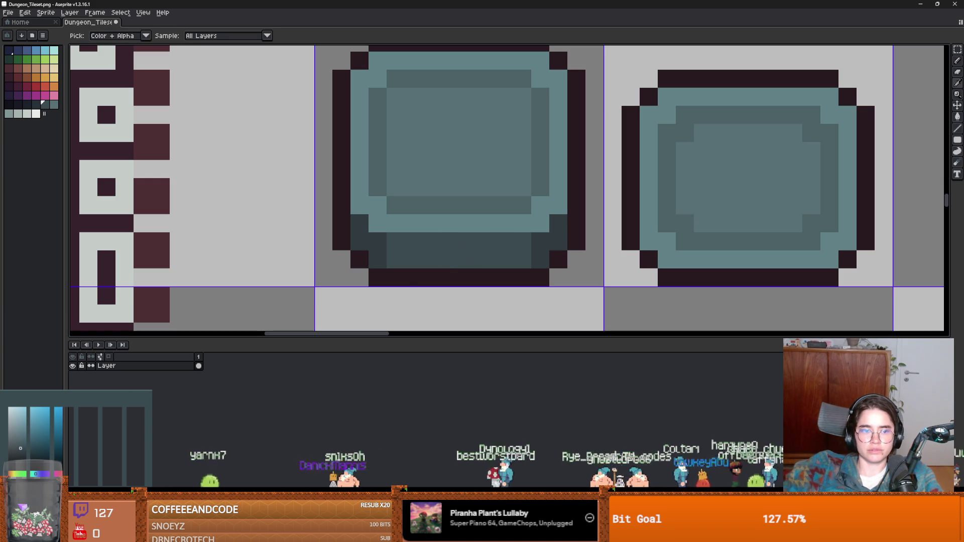
- Add lighter teal pixels into the left tile's dark bottom band
left_click(434, 241)
left_click(433, 259)
left_click(486, 241)
left_click(485, 259)
left_click(468, 242)
left_click(449, 241)
left_click(467, 259)
left_click(450, 260)
scroll(516, 268, "down", 3)
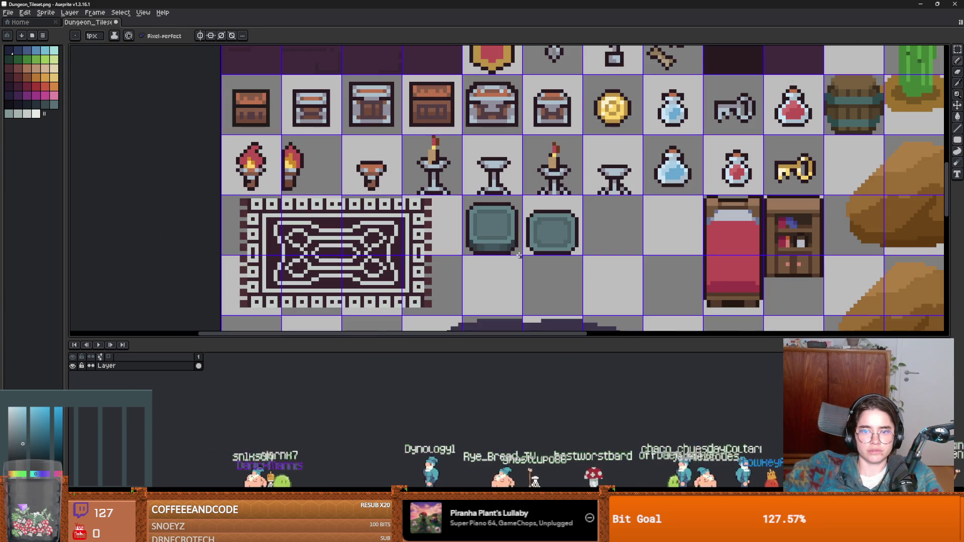
scroll(491, 254, "up", 3)
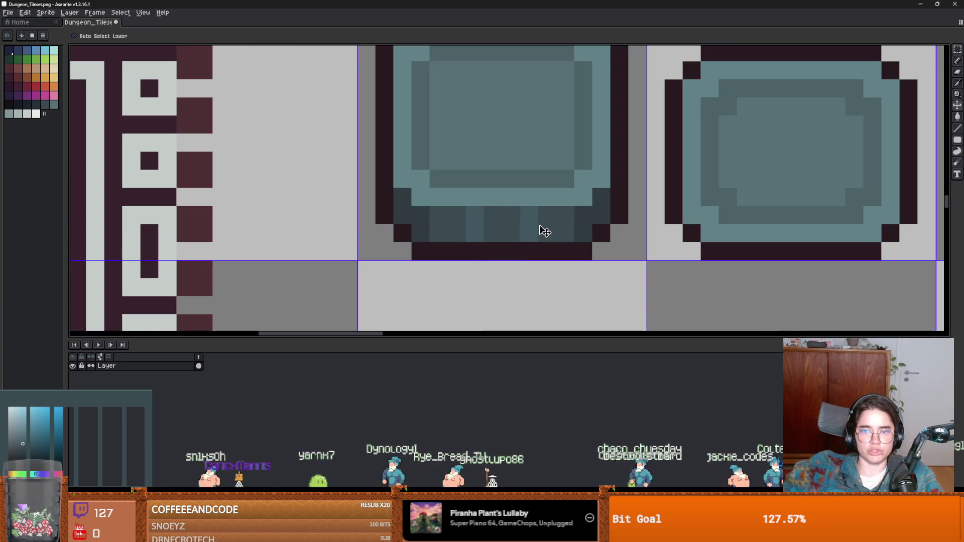
scroll(553, 248, "down", 3)
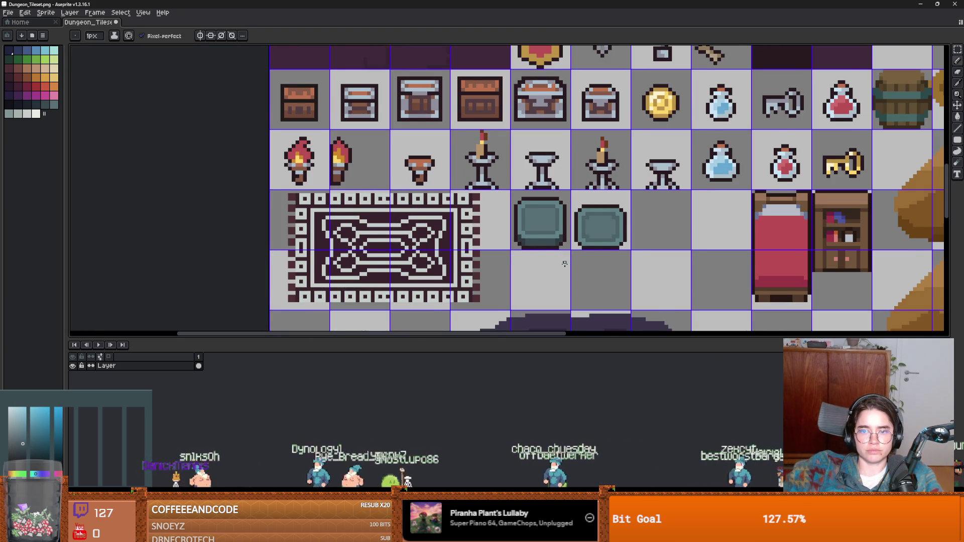
scroll(573, 256, "up", 2)
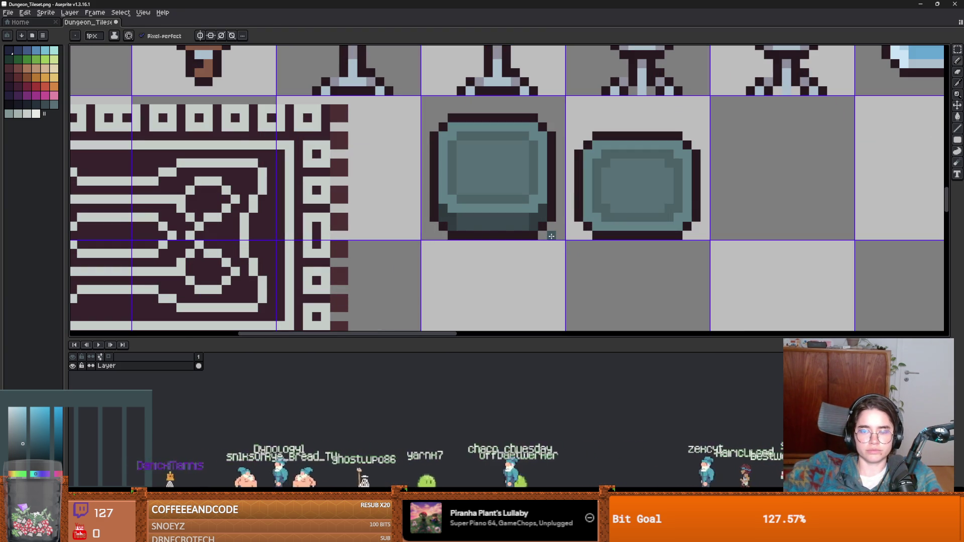
- Choose a dark colour from the palette
key("i")
left_click(448, 220)
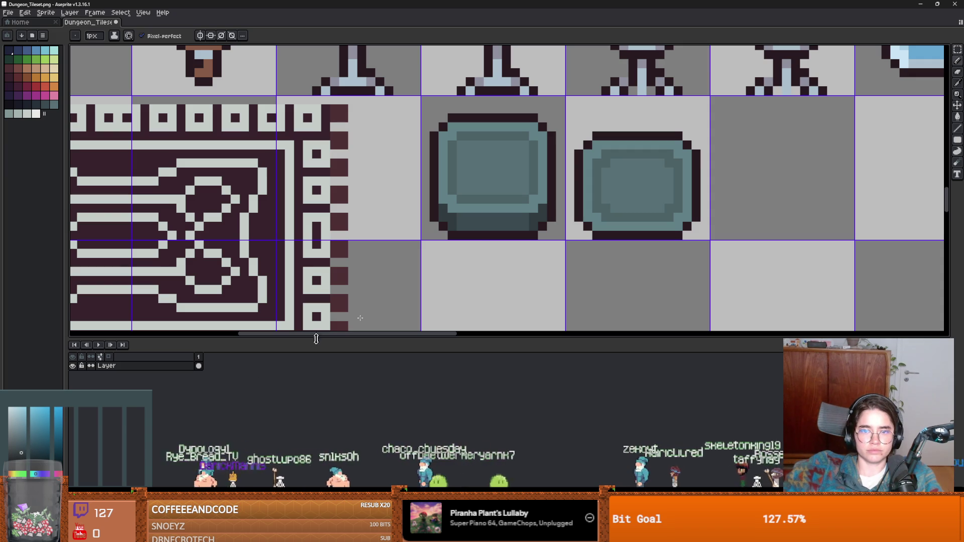
left_click(458, 217, "alt")
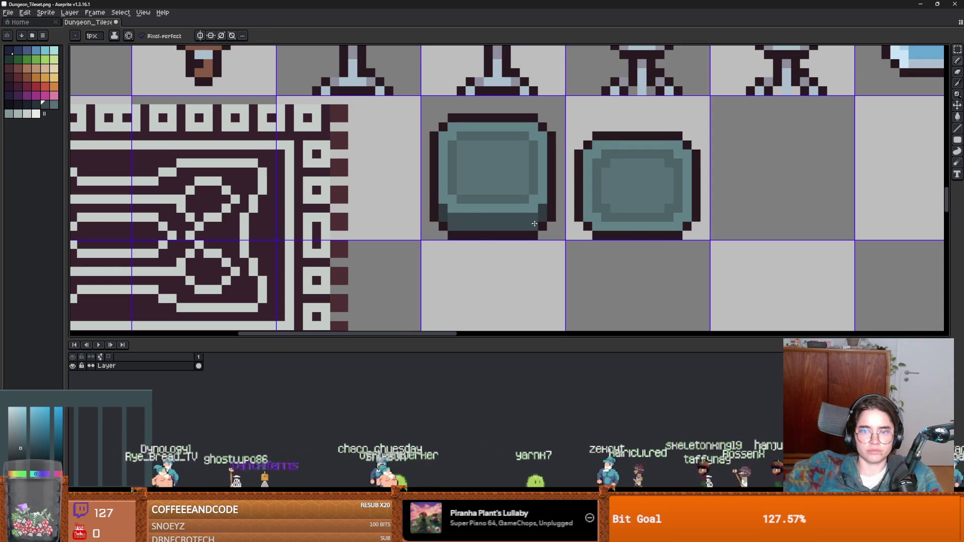
scroll(533, 220, "down", 3)
scroll(495, 254, "up", 2)
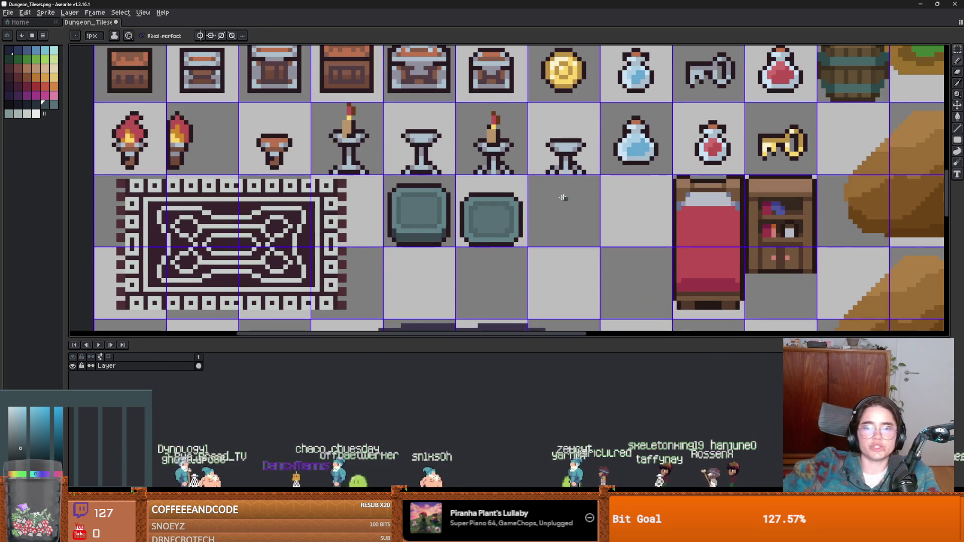
- Save the tileset file and return to the Godot editor
key("v")
key("ctrl+s")
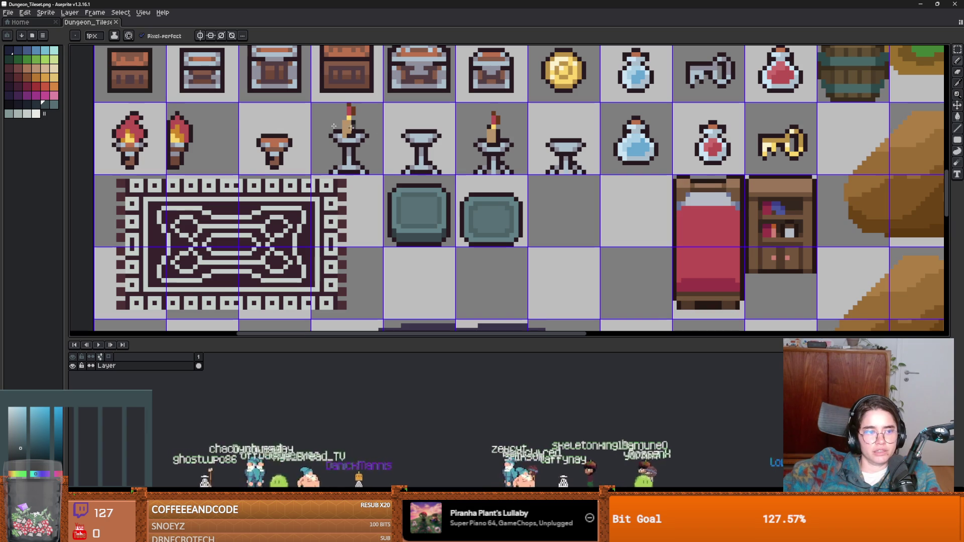
key("alt+Tab")
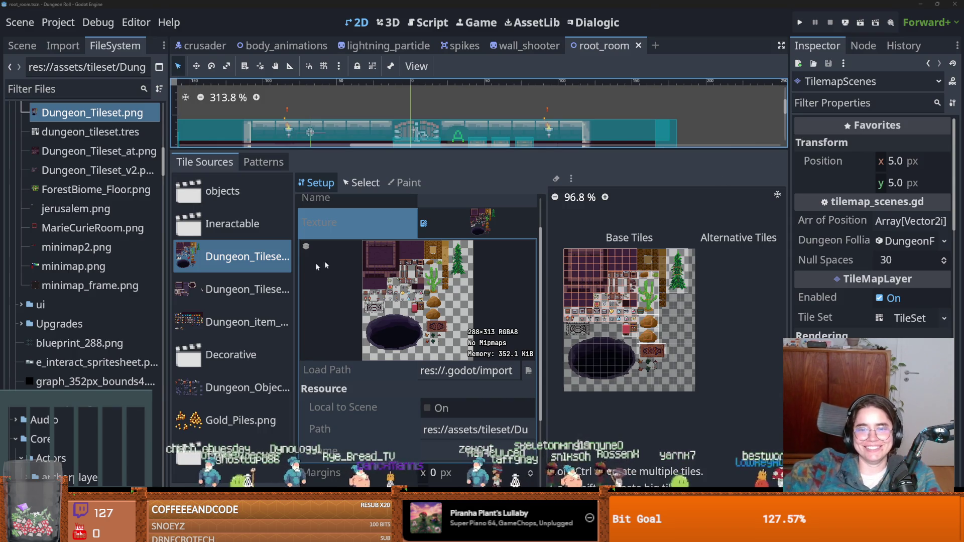
- Enlarge the 2D viewport by lowering the bottom panel, then open the wall_shooter scene
left_click_drag(553, 150, 553, 392)
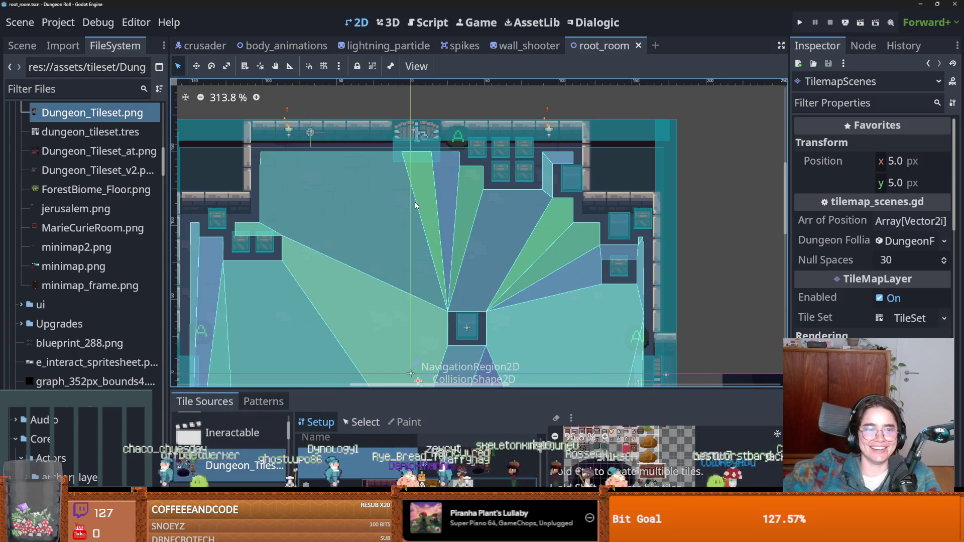
scroll(146, 246, "up", 5)
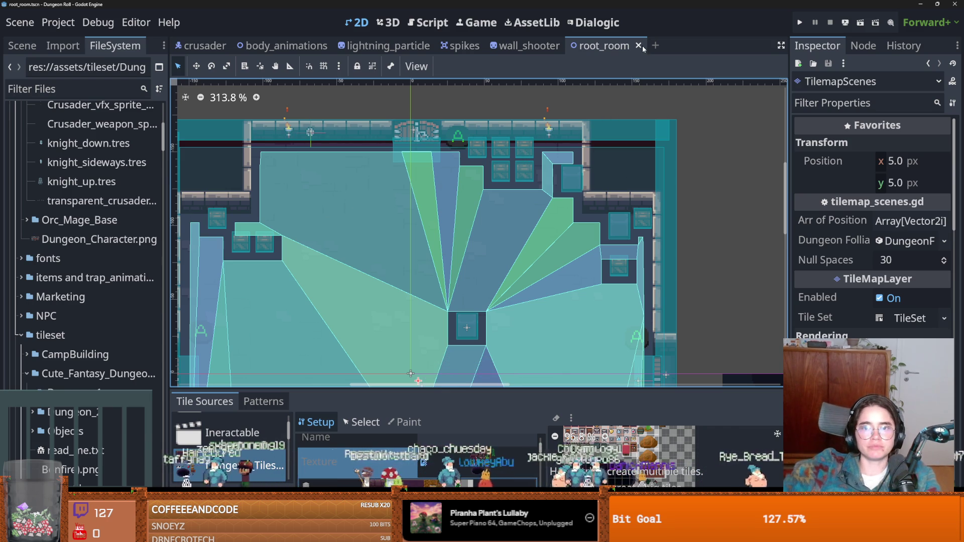
left_click(511, 46)
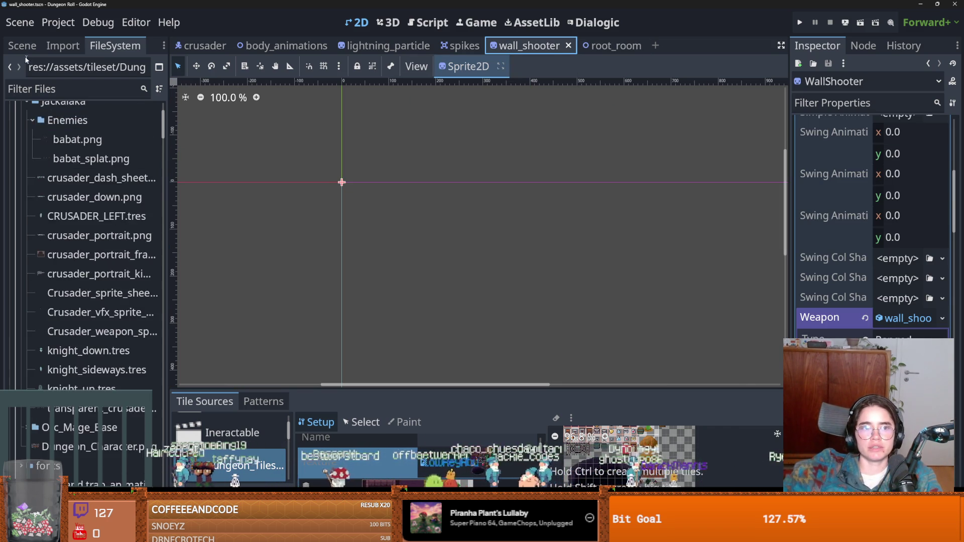
- Open the spikes scene's spikes.gd script and inspect its class_name Trap declaration
left_click(23, 46)
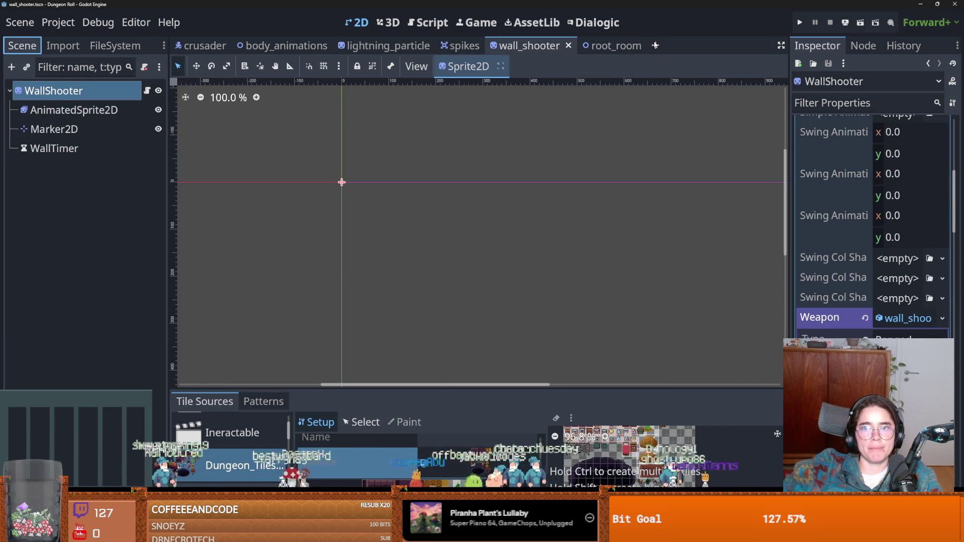
left_click(655, 45)
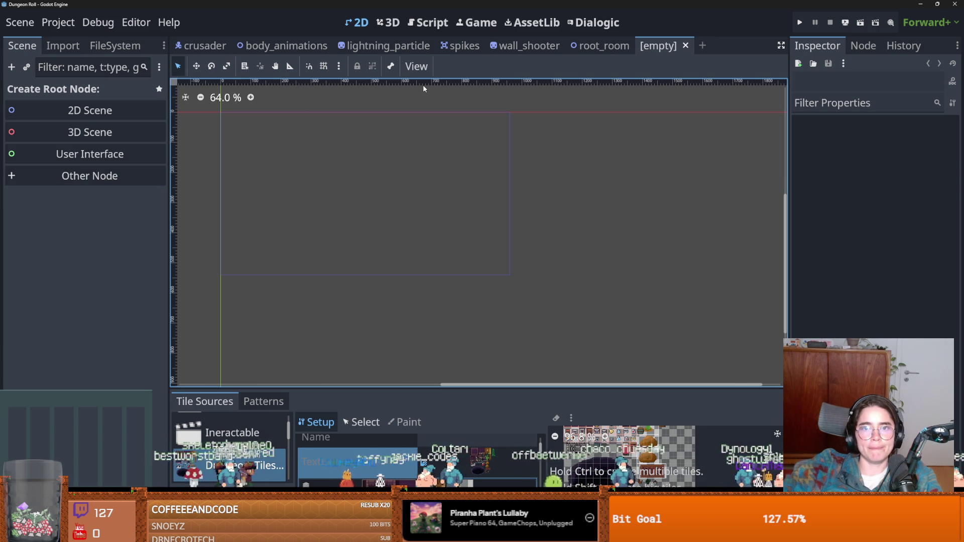
left_click(461, 46)
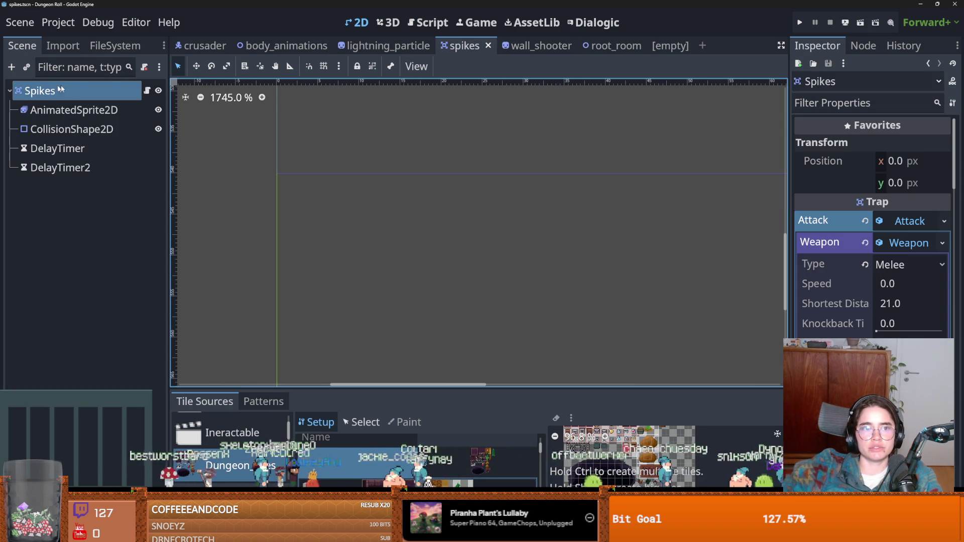
left_click(148, 91)
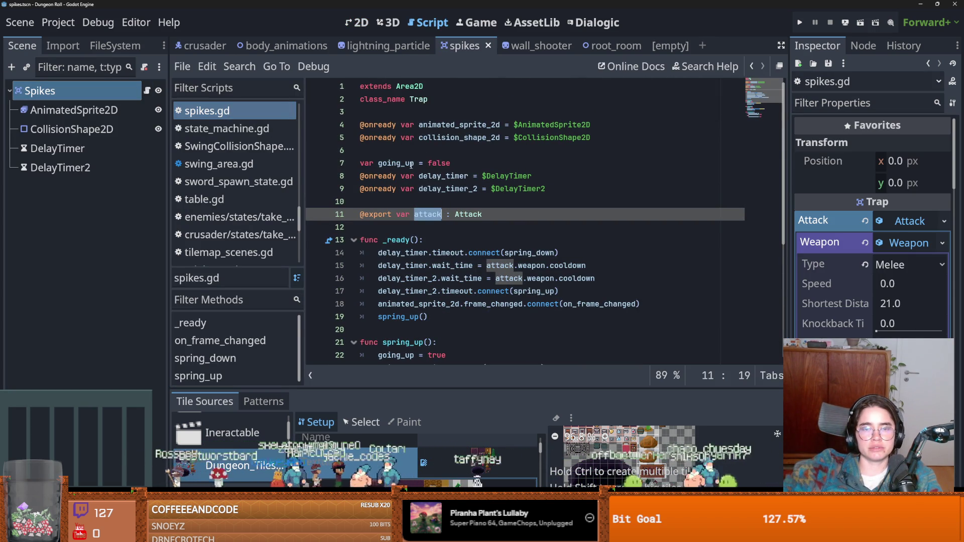
left_click(425, 103)
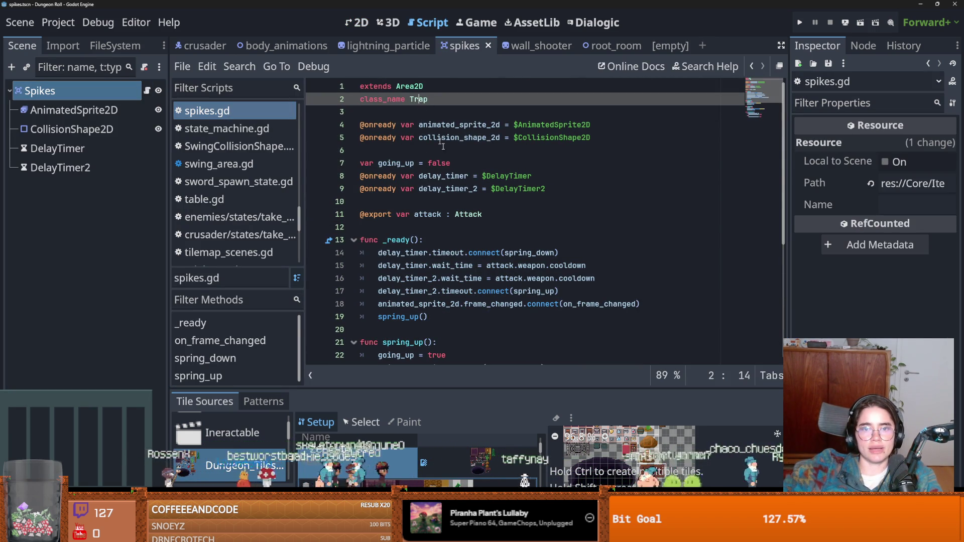
scroll(486, 165, "down", 2)
scroll(486, 166, "up", 2)
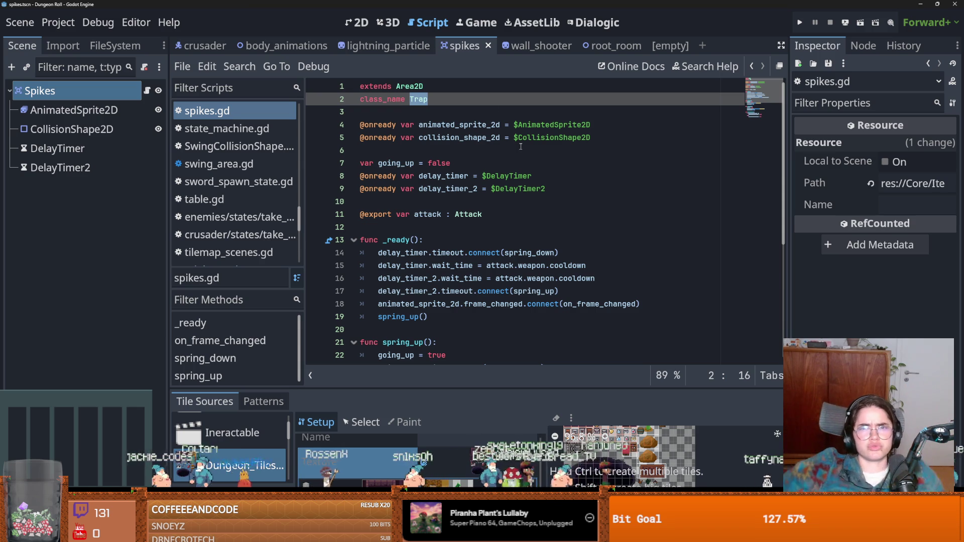
left_click(79, 88)
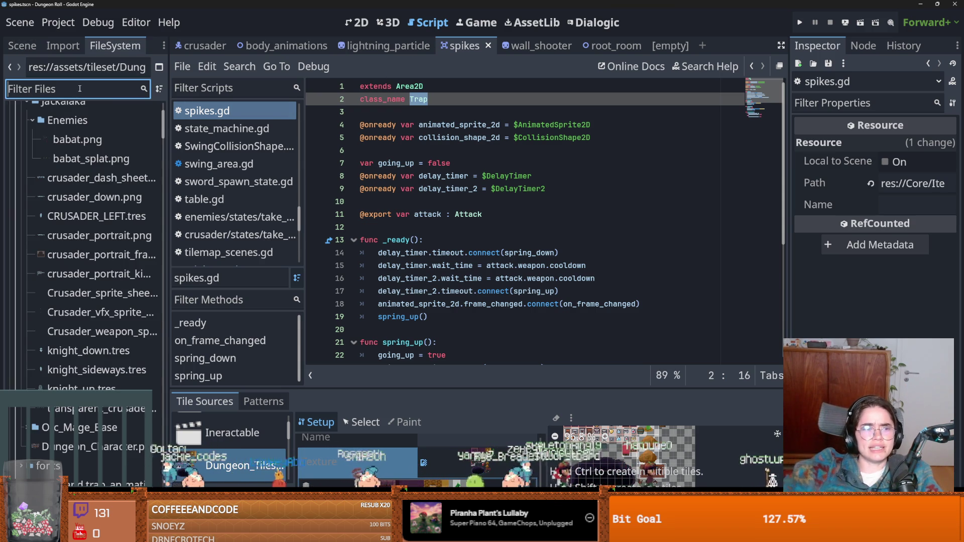
- Filter files for 'lever', open lever.tscn and its InteractableTile script, then switch to the browser
type("lever")
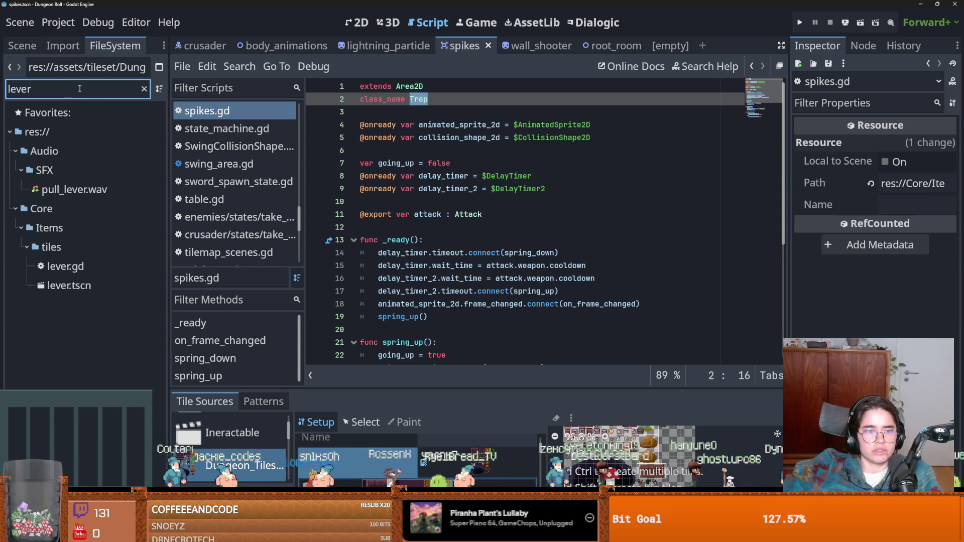
double_click(69, 285)
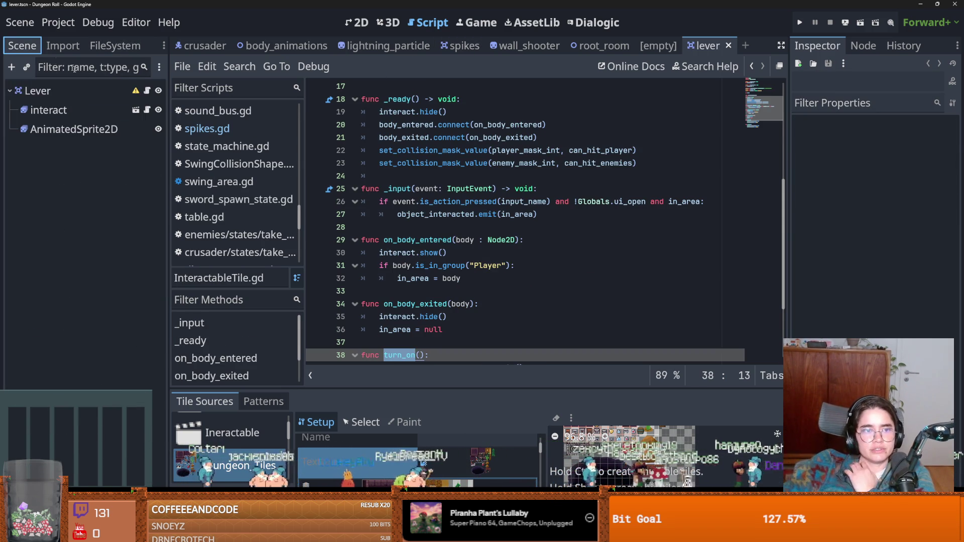
left_click(147, 91)
scroll(432, 219, "up", 6)
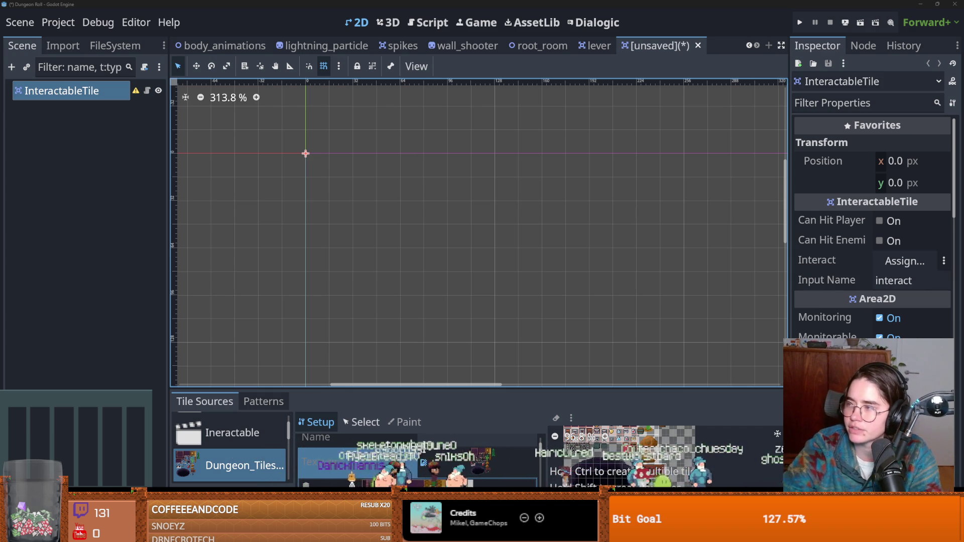
key("alt+Tab")
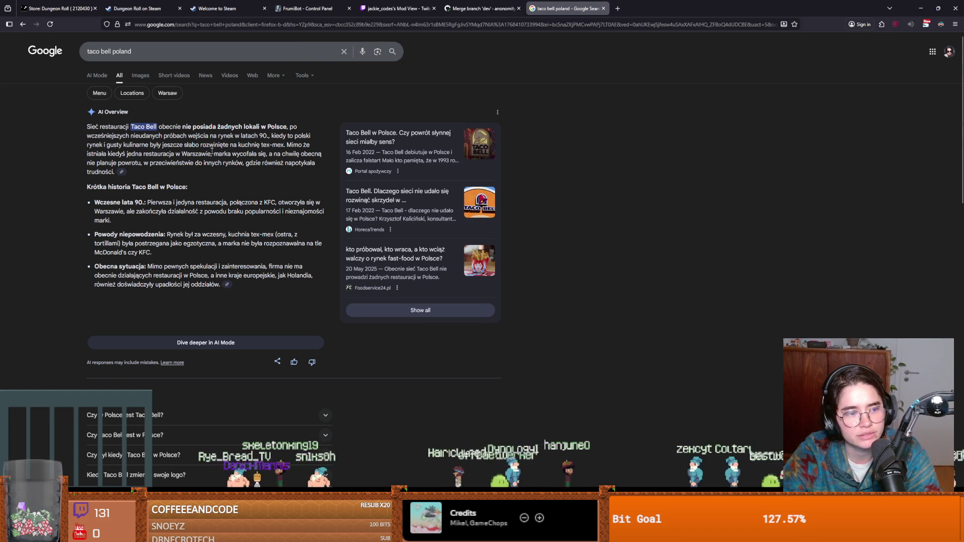
- Switch from the Google results back to the Godot editor
key("alt+Tab")
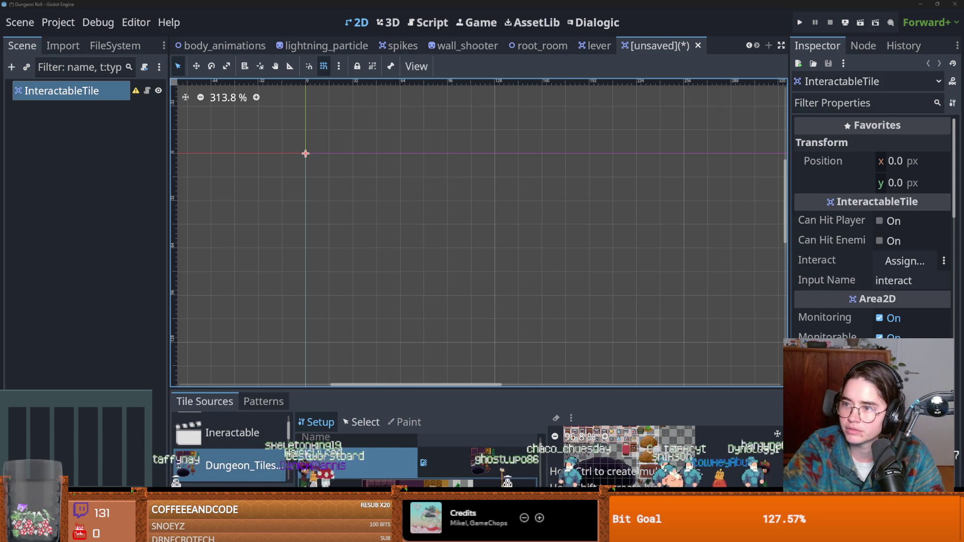
key("alt+Tab")
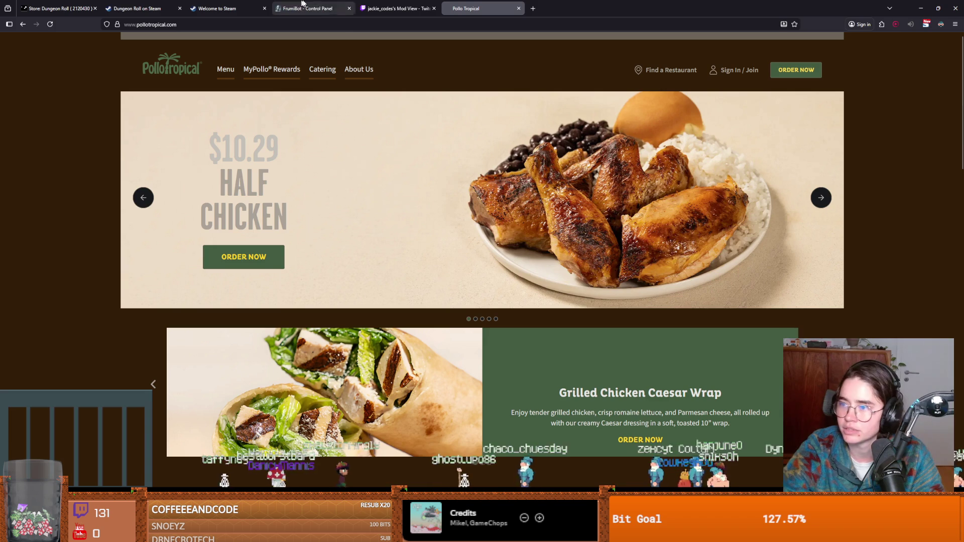
left_click(225, 70)
scroll(585, 313, "down", 7)
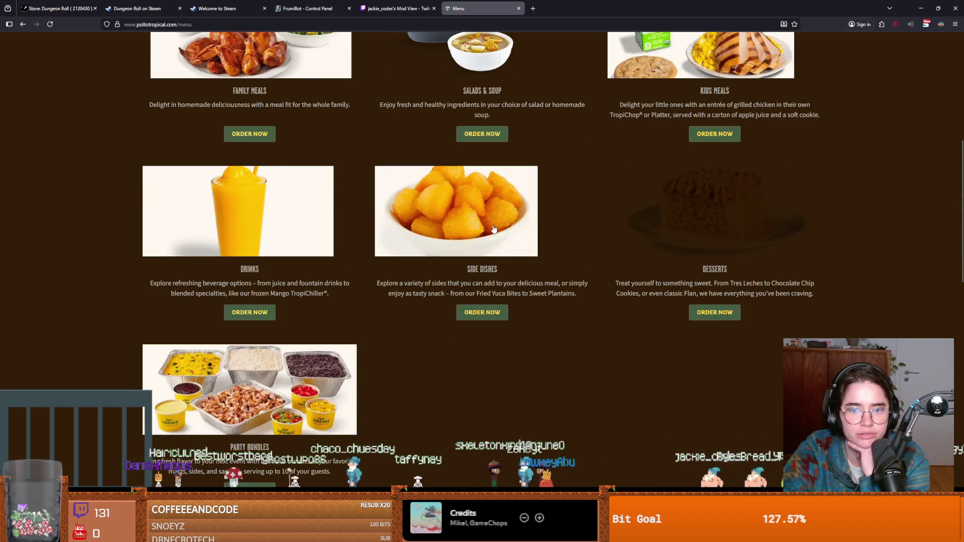
scroll(508, 245, "down", 3)
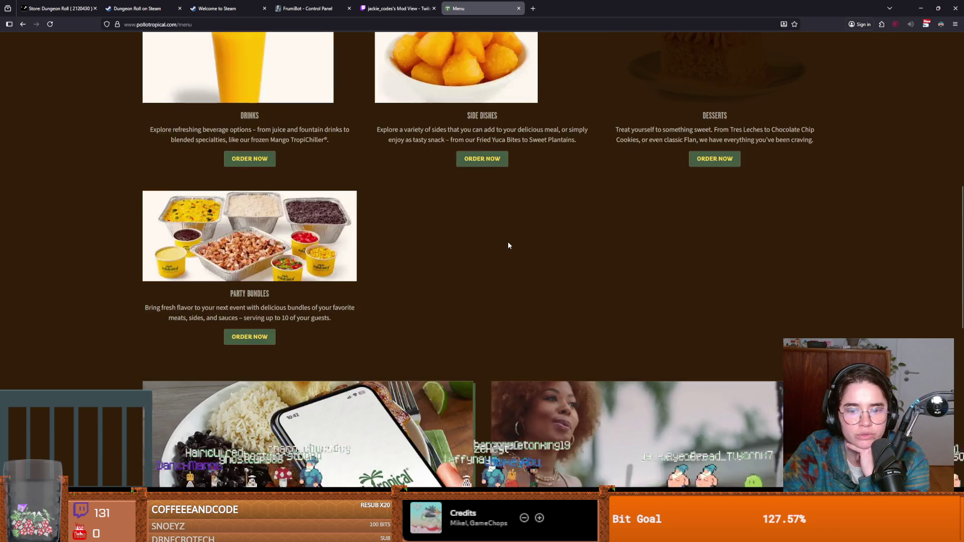
scroll(508, 245, "down", 11)
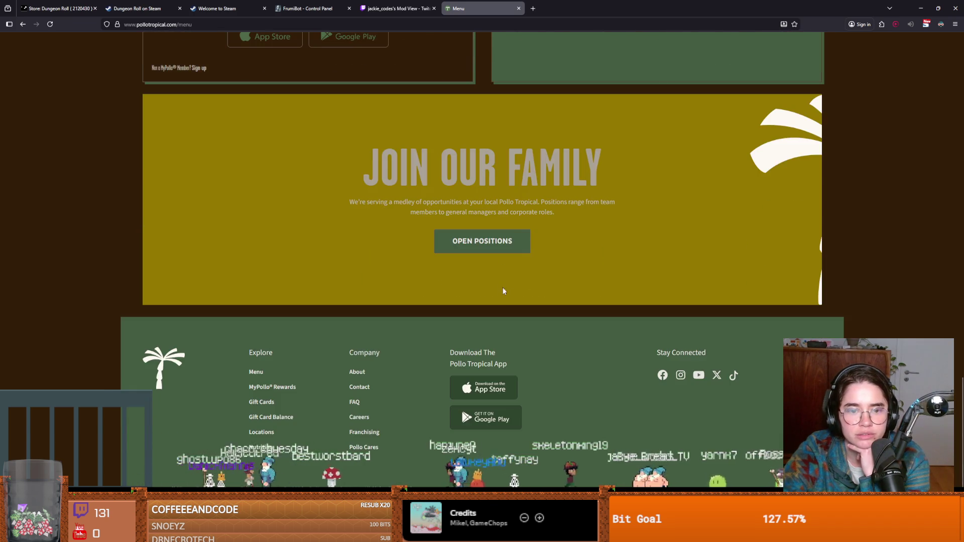
scroll(504, 290, "up", 20)
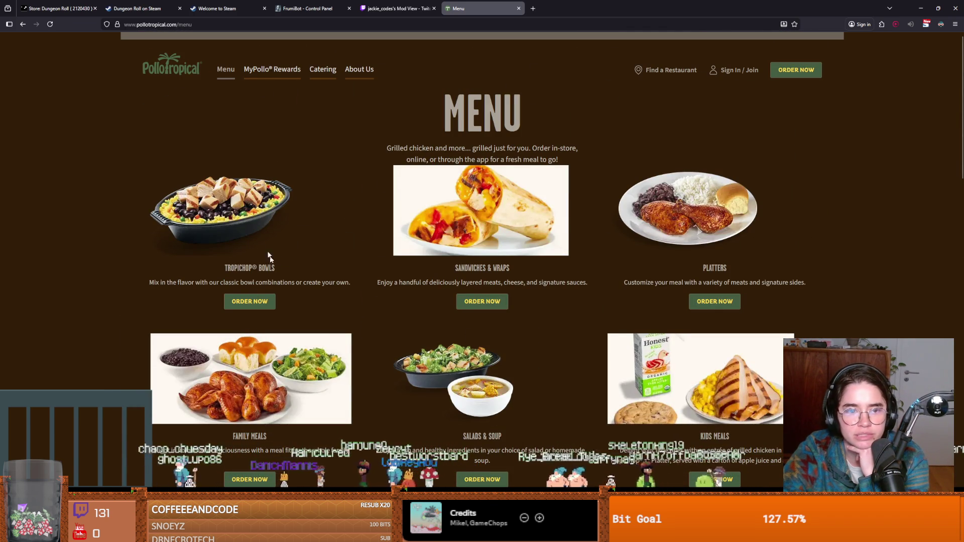
left_click(263, 302)
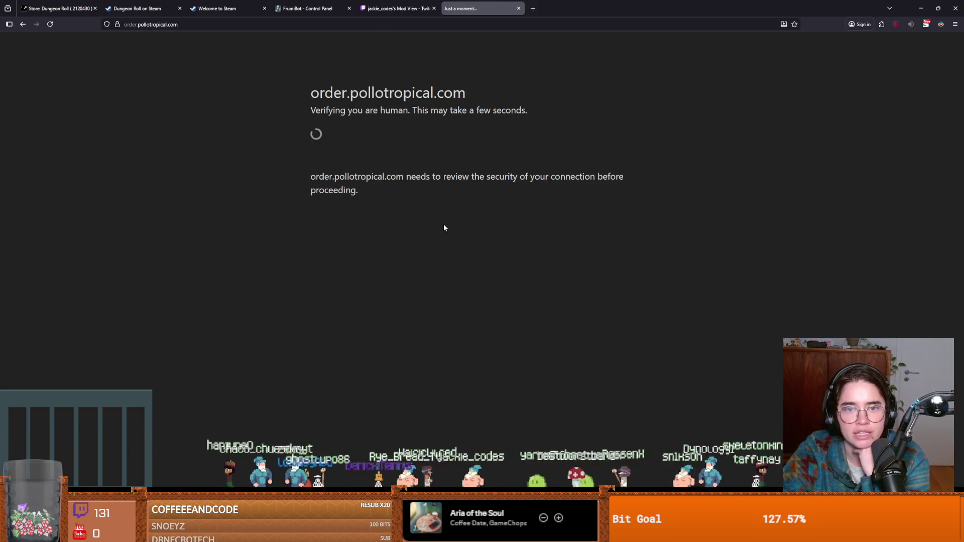
key("alt+Tab")
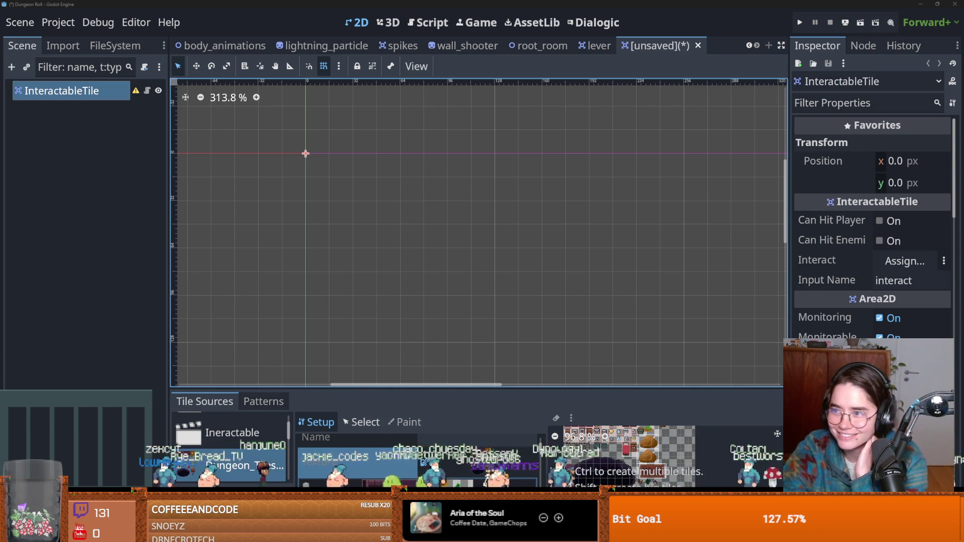
key("alt+Tab")
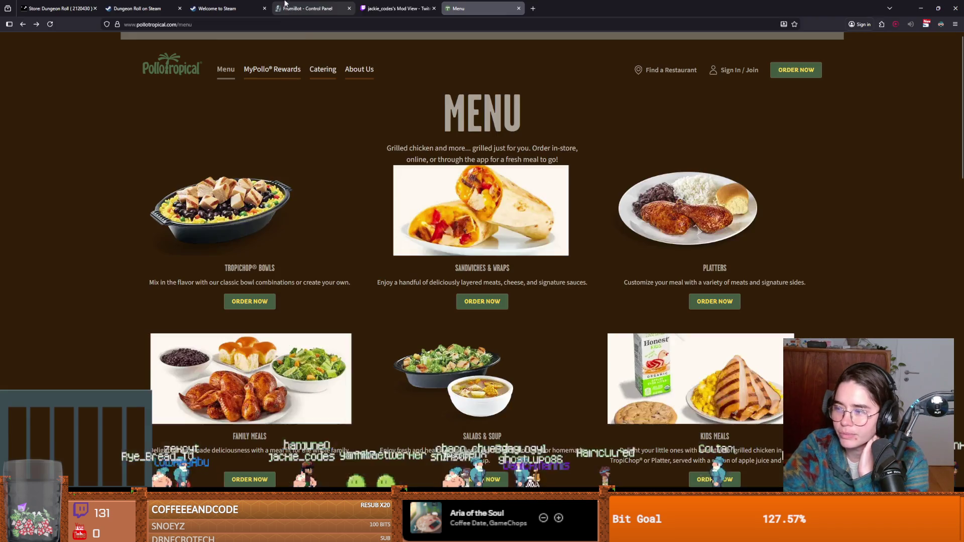
scroll(438, 335, "down", 2)
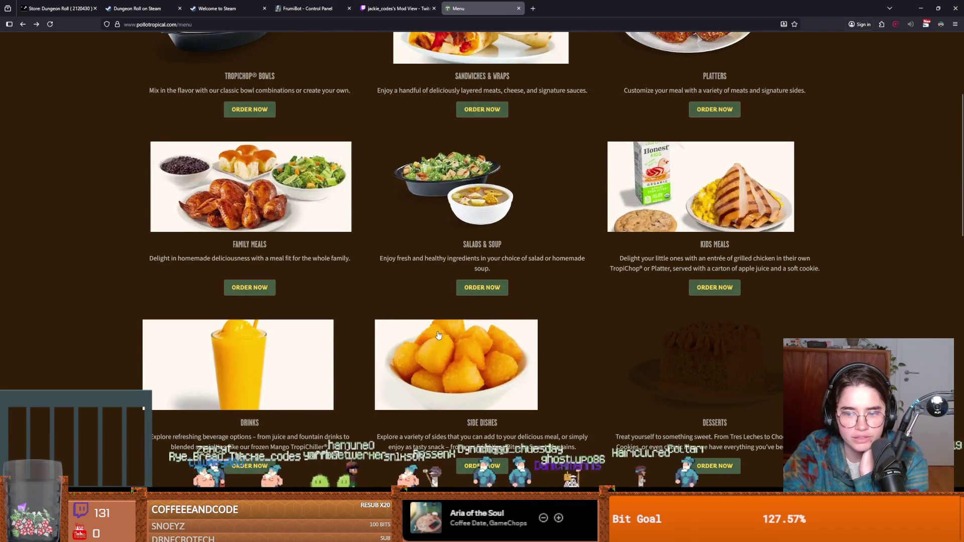
scroll(439, 335, "down", 4)
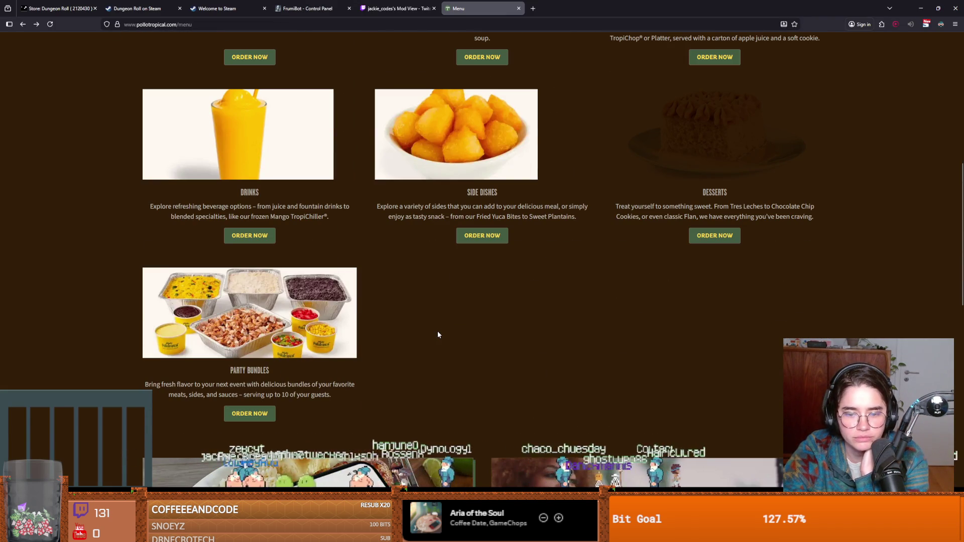
scroll(437, 333, "down", 5)
scroll(438, 333, "down", 4)
scroll(437, 331, "down", 4)
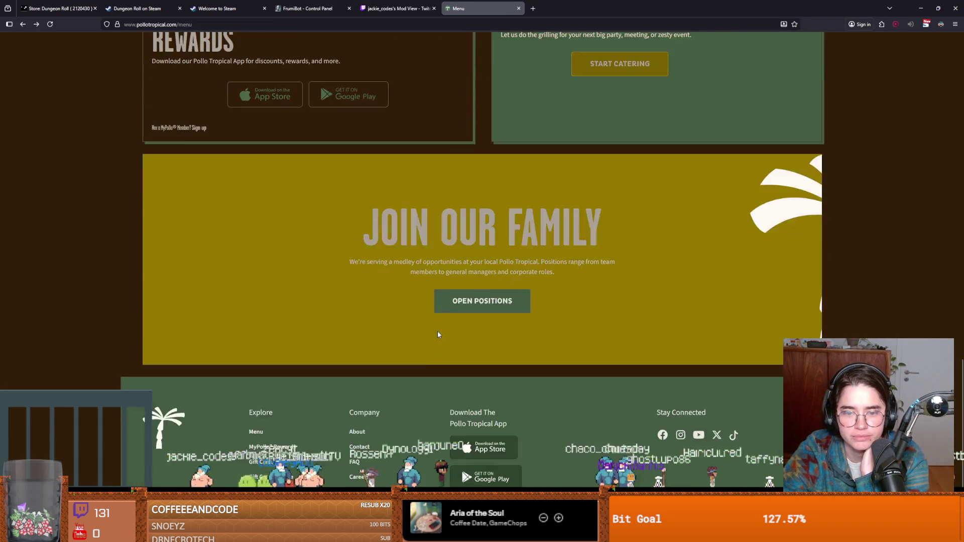
scroll(438, 330, "up", 12)
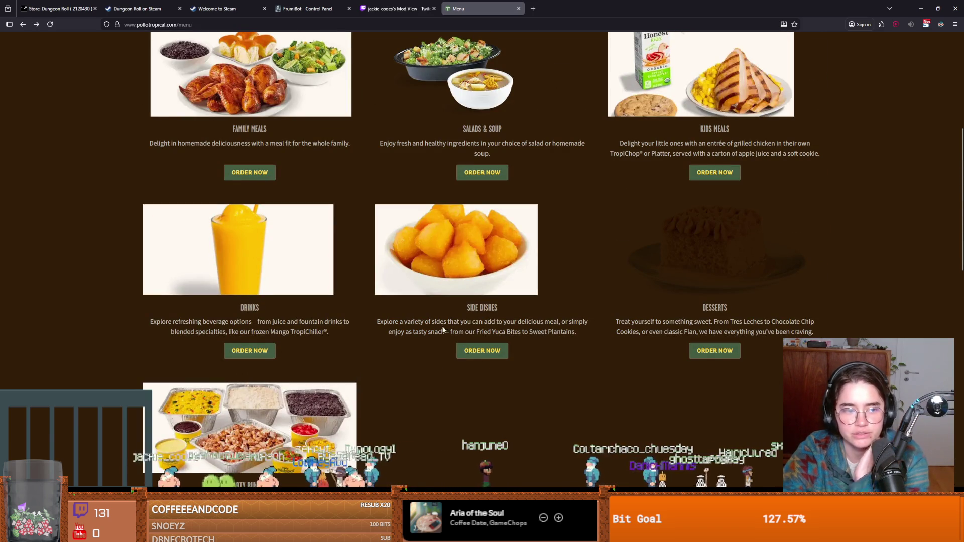
scroll(505, 285, "up", 5)
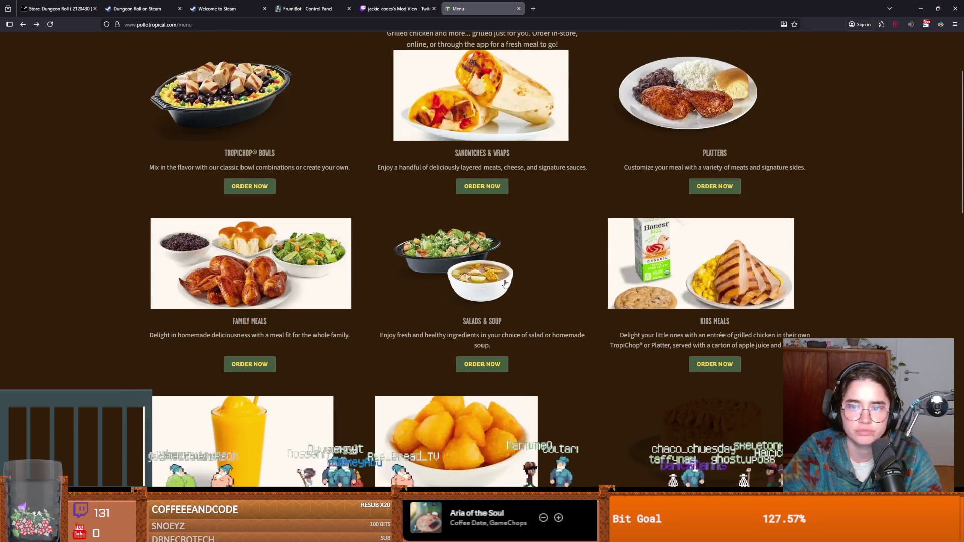
scroll(506, 285, "down", 4)
scroll(506, 284, "up", 5)
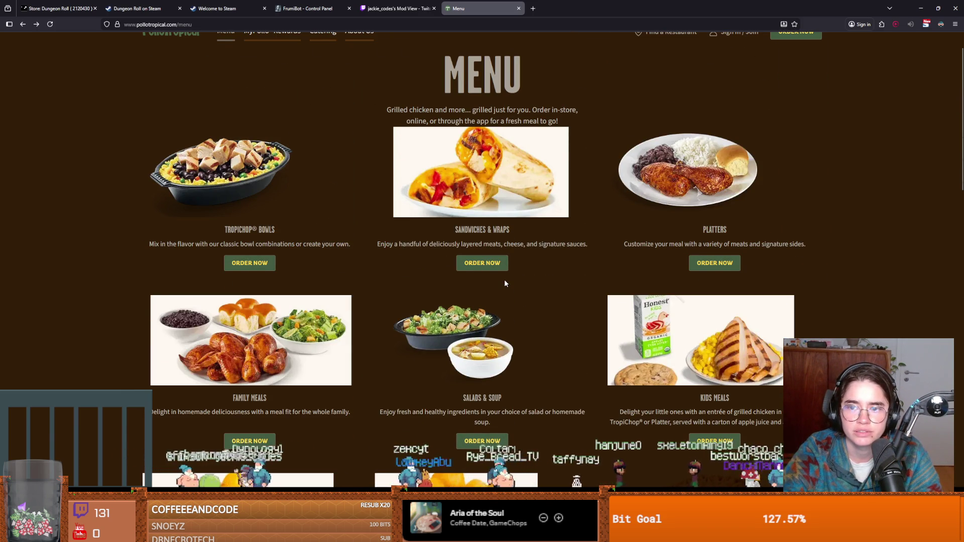
scroll(504, 279, "up", 1)
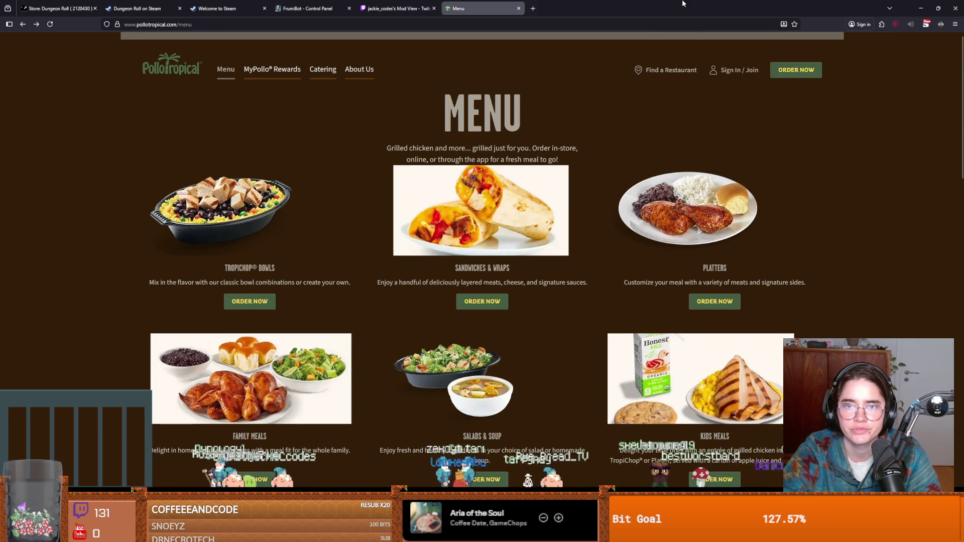
key("alt+Tab")
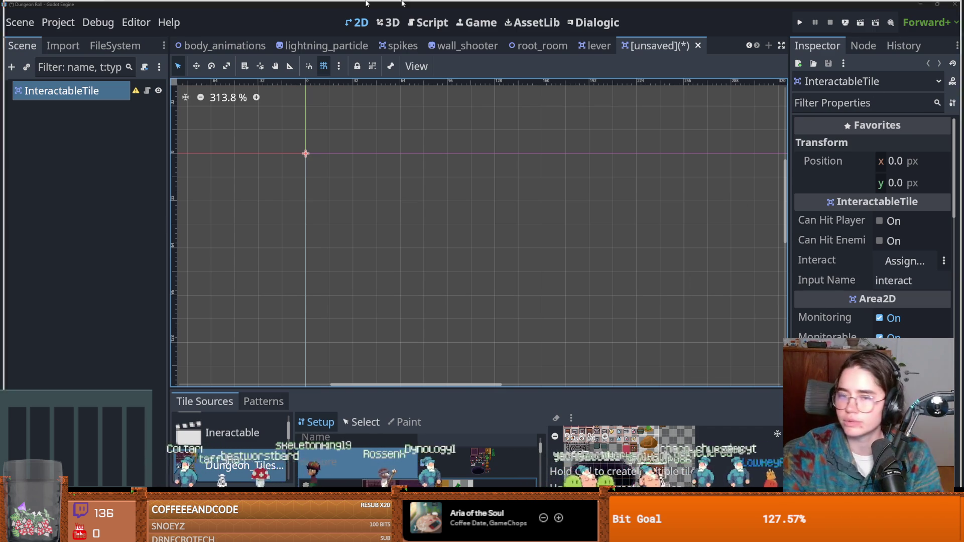
key("alt+Tab")
scroll(440, 246, "down", 3)
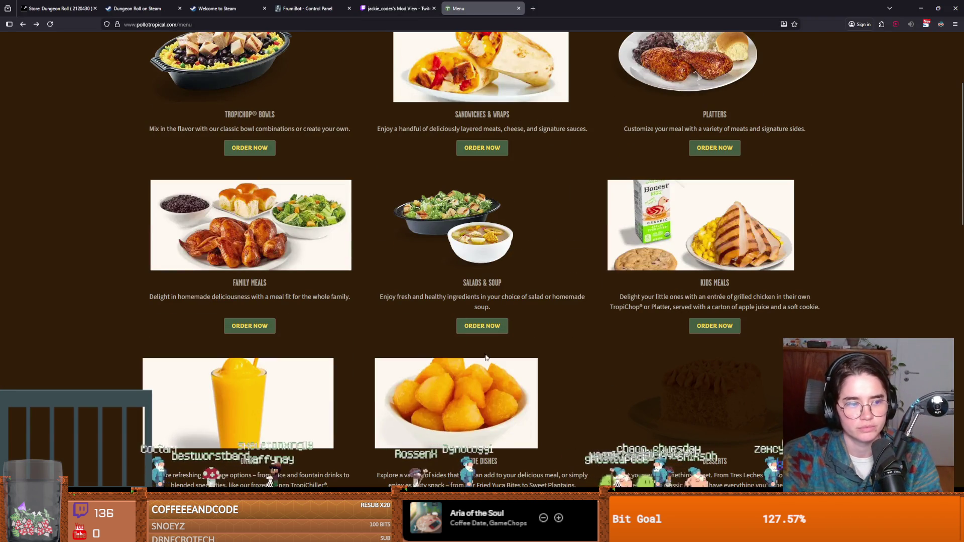
key("alt+Tab")
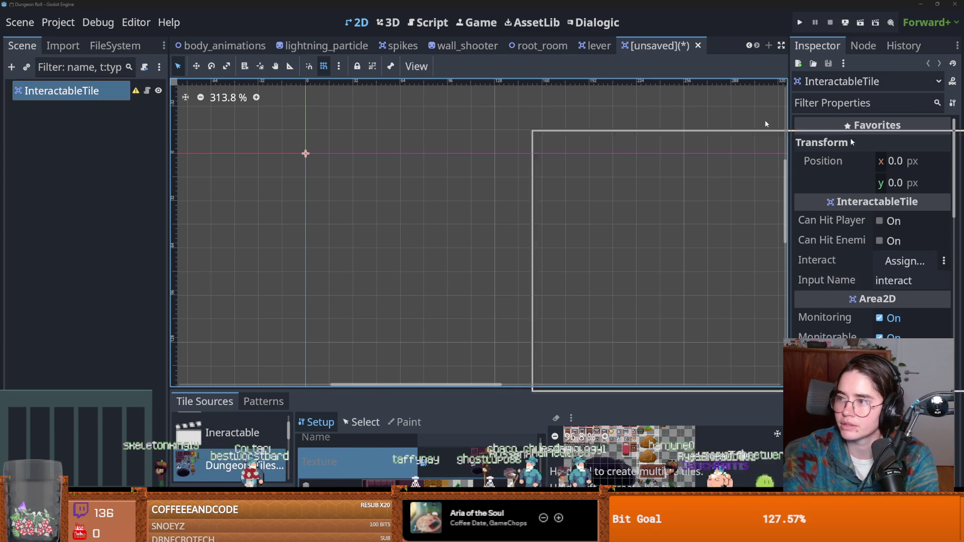
key("alt+Tab")
scroll(406, 231, "down", 2)
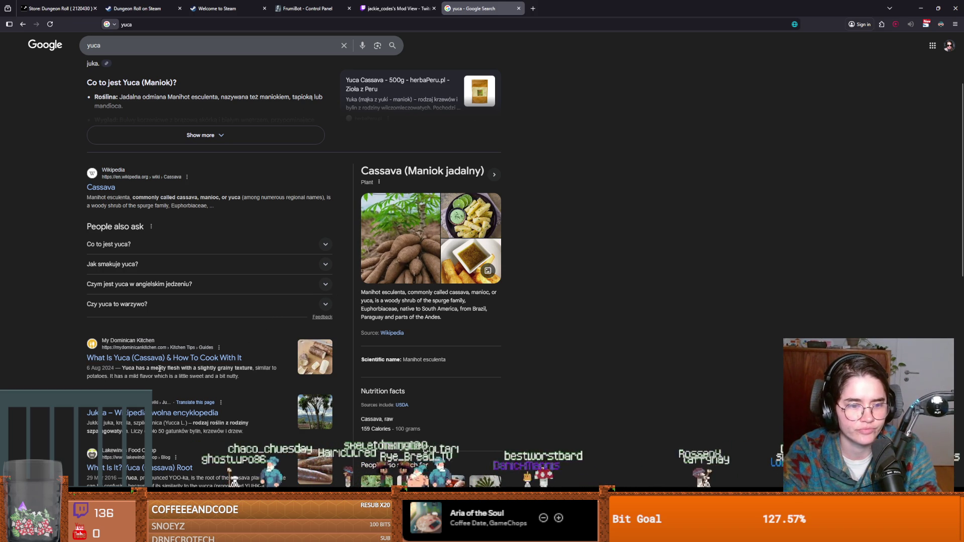
scroll(277, 344, "up", 3)
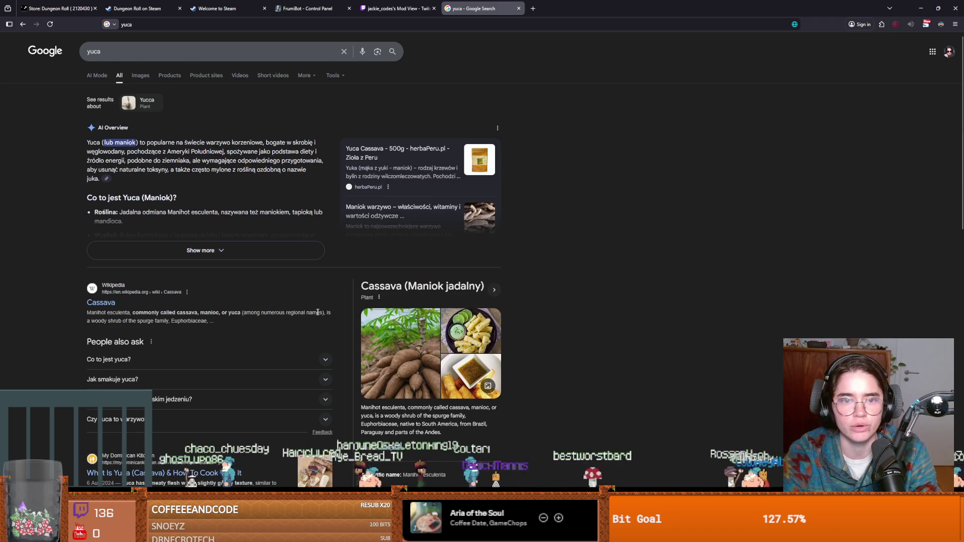
key("Print")
key("alt+Tab")
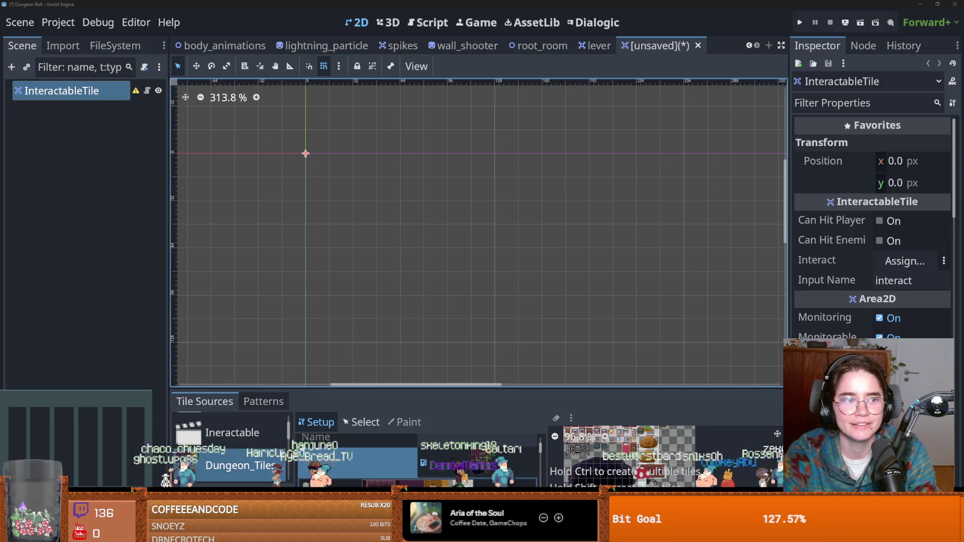
- Browse to res://Core/Tiles/Traps and create a pressure_plate folder there
key("ctrl+s")
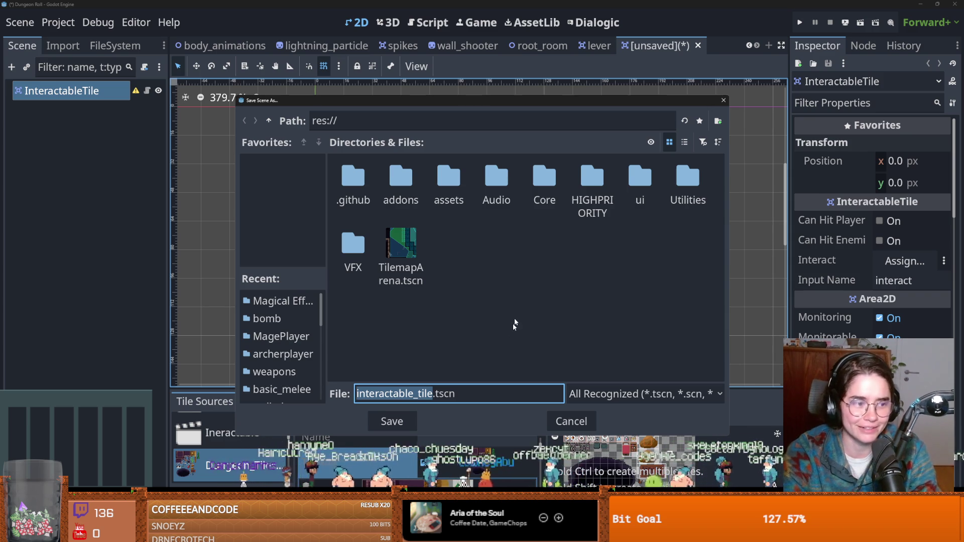
double_click(546, 184)
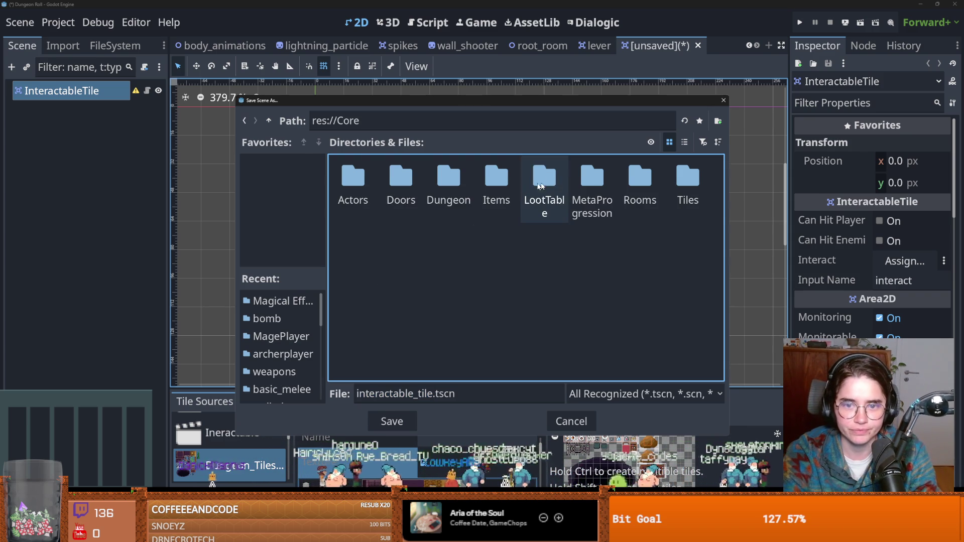
double_click(686, 176)
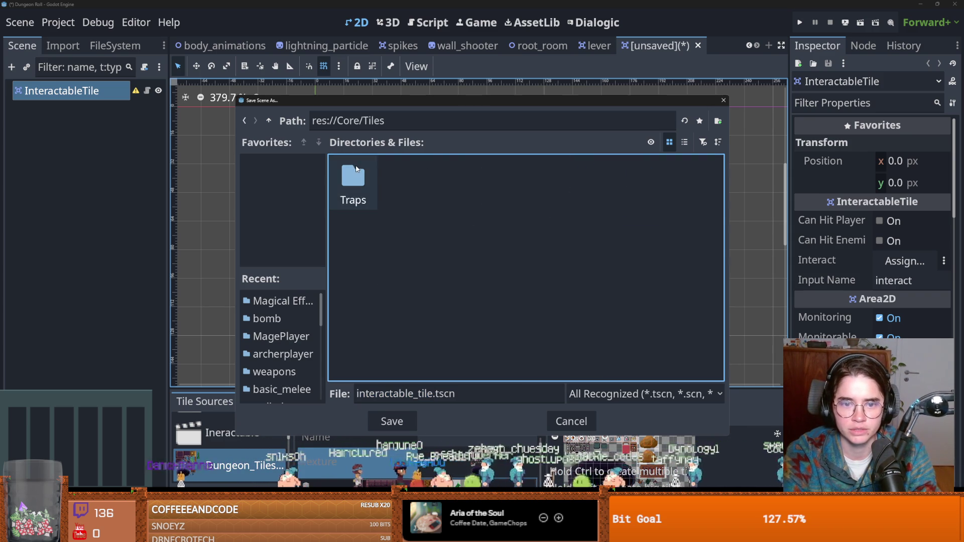
double_click(354, 175)
left_click(414, 393)
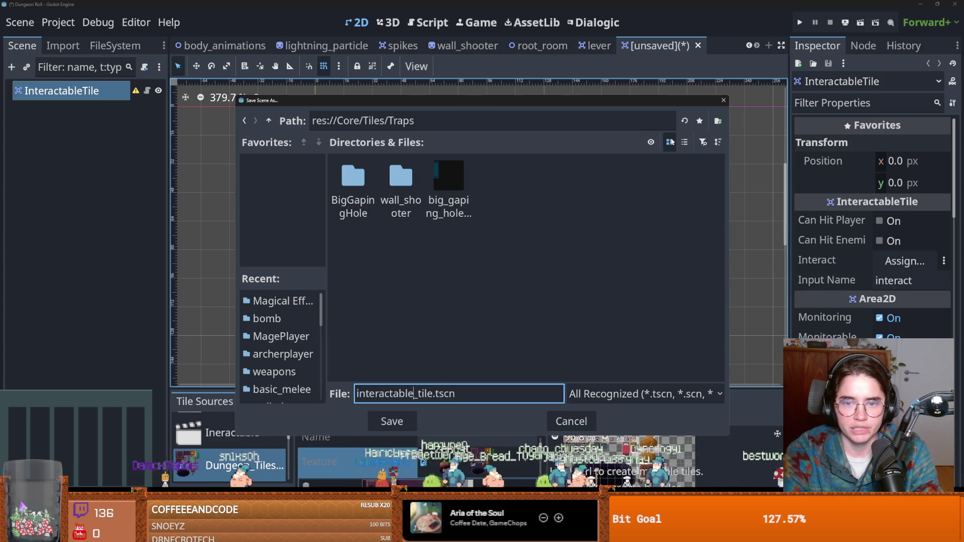
left_click(717, 121)
type("pressure_plate")
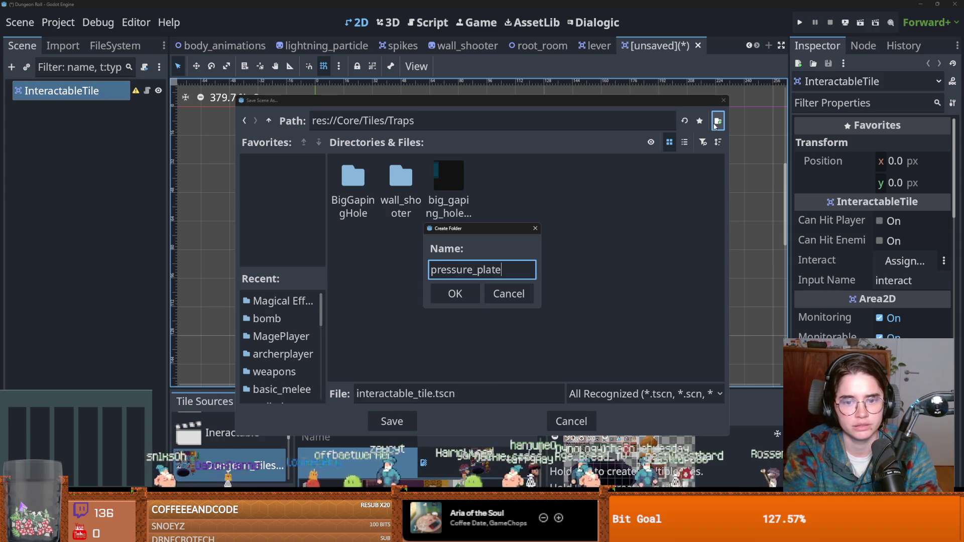
key("Return")
- Name the file PressurePlate.tscn and save the scene
double_click(417, 393)
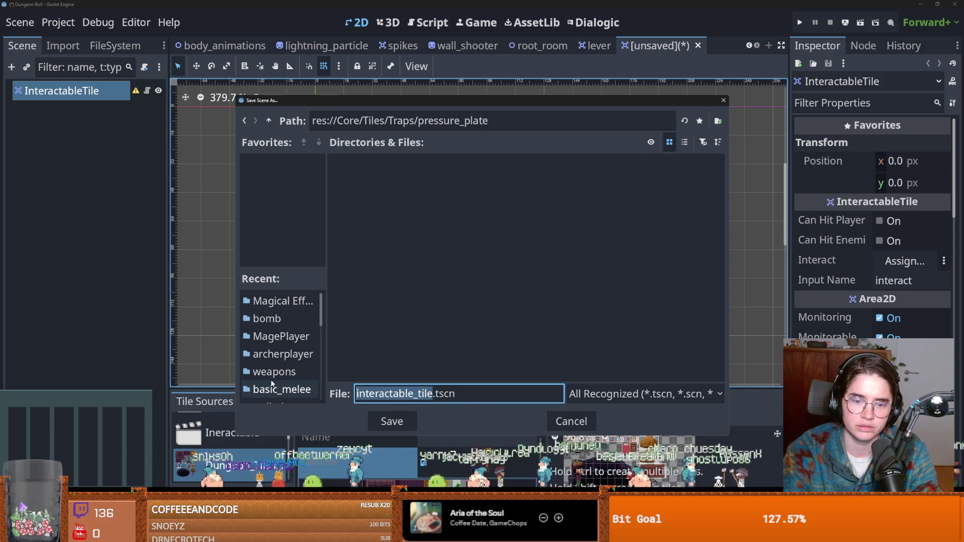
type("pressure")
left_click(416, 394)
left_click_drag(395, 393, 355, 393)
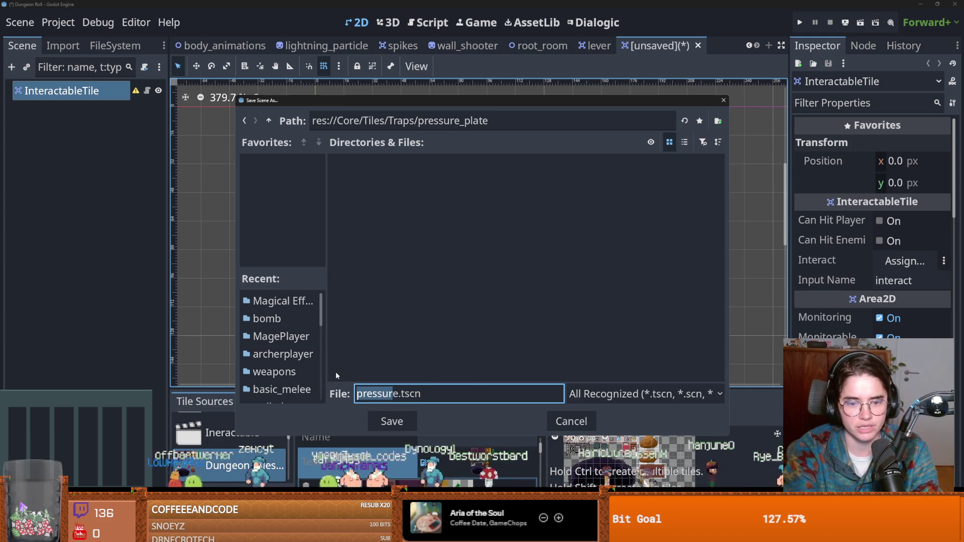
key("BackSpace")
key("Delete")
key("Delete")
type("PressurePlate")
key("Return")
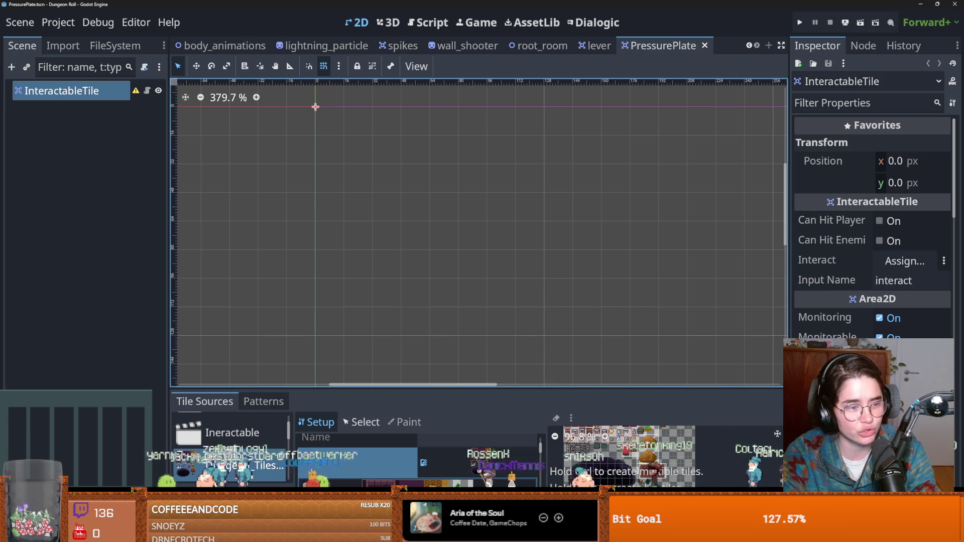
- Rename the InteractableTile root node to PressurePlate and save the scene
scroll(383, 232, "up", 1)
key("ctrl+s")
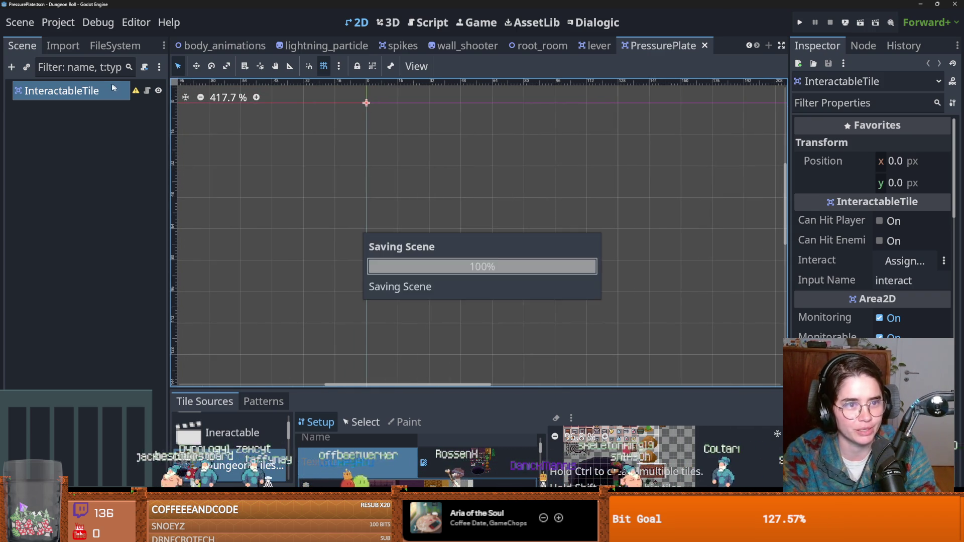
left_click(98, 91)
double_click(98, 90)
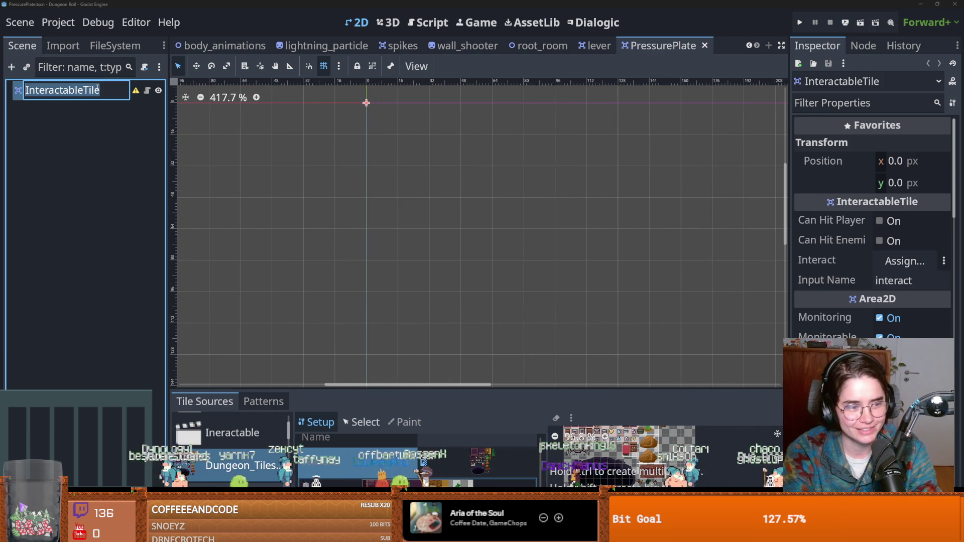
type("Press")
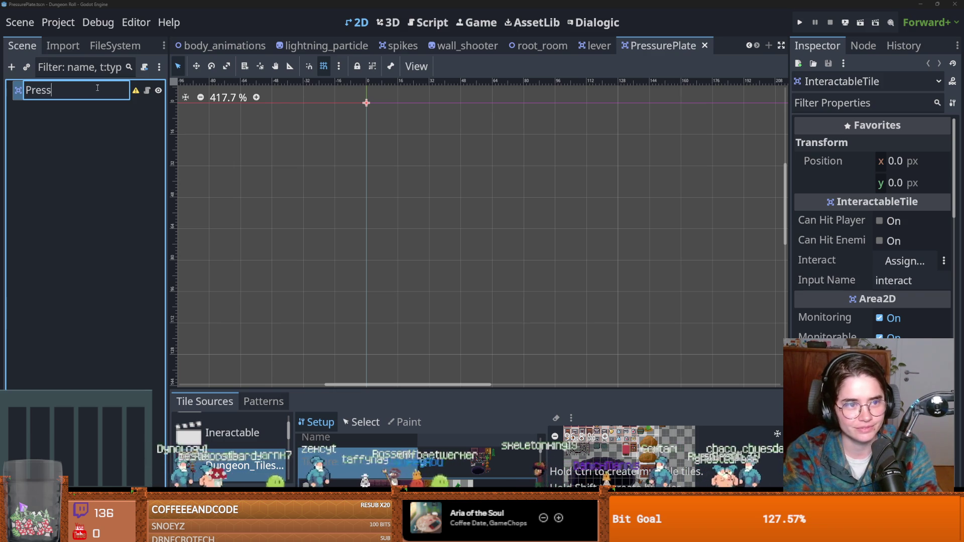
key("Return")
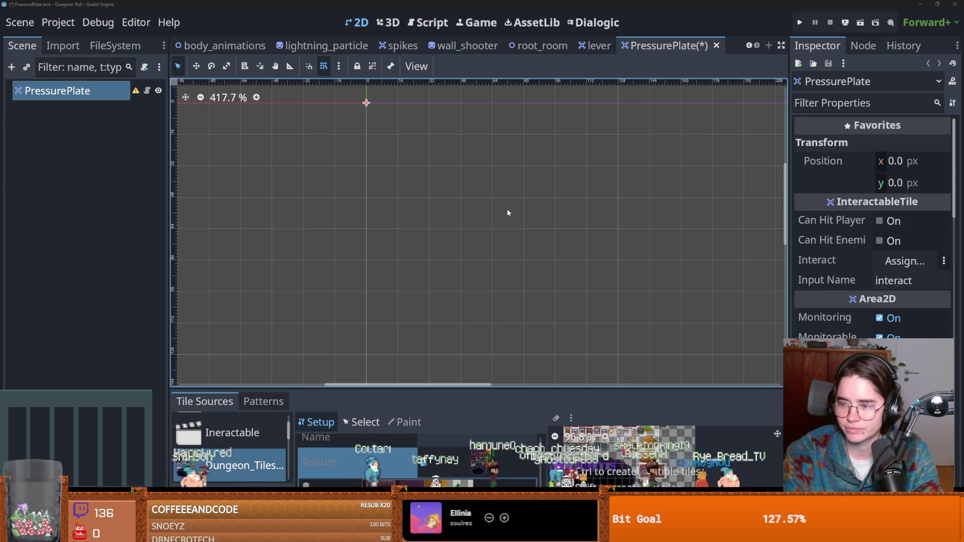
scroll(507, 209, "up", 1)
key("ctrl+s")
scroll(429, 249, "up", 3)
key("ctrl+s")
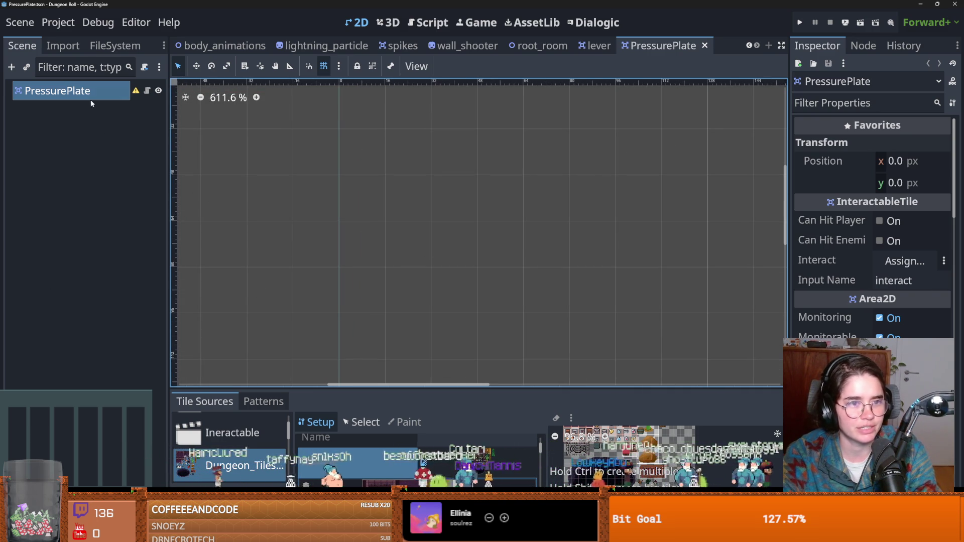
scroll(397, 201, "down", 5)
scroll(450, 168, "up", 5)
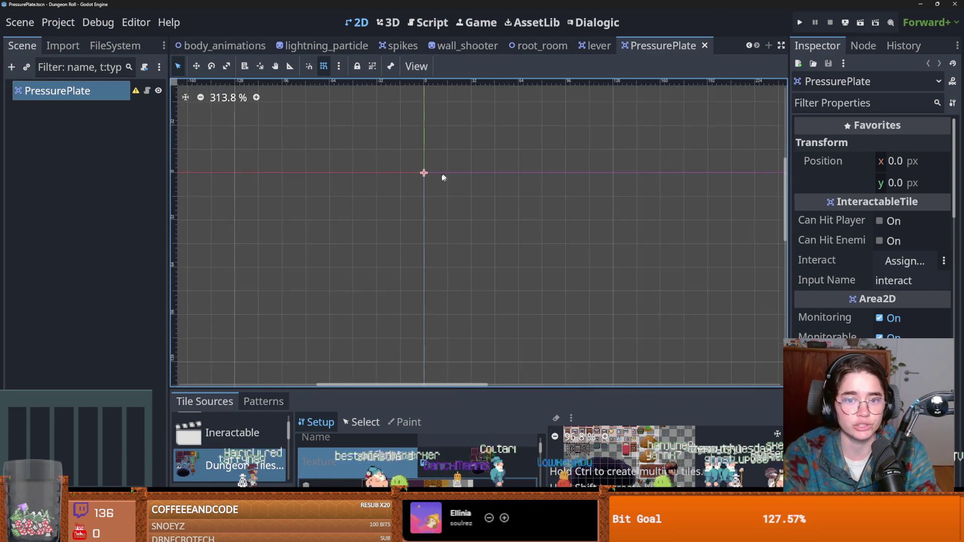
- Add an AnimatedSprite2D child node under PressurePlate
right_click(77, 91)
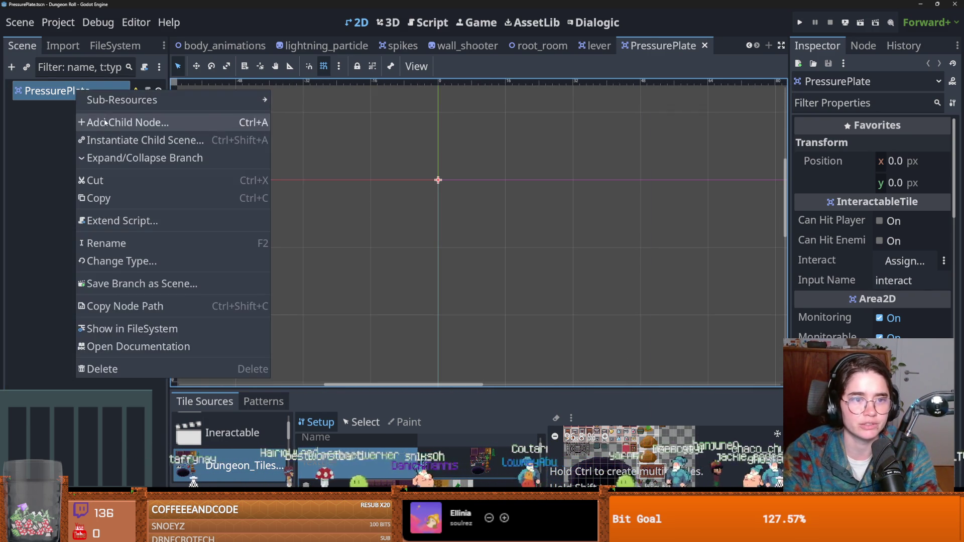
left_click(105, 121)
type("anim")
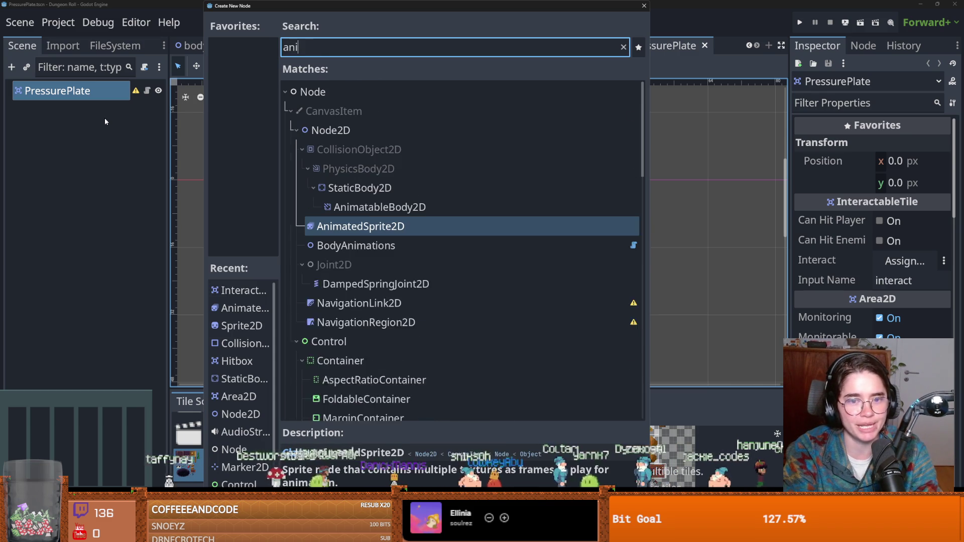
key("Return")
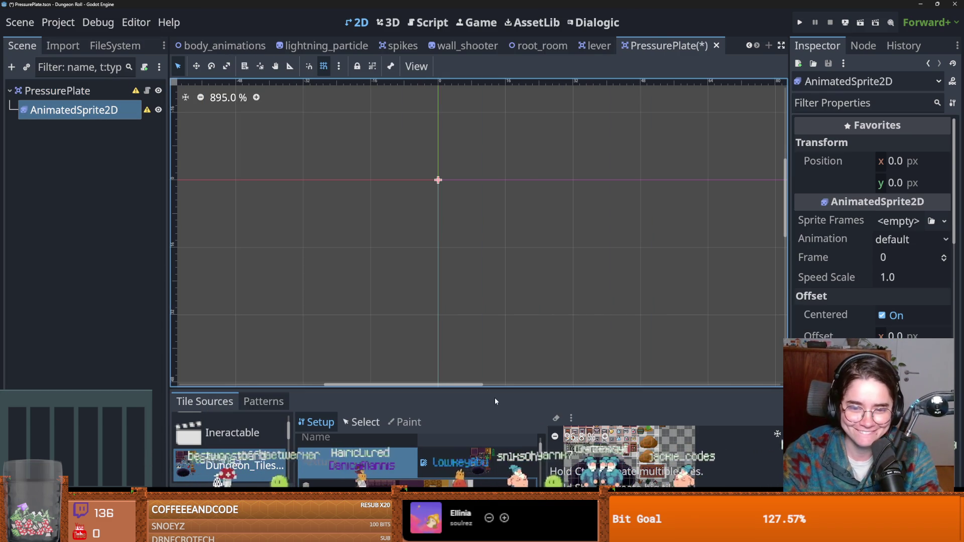
- Give the AnimatedSprite2D's Sprite Frames property a new SpriteFrames resource
mouse_move(479, 388)
left_mouse_down()
mouse_move(479, 227)
mouse_move(452, 369)
left_mouse_up()
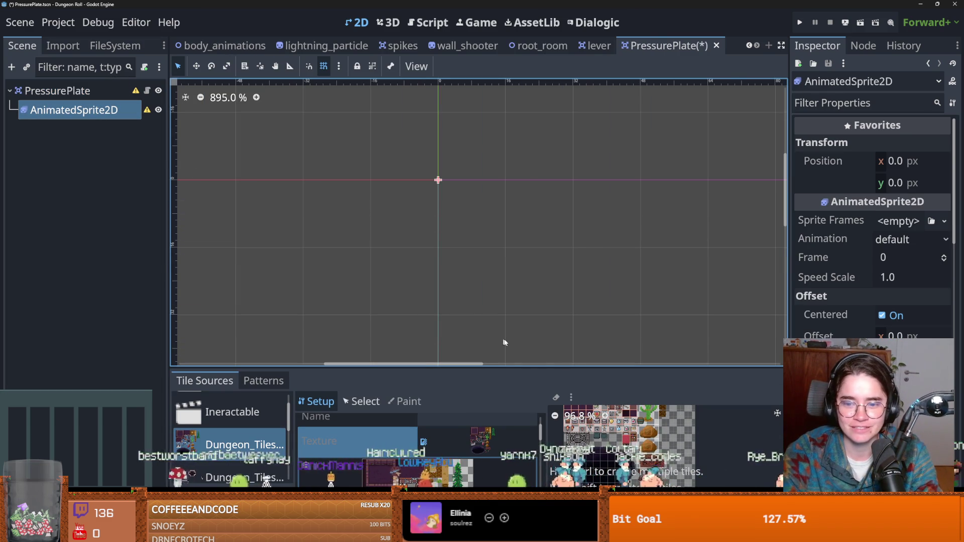
scroll(522, 316, "up", 1)
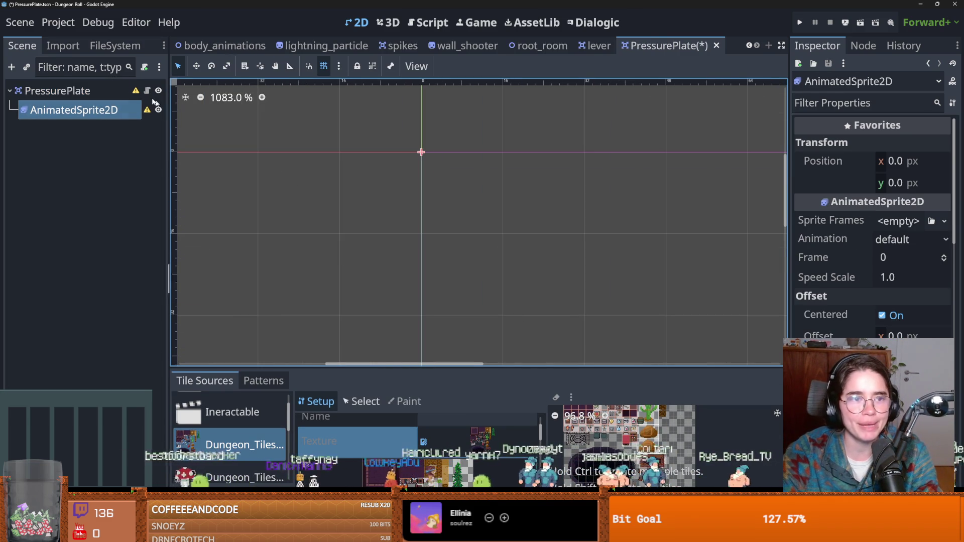
left_click(75, 110)
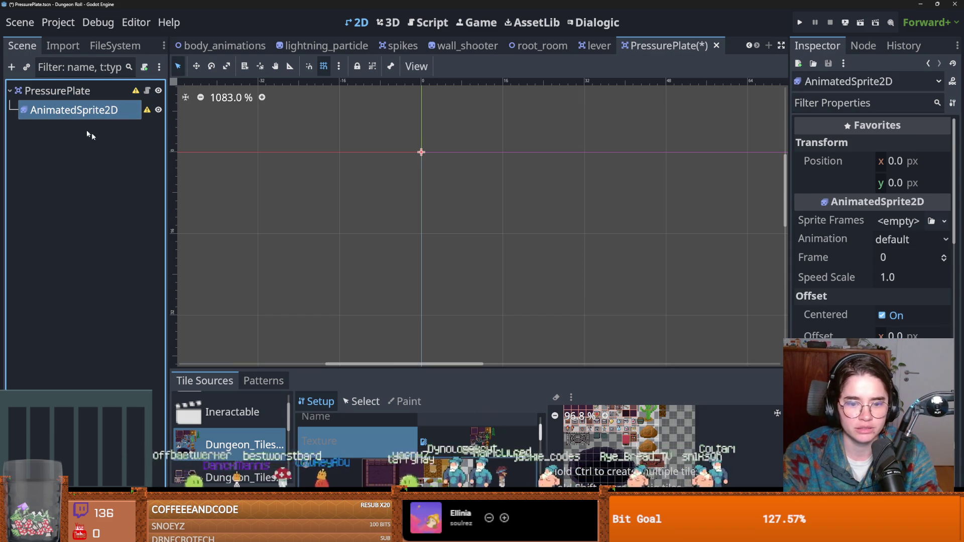
left_click(897, 221)
left_click(911, 258)
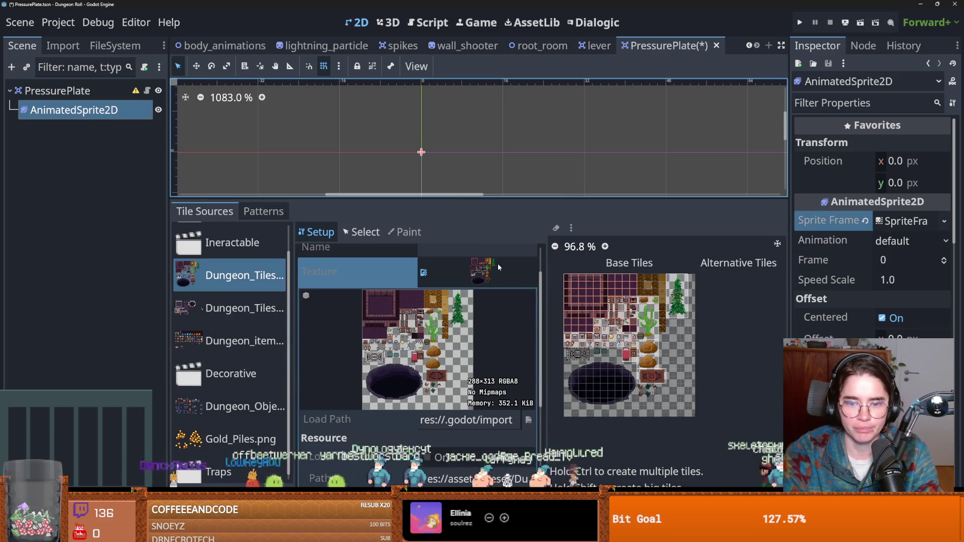
- Inspect the tileset atlas texture's load and file path for Dungeon_Tileset
left_click(497, 271)
left_click(497, 271)
scroll(473, 350, "down", 3)
left_click(474, 350)
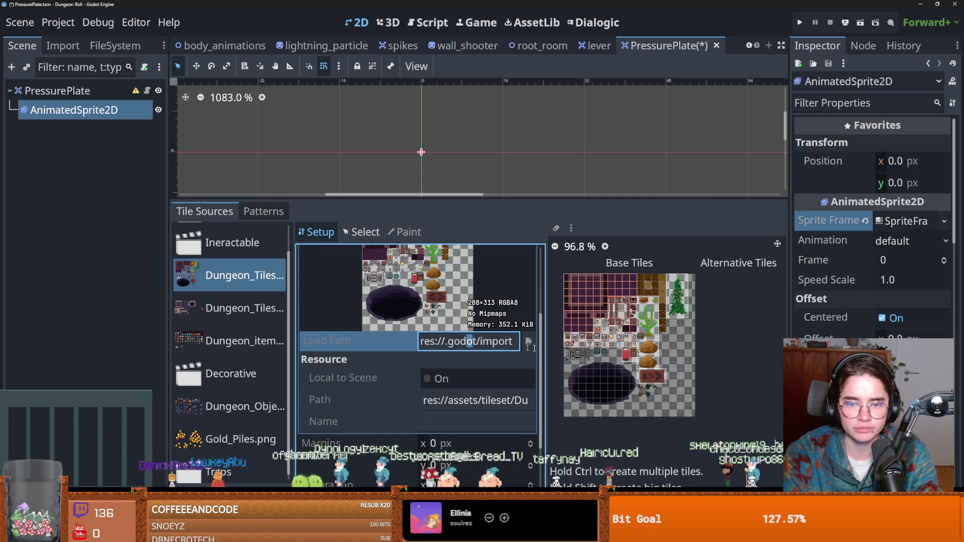
left_click(492, 399)
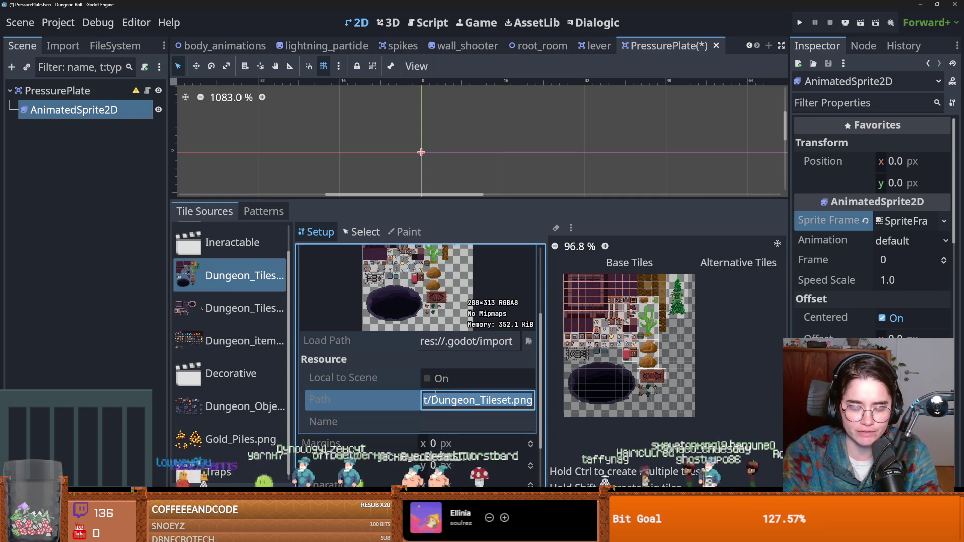
double_click(480, 400)
mouse_move(459, 401)
left_mouse_down()
mouse_move(421, 400)
mouse_move(582, 408)
left_mouse_up()
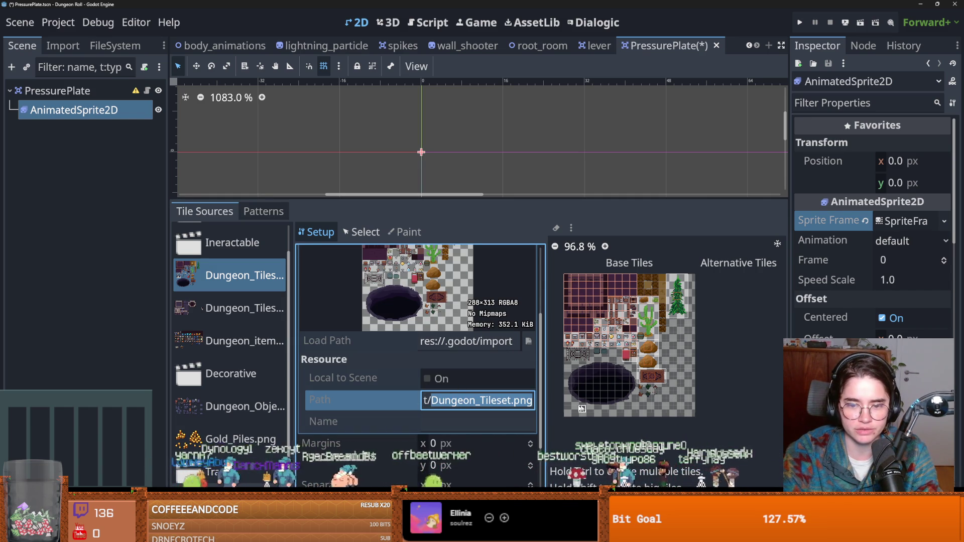
- Open the new SpriteFrames for editing and start adding frames from a sprite sheet
left_click(88, 118)
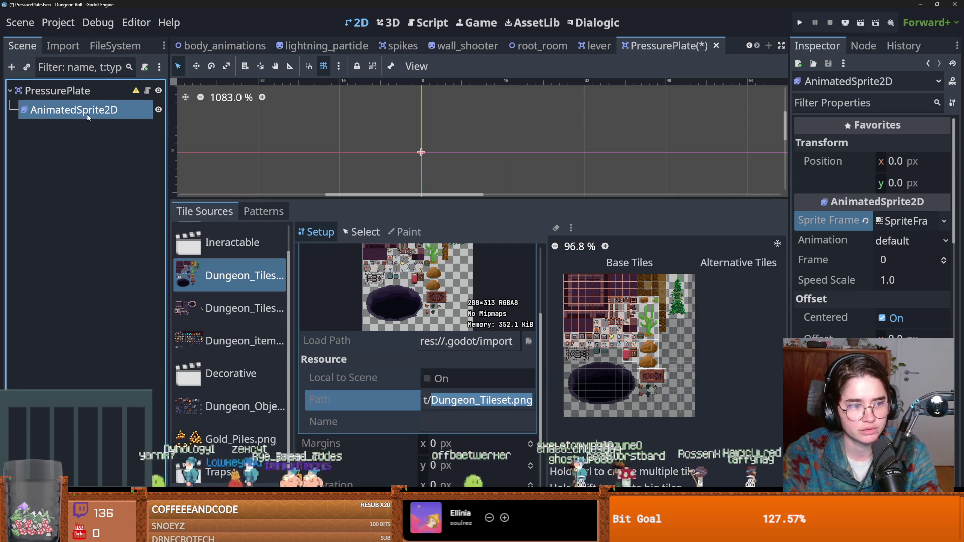
left_click(906, 221)
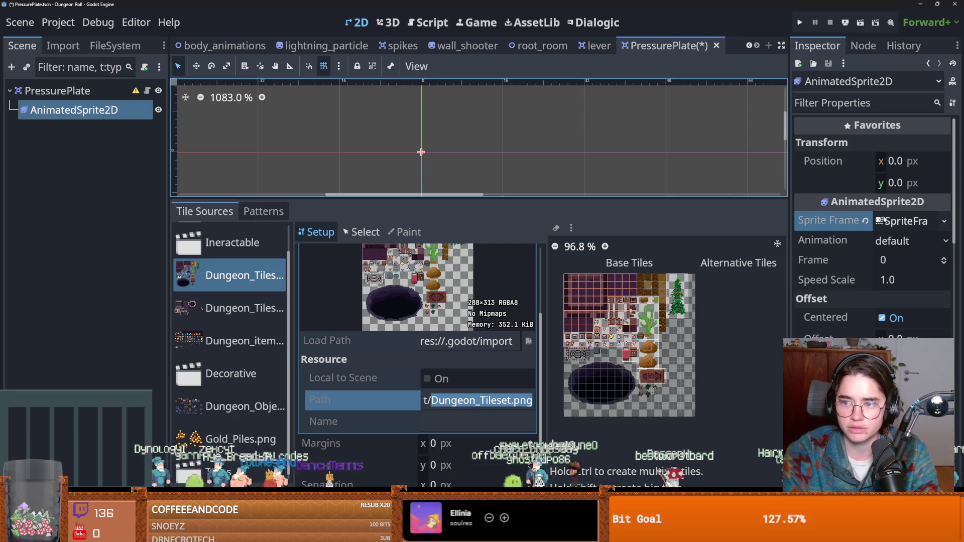
left_click(408, 234)
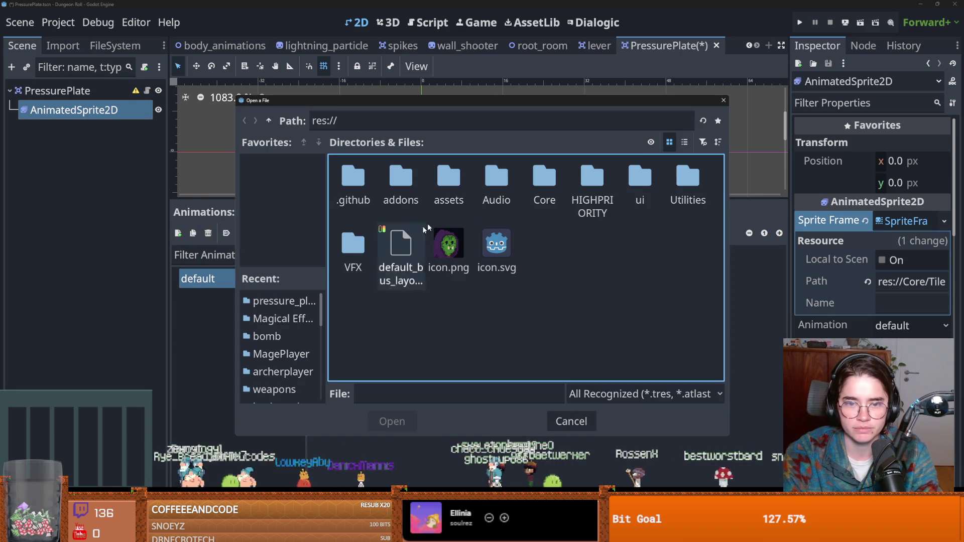
- Open assets/tileset/Dungeon_Tileset.png as the sprite sheet
double_click(449, 181)
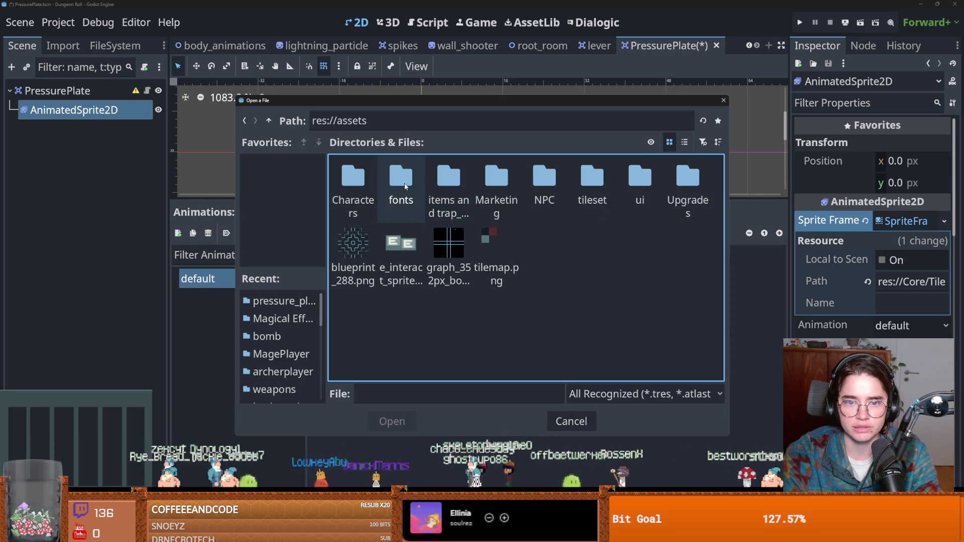
double_click(592, 178)
double_click(591, 184)
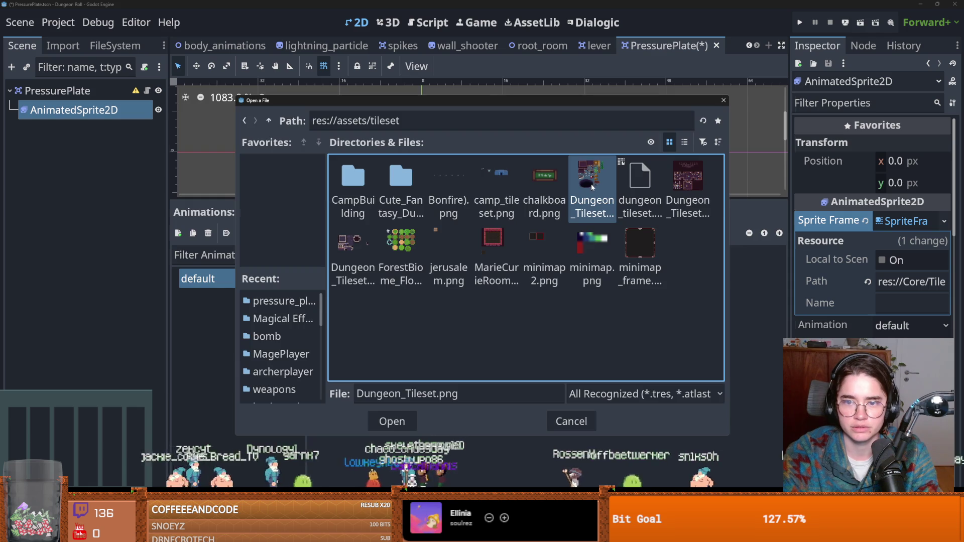
- Slice the sprite sheet into 16×16 px cells
scroll(368, 265, "up", 2)
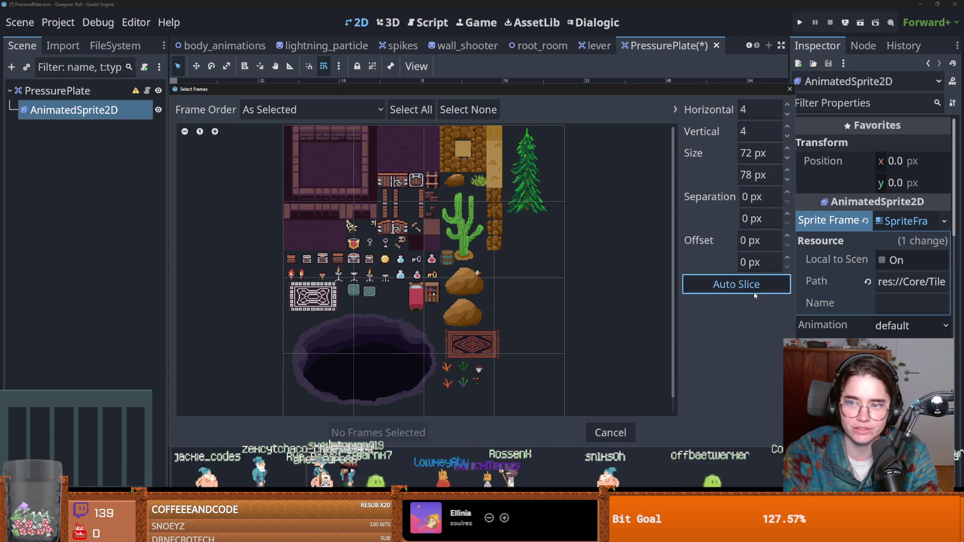
left_click(787, 128)
left_click(787, 128)
left_click(787, 129)
left_click(788, 128)
left_click(788, 128)
key("Tab")
type("16")
key("Tab")
type("16")
key("Return")
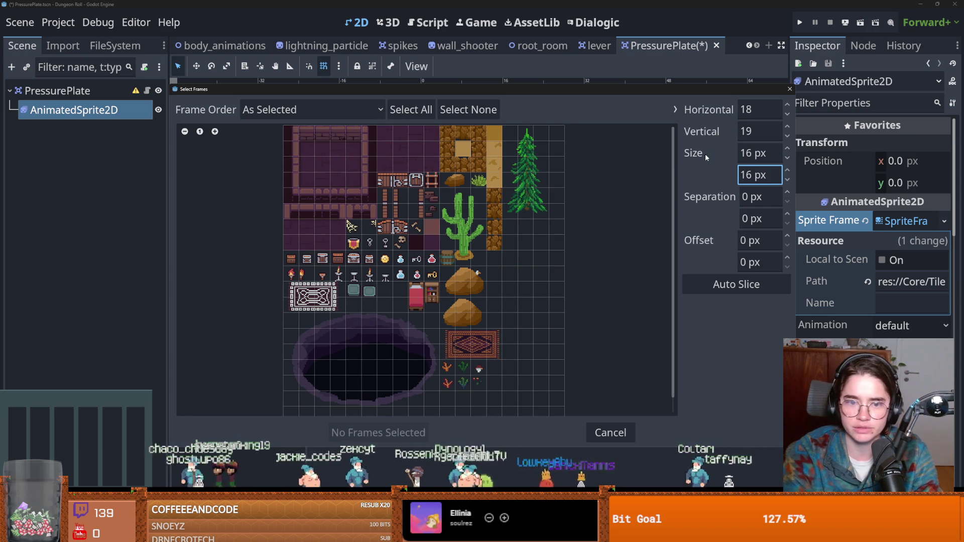
- Add the two teal plate tiles as frames of the default animation
left_click(353, 290)
left_click(369, 292)
left_click(378, 433)
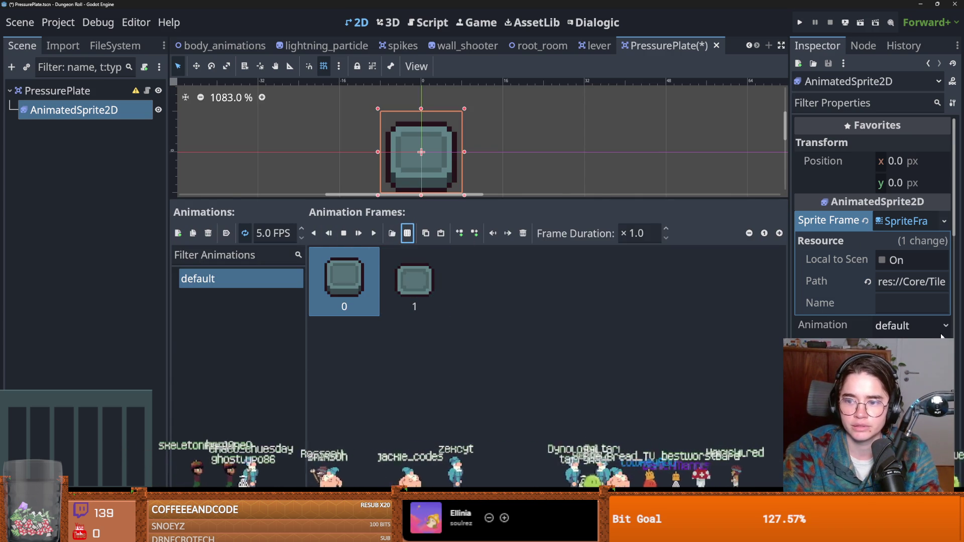
left_click(904, 346)
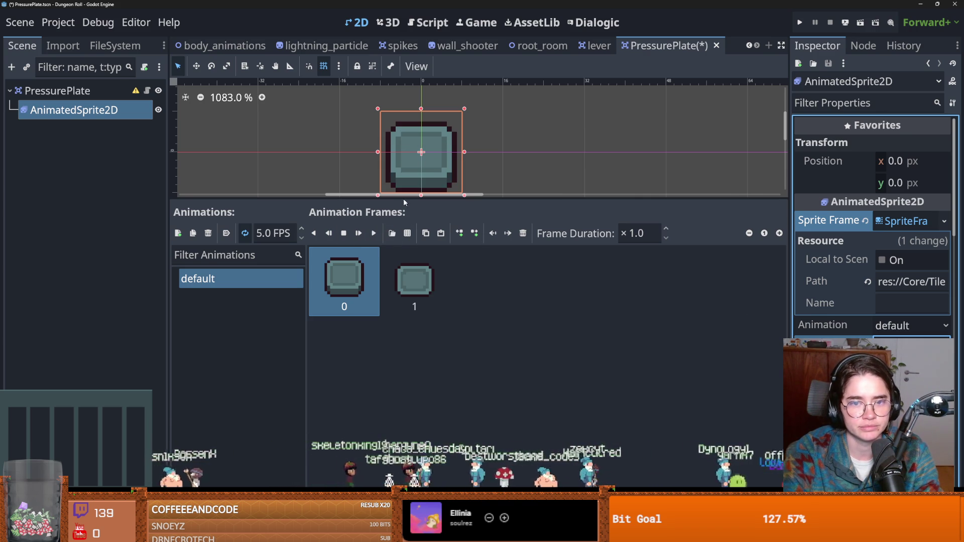
- Enlarge the 2D viewport and save the PressurePlate scene
left_click_drag(404, 197, 422, 336)
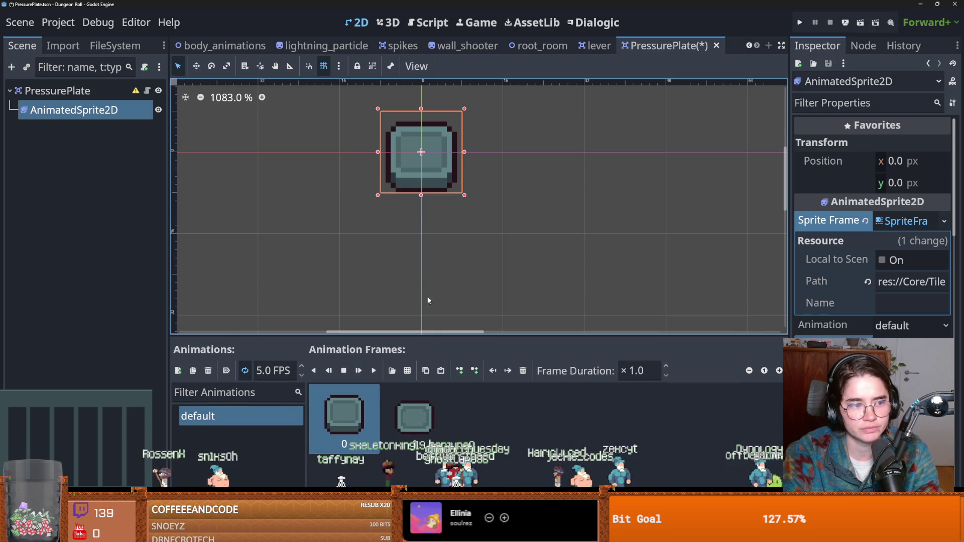
key("ctrl+s")
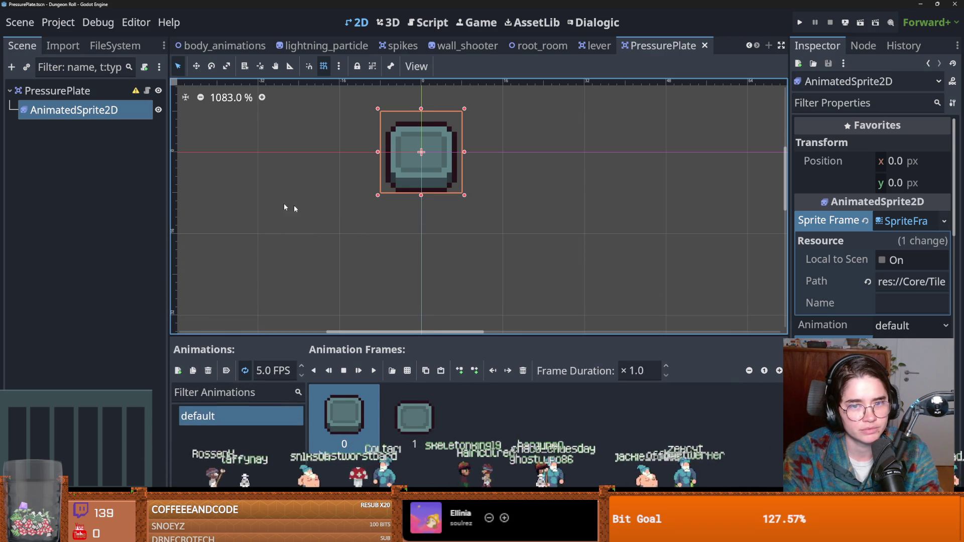
scroll(363, 241, "up", 2)
key("ctrl+s")
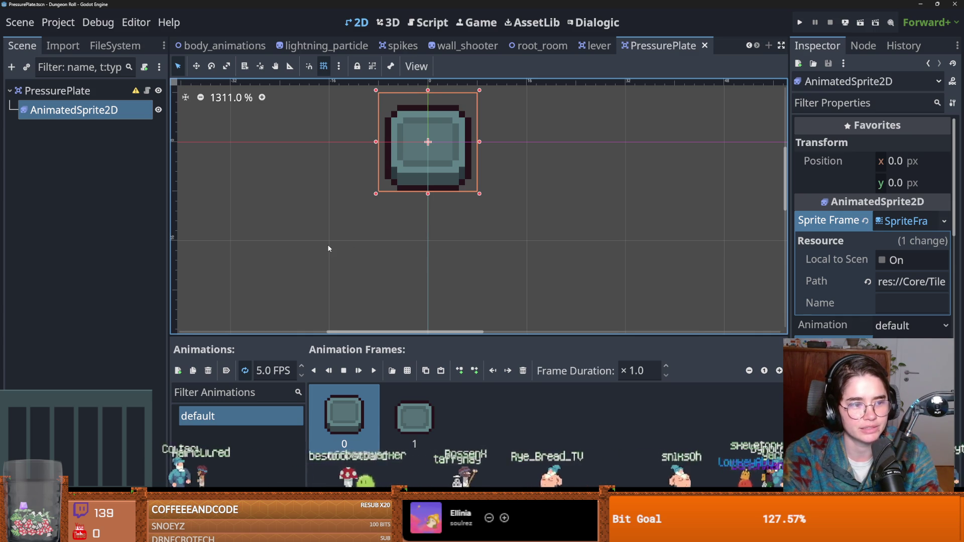
- Open PressurePlate's attached script, then return to the node in the 2D view
scroll(370, 234, "up", 3)
scroll(375, 231, "down", 1)
scroll(346, 251, "down", 2)
scroll(316, 273, "up", 4)
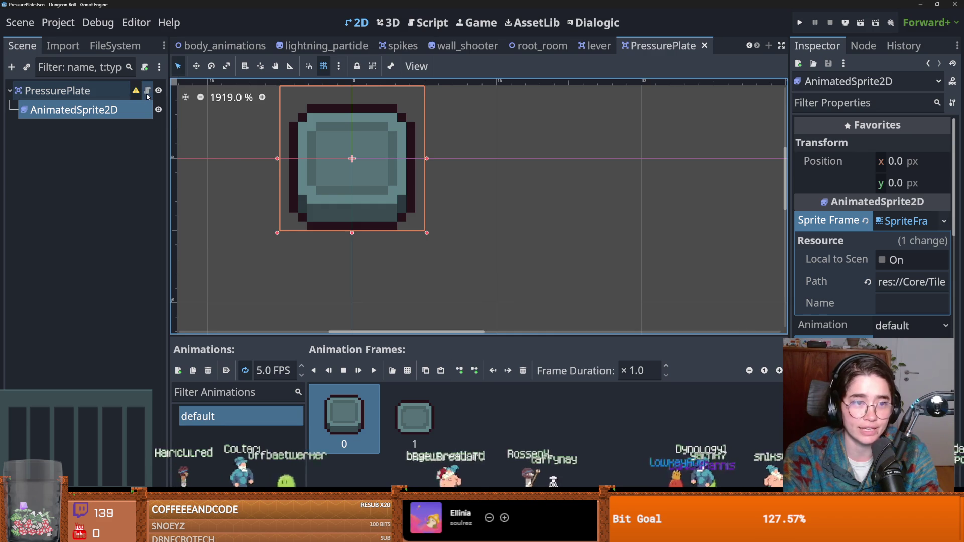
left_click(147, 91)
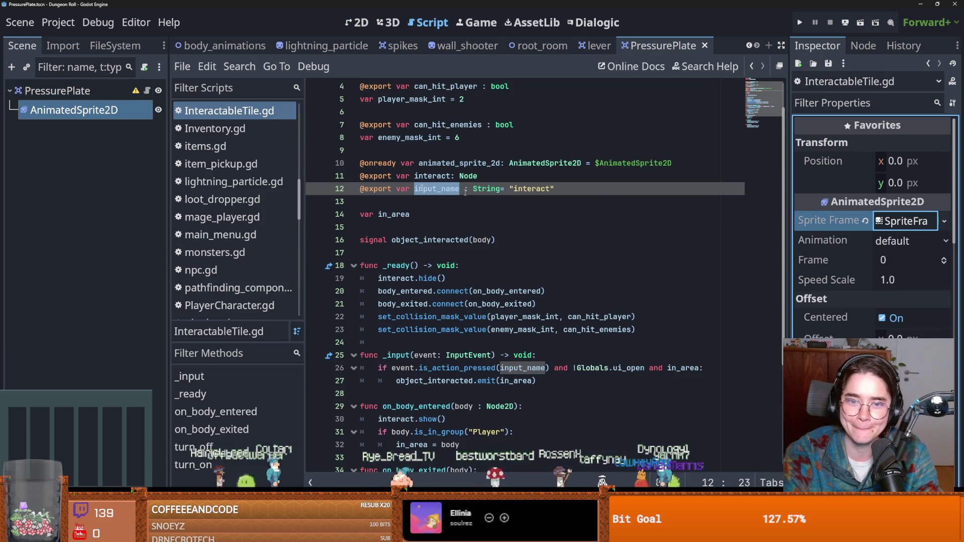
left_click(357, 22)
- Turn on Can Hit Player and Can Hit Enemies for the PressurePlate root
right_click(102, 92)
left_click(82, 93)
mouse_move(788, 237)
left_mouse_down()
mouse_move(624, 215)
mouse_move(561, 226)
left_mouse_up()
left_click(795, 223)
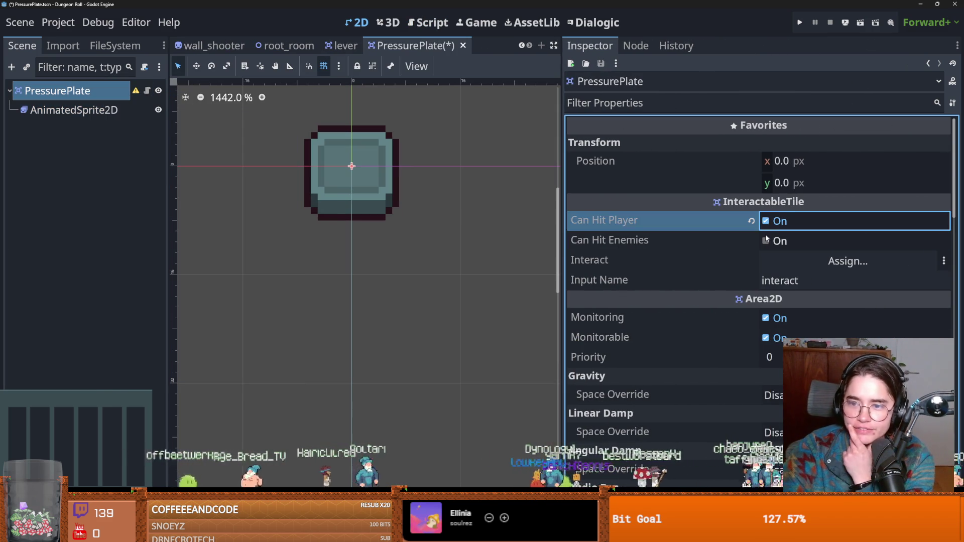
left_click(776, 241)
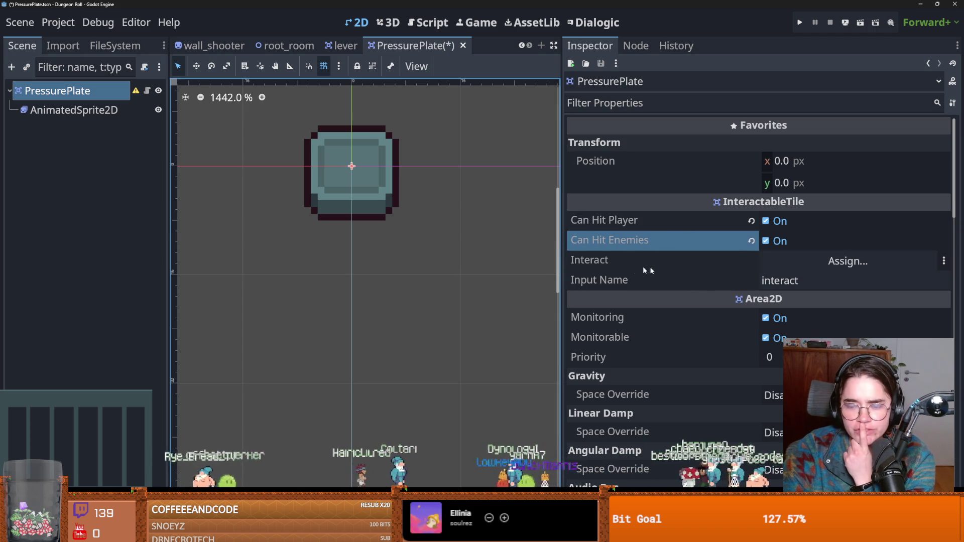
left_click(147, 90)
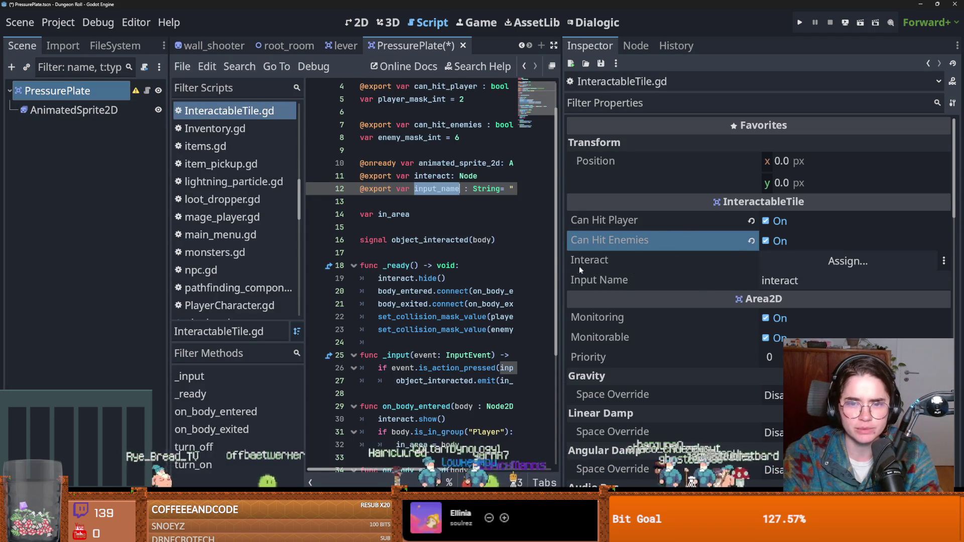
- Wrap interact.show() in on_body_entered inside an 'if interact:' check
left_click_drag(559, 268, 806, 266)
scroll(412, 232, "down", 2)
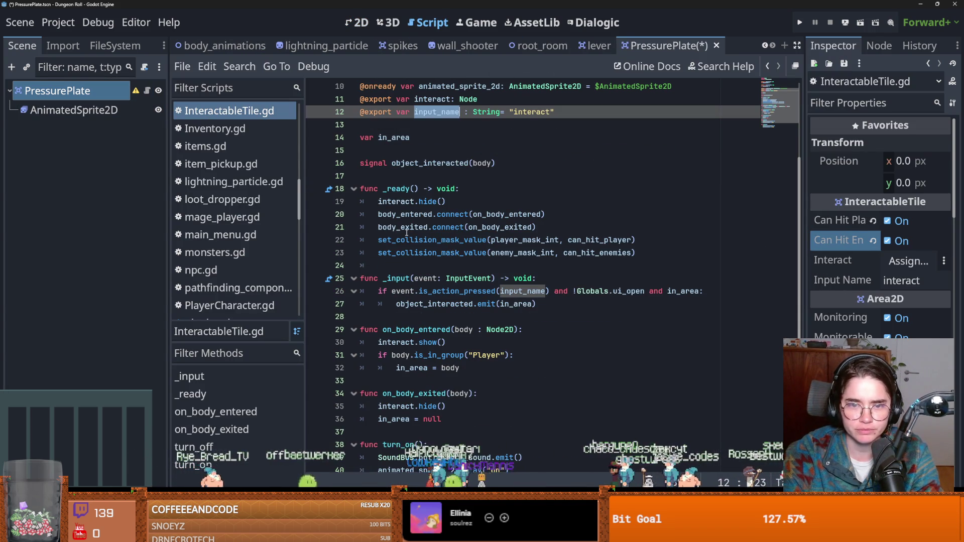
scroll(446, 256, "down", 2)
left_click(427, 240)
double_click(416, 253)
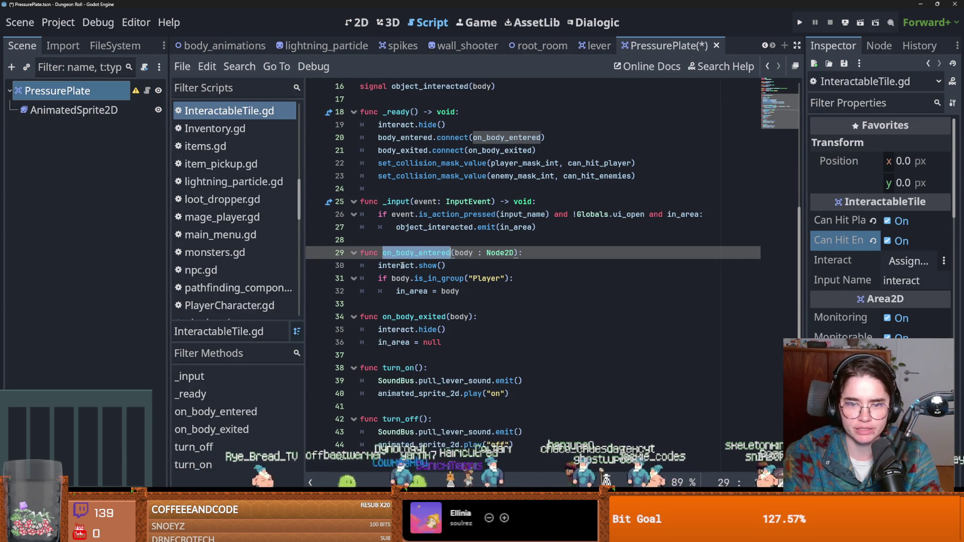
double_click(396, 265)
scroll(447, 267, "up", 5)
scroll(535, 288, "down", 4)
left_click(535, 288)
key("Return")
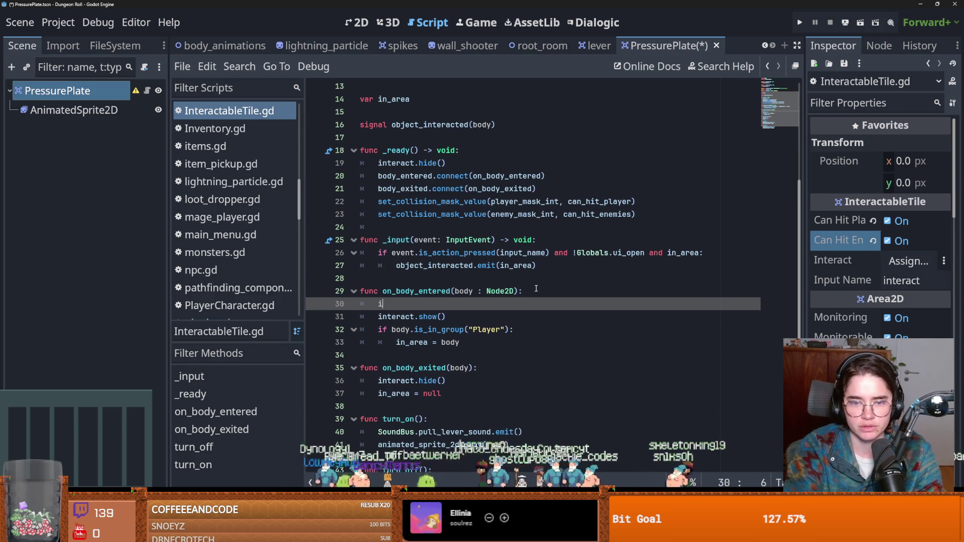
type("if in")
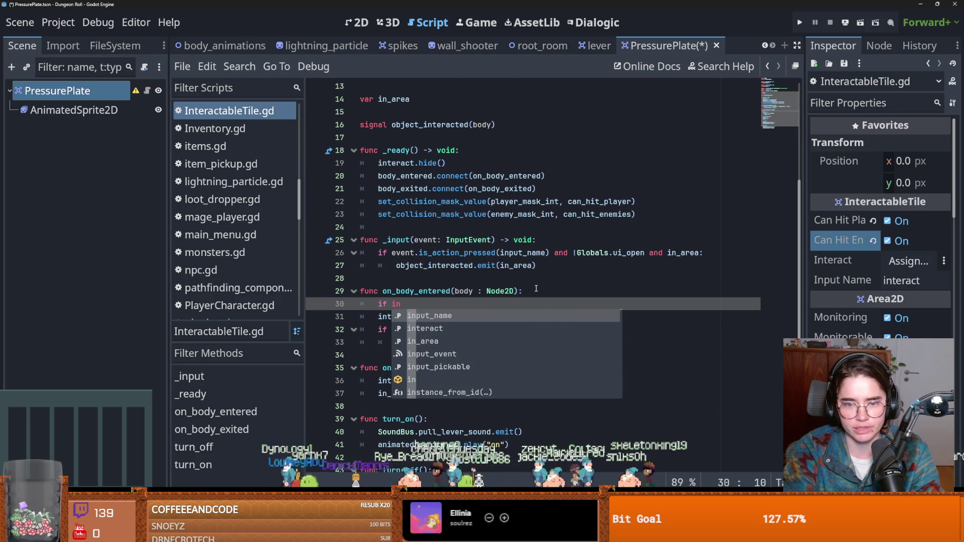
key("Down")
key("Return")
left_click(380, 317)
key("Tab")
- Guard interact.hide() in on_body_exited with 'if interact:' and save
left_click(489, 368)
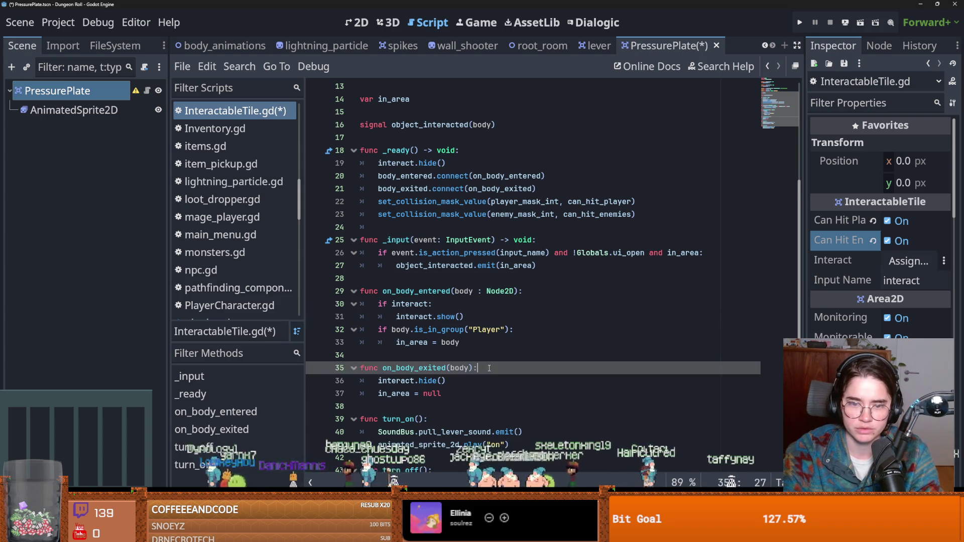
key("Return")
type("if interact:")
left_click(380, 393)
key("Tab")
key("ctrl+s")
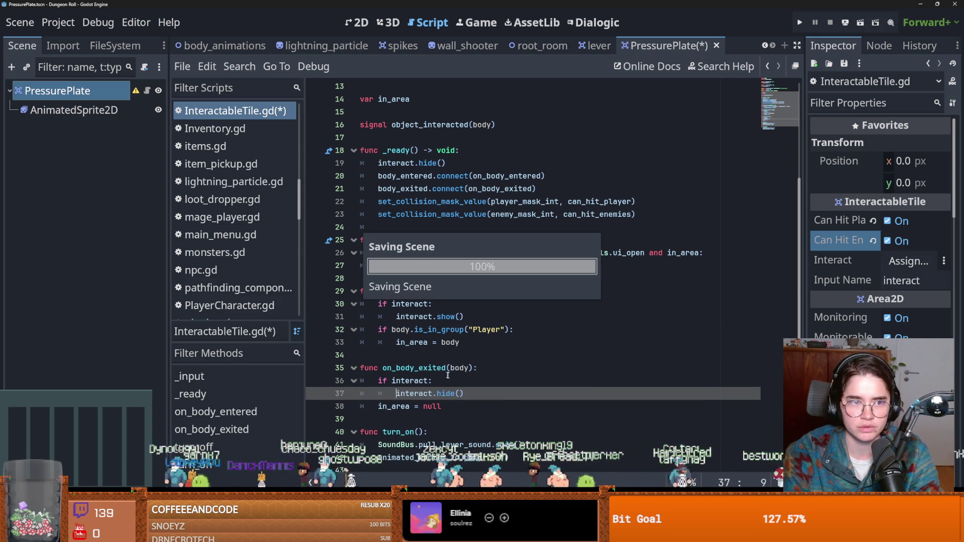
- Add the same 'if interact:' guard around interact.hide() in _ready and save the script
scroll(453, 385, "down", 2)
scroll(453, 385, "up", 2)
double_click(409, 312)
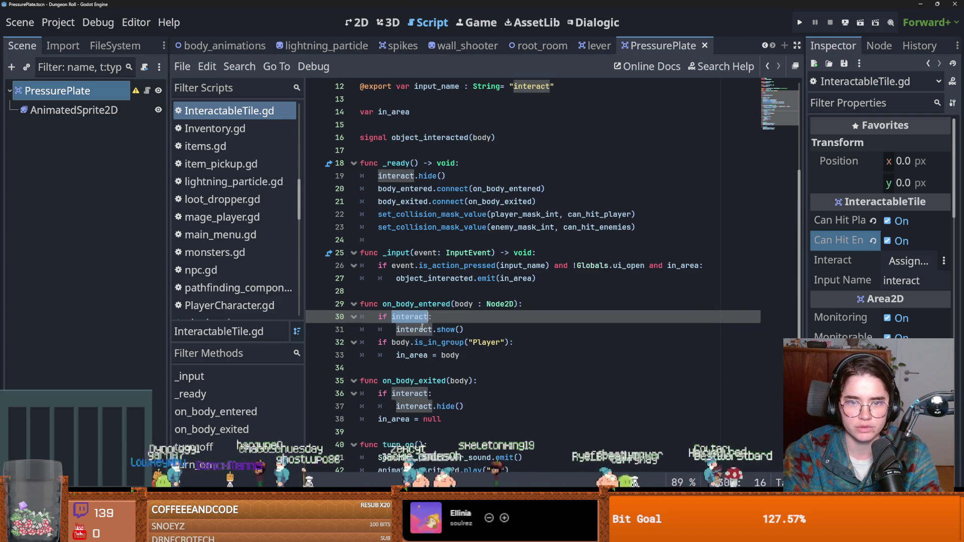
scroll(445, 348, "up", 1)
left_click(474, 207)
key("Return")
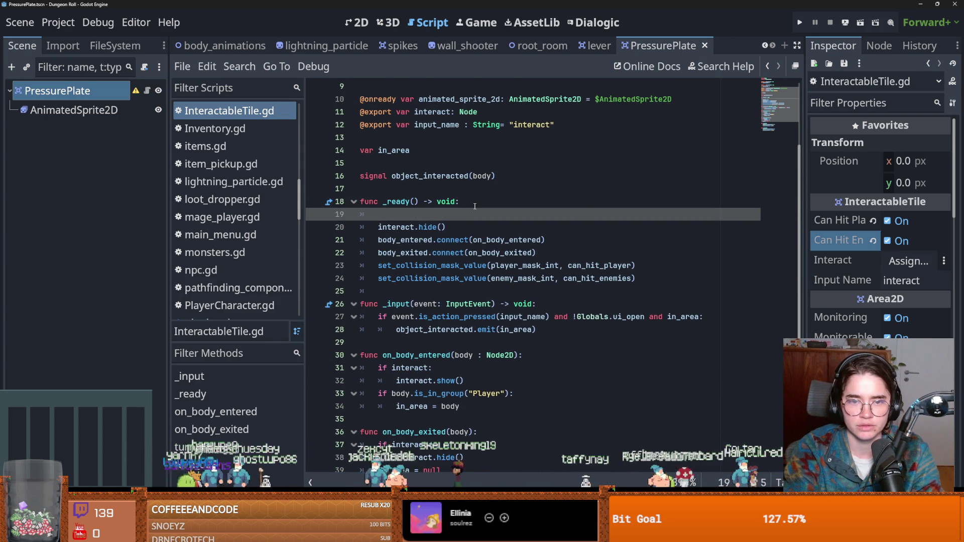
type("ifin")
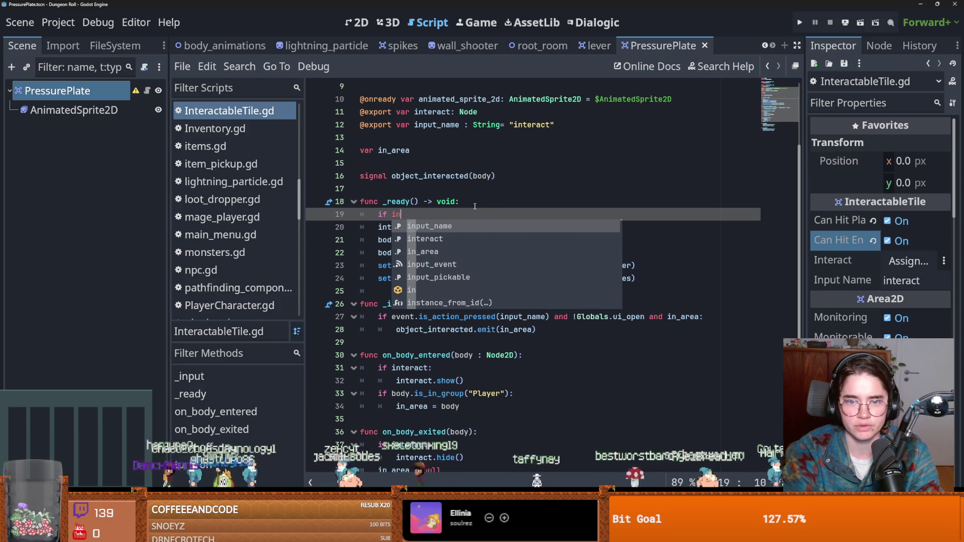
key("Down")
key("Return")
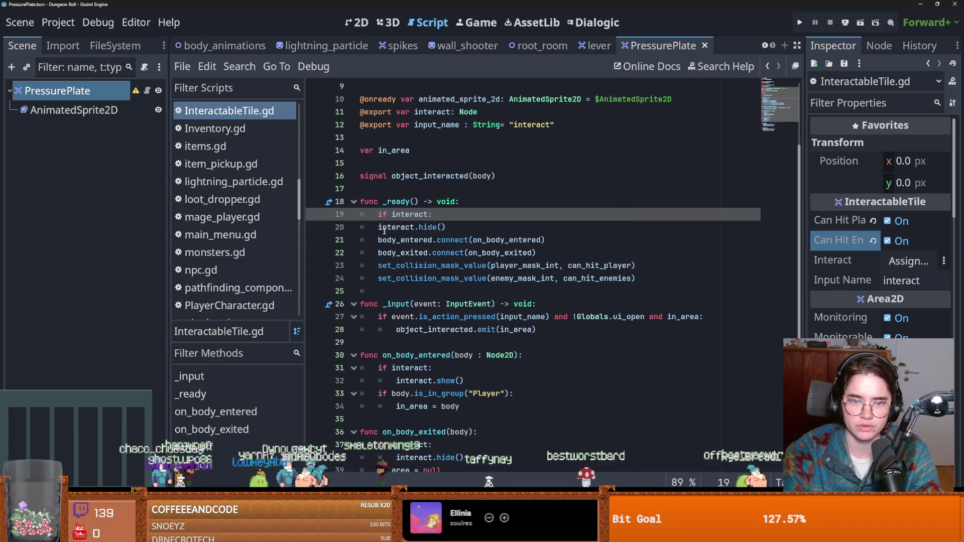
left_click(388, 230)
key("Tab")
scroll(451, 351, "down", 3)
left_click(455, 355)
key("ctrl+s")
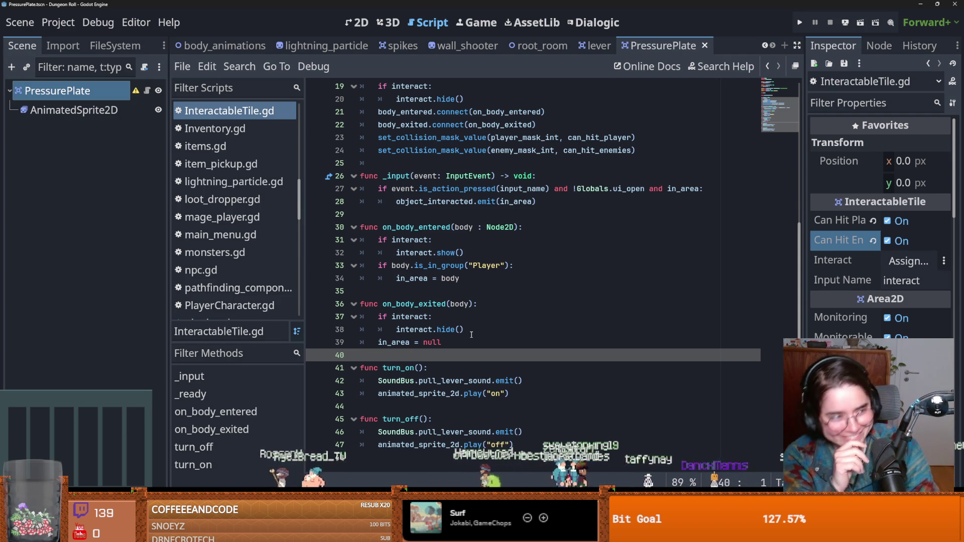
- Save, review turn_on's use of animated_sprite_2d, and select the AnimatedSprite2D node
key("ctrl+s")
scroll(502, 301, "up", 6)
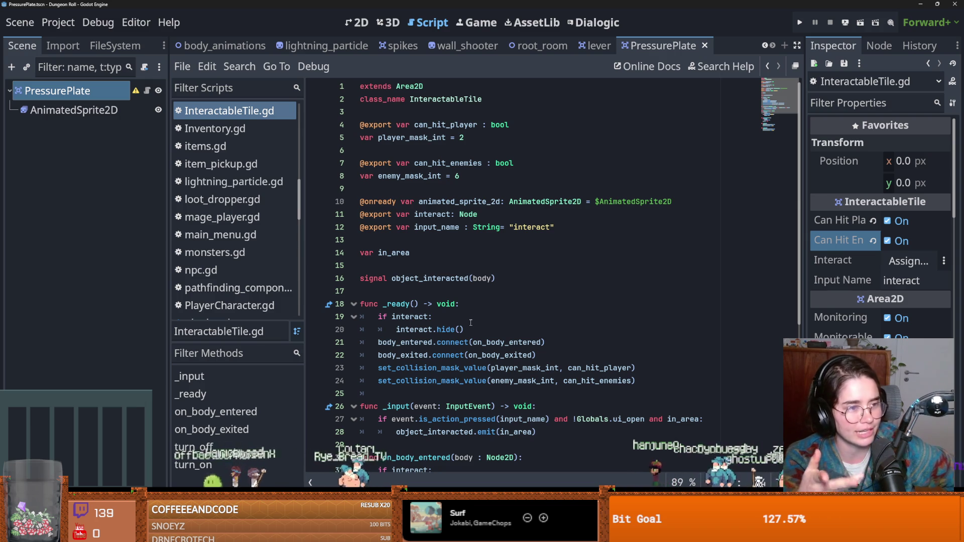
key("ctrl+s")
scroll(410, 253, "down", 5)
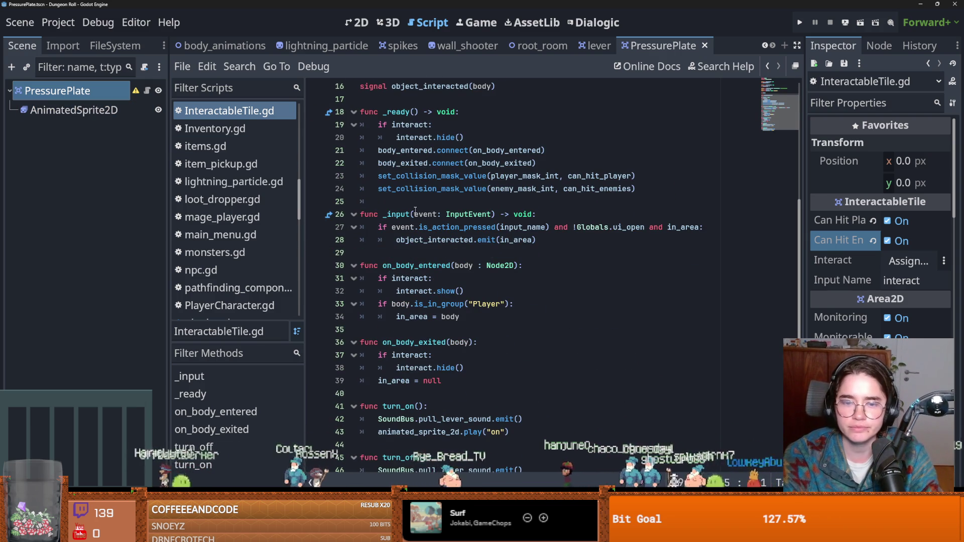
scroll(395, 240, "down", 1)
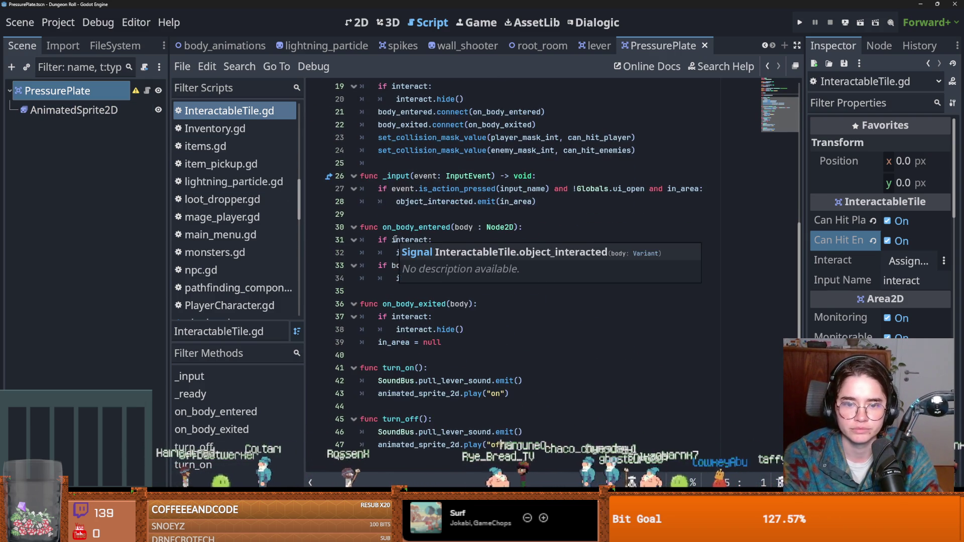
left_click(419, 368)
double_click(418, 393)
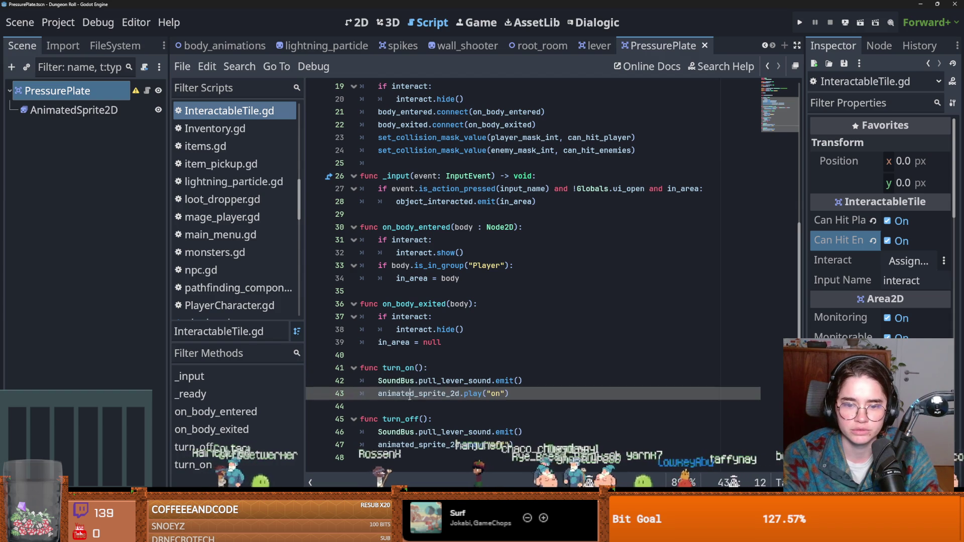
left_click(73, 110)
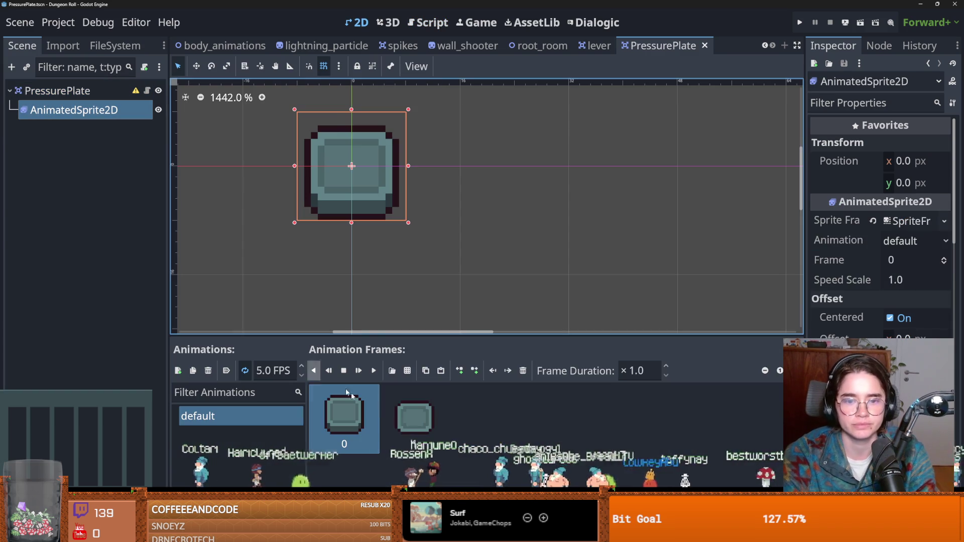
- Rename the default animation to 'off' and add a new animation named 'on'
double_click(224, 414)
type("on")
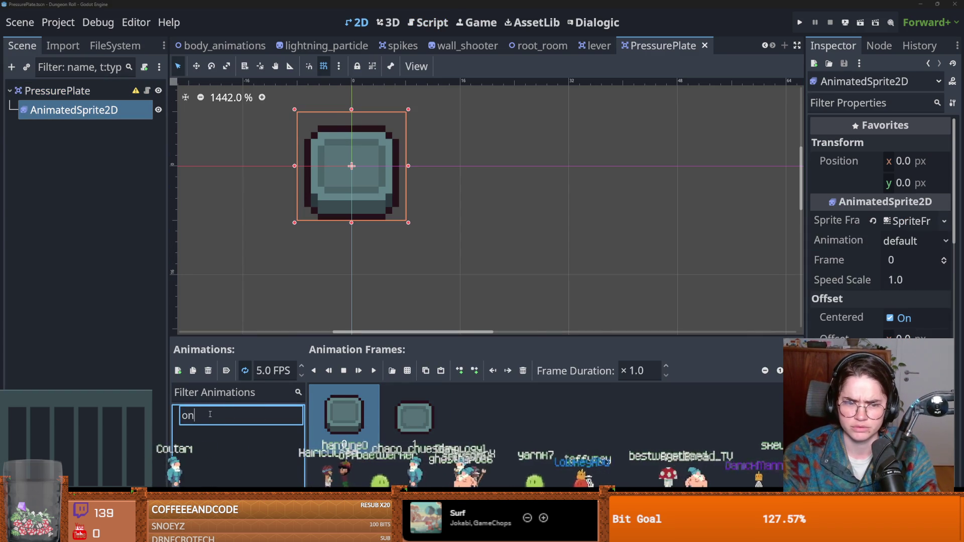
key("ctrl+a")
type("off")
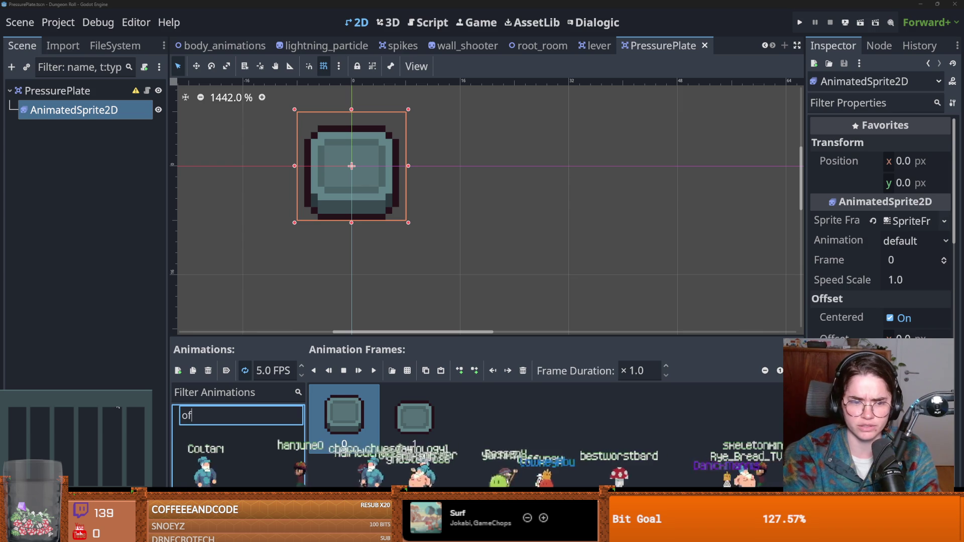
key("Return")
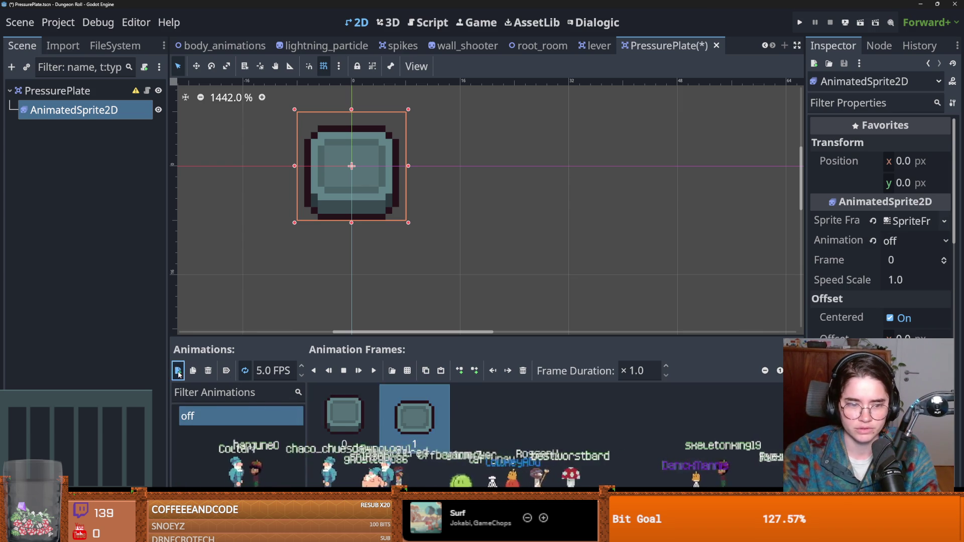
left_click(178, 371)
double_click(230, 417)
type("on")
key("Return")
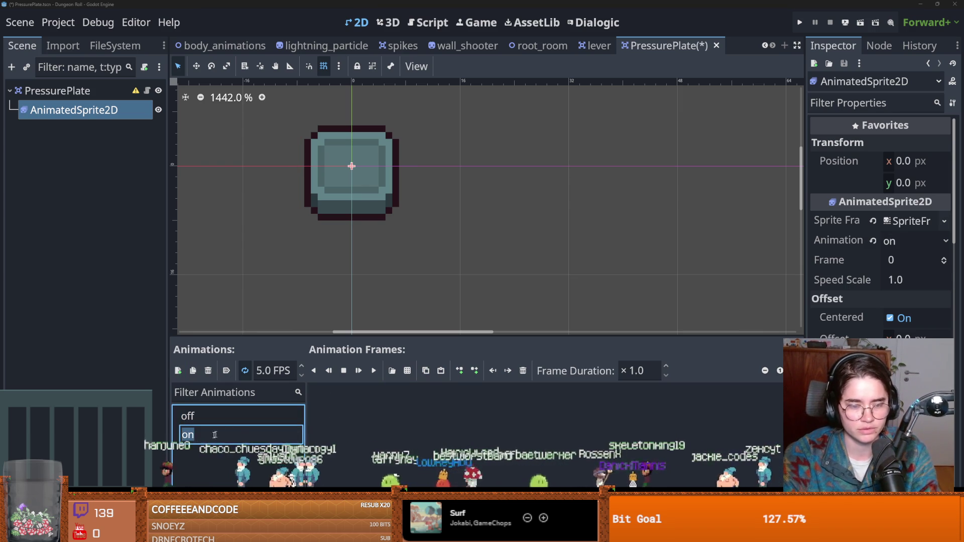
- Copy the pressed-plate frame 1 from 'off', undoing an accidental sprite node deletion
left_click(243, 419)
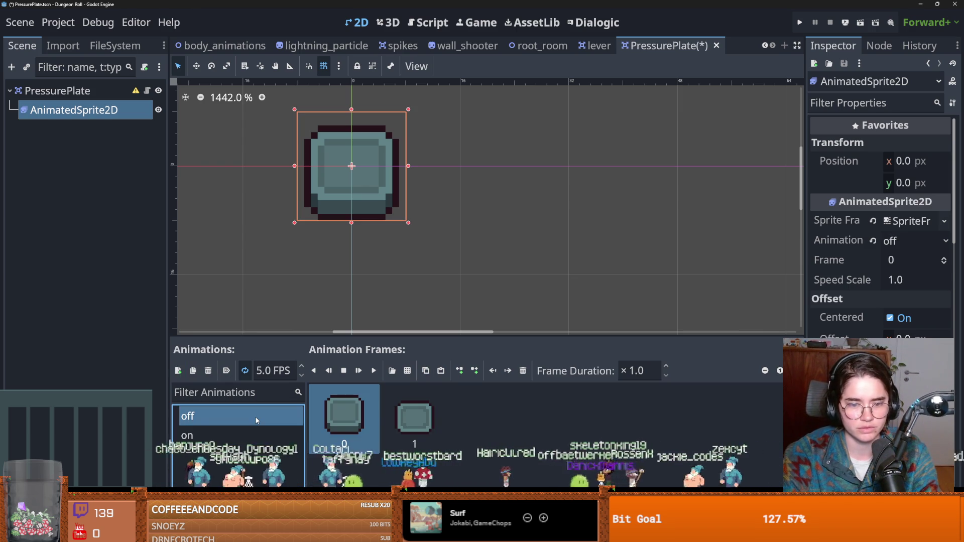
left_click(402, 418)
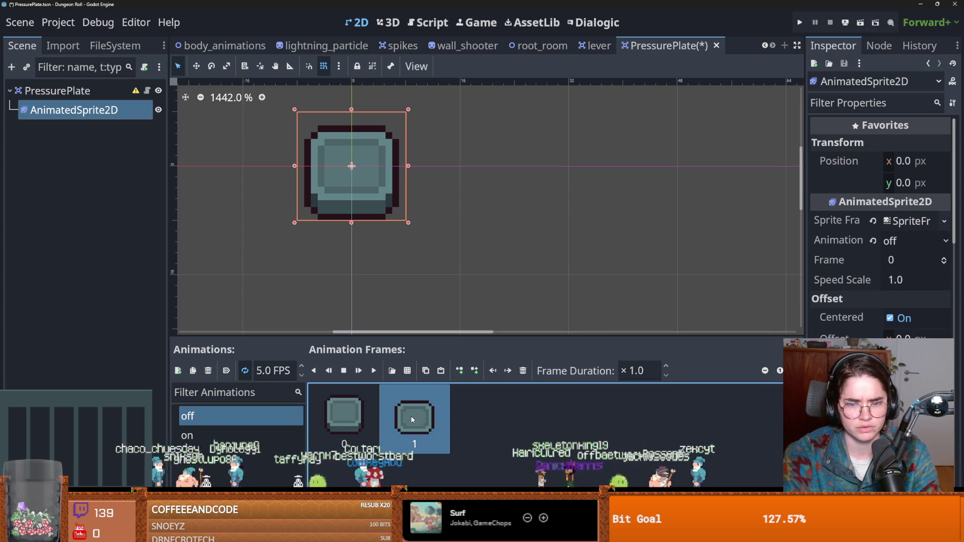
key("Delete")
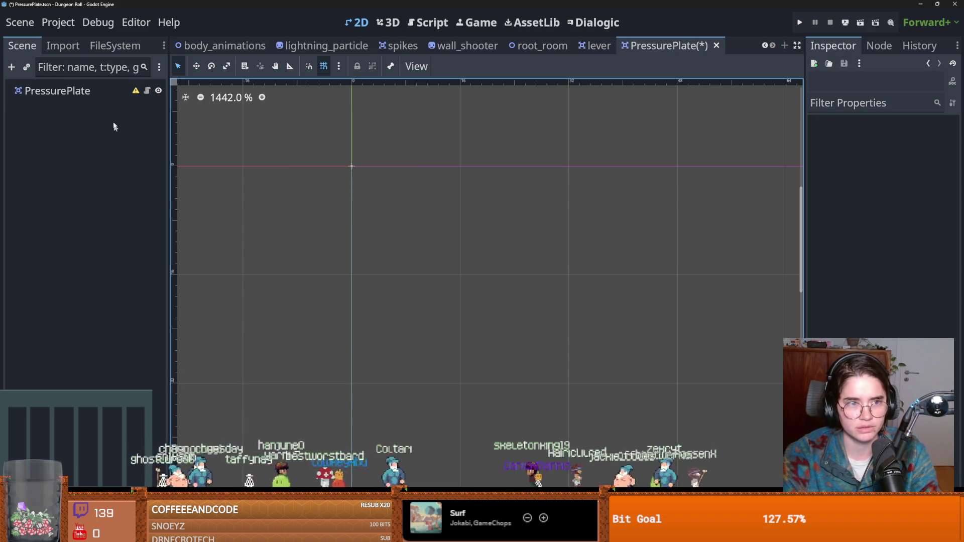
key("ctrl+z")
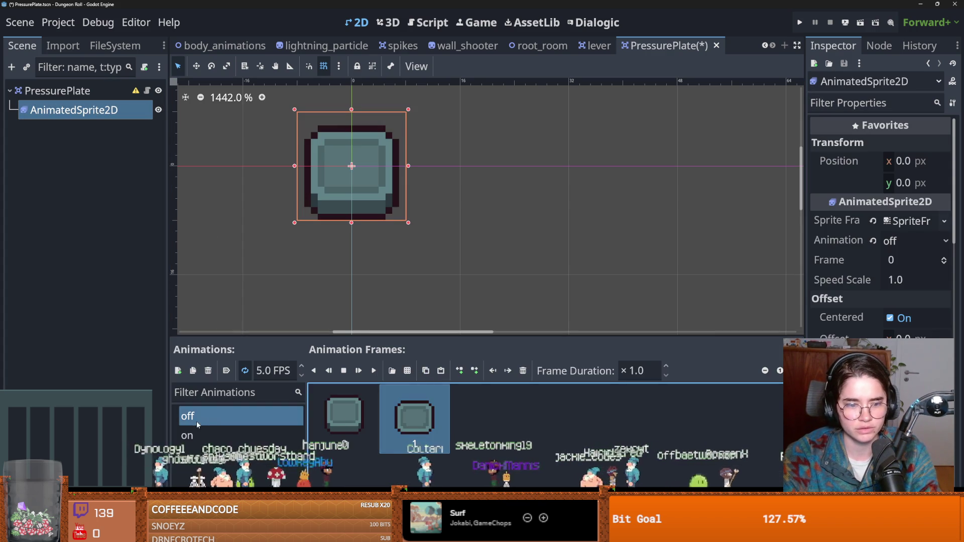
key("ctrl+c")
key("ctrl+v")
left_click(395, 423)
- Paste the pressed frame into 'on', delete it from 'off', and save the scene
left_click(233, 436)
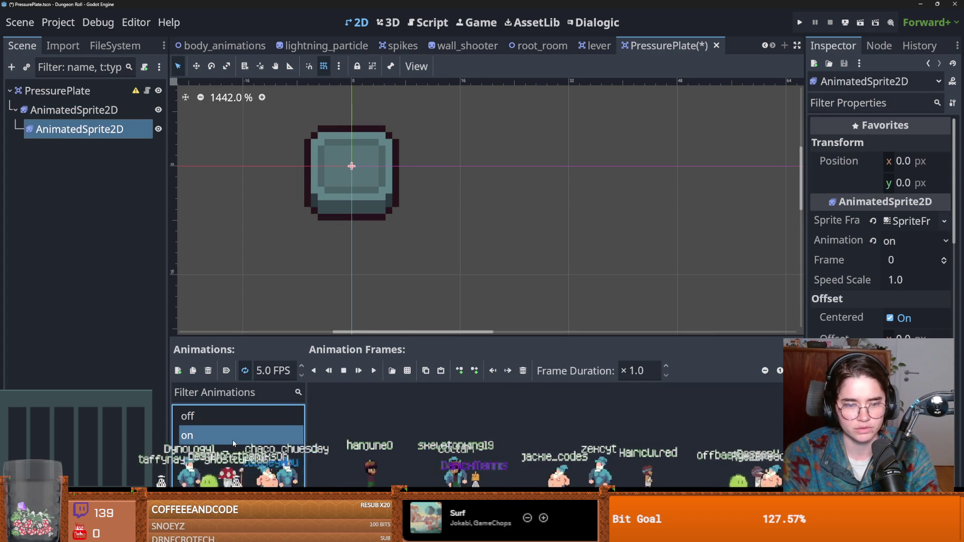
left_click(264, 416)
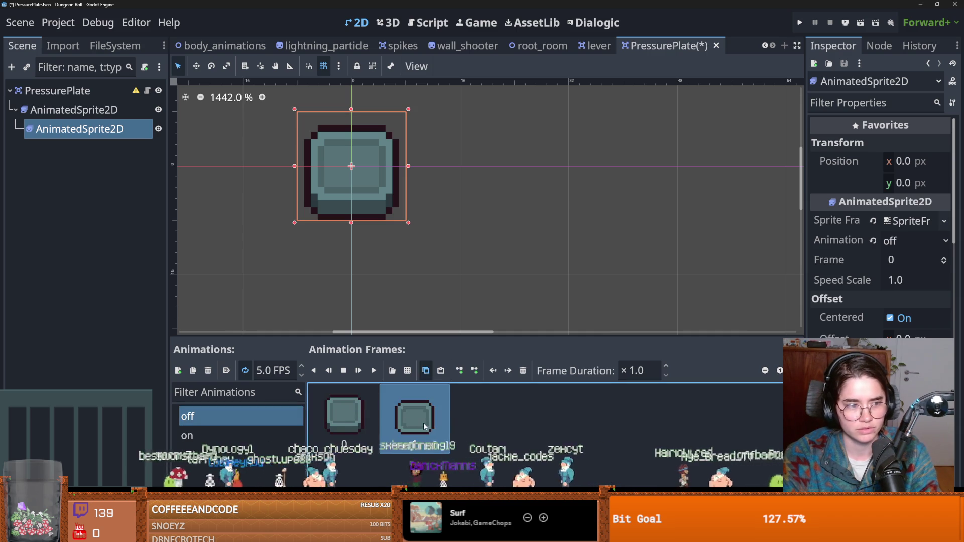
left_click(281, 436)
left_click(411, 439)
key("ctrl+v")
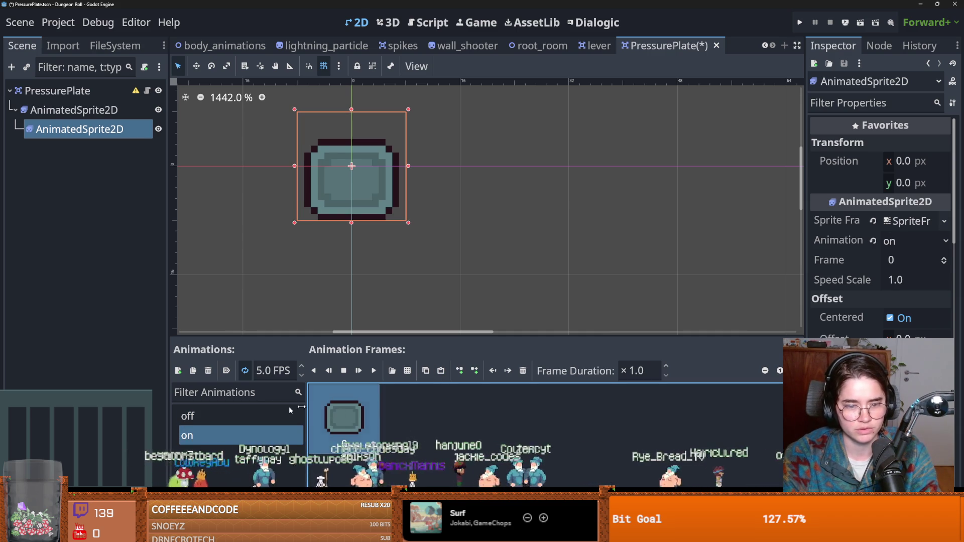
left_click(241, 415)
left_click(395, 402)
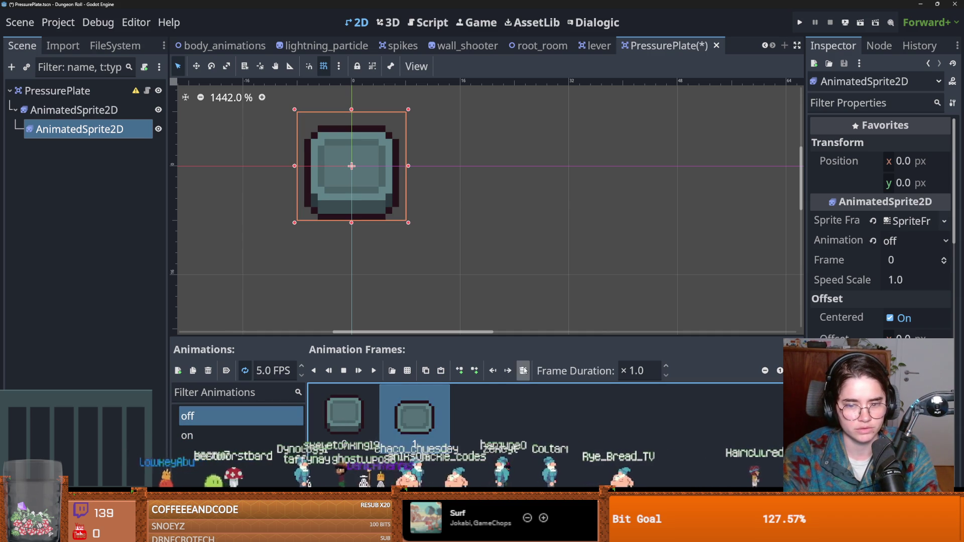
key("Delete")
key("ctrl+s")
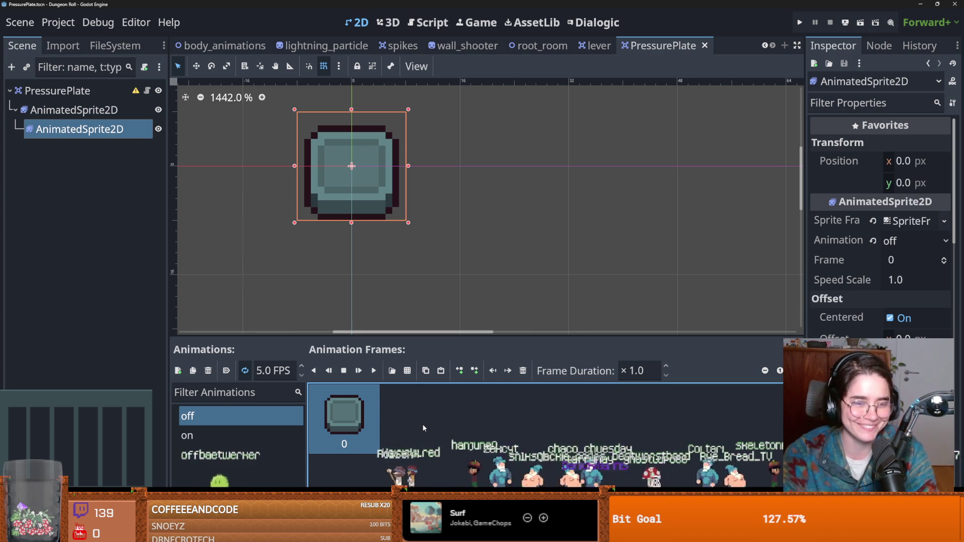
- Show the on animation on the PressurePlate sprite and save the scene
left_click(201, 436)
key("ctrl+s")
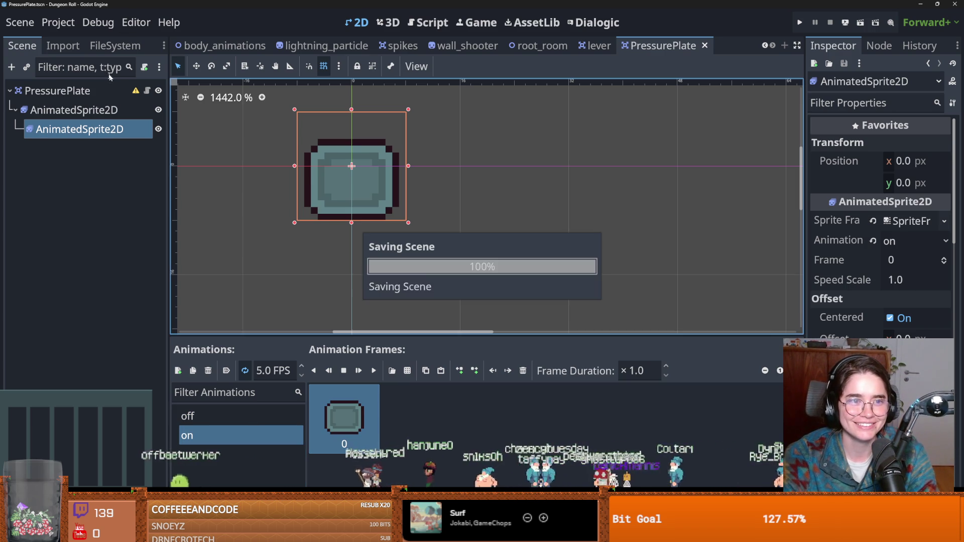
left_click(75, 91)
- Delete the stray duplicate AnimatedSprite2D child from PressurePlate and confirm
left_click(101, 129)
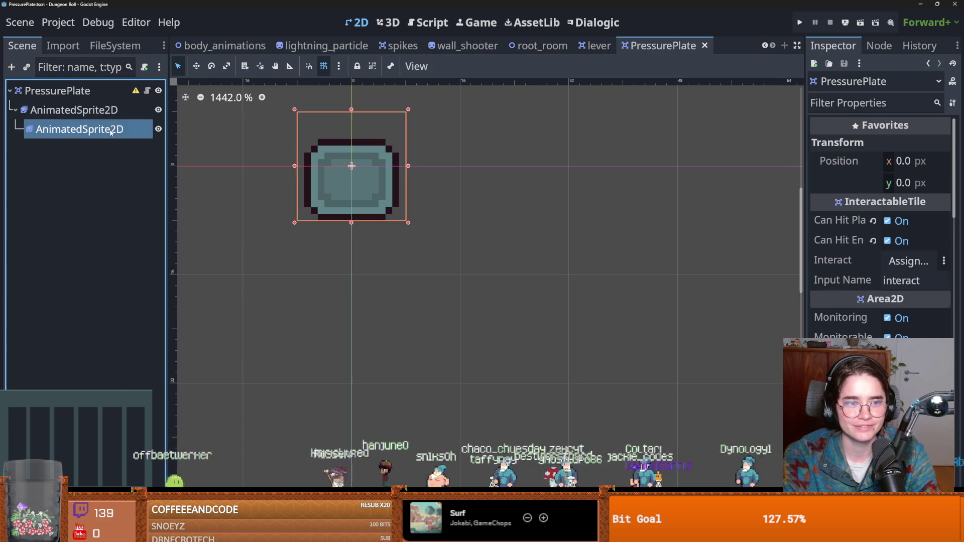
left_click(111, 113)
left_click(118, 131)
right_click(120, 130)
key("Delete")
left_click(432, 289)
- Save PressurePlate and select the object_interacted signal in InteractableTile.gd
key("ctrl+s")
scroll(449, 200, "up", 6)
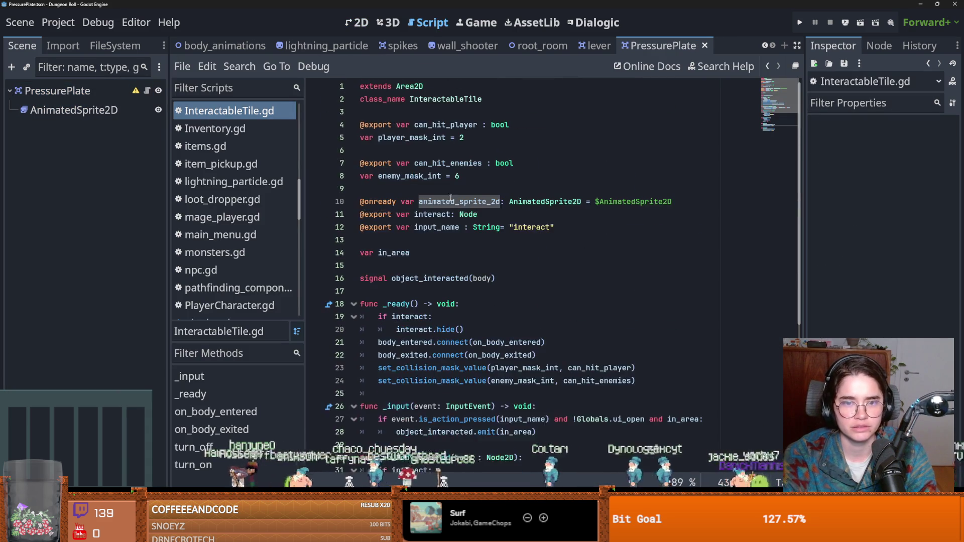
left_click(402, 253)
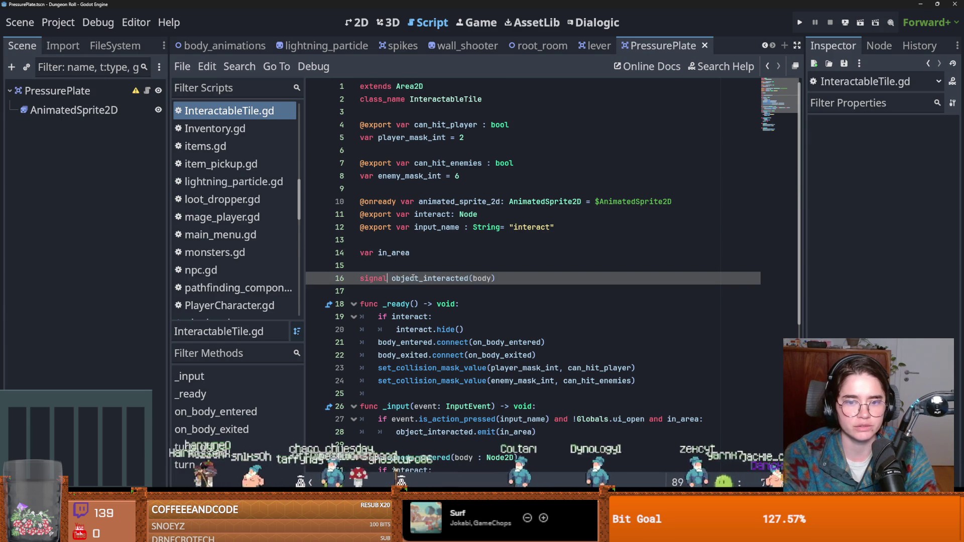
double_click(432, 278)
scroll(472, 292, "down", 4)
key("ctrl+s")
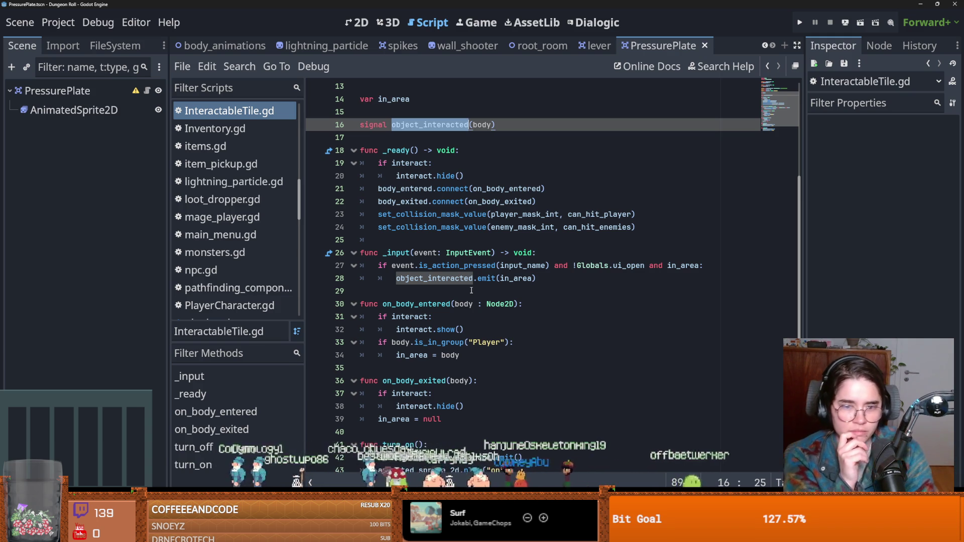
- Read through InteractableTile.gd and place the caret in on_body_entered
scroll(470, 287, "down", 2)
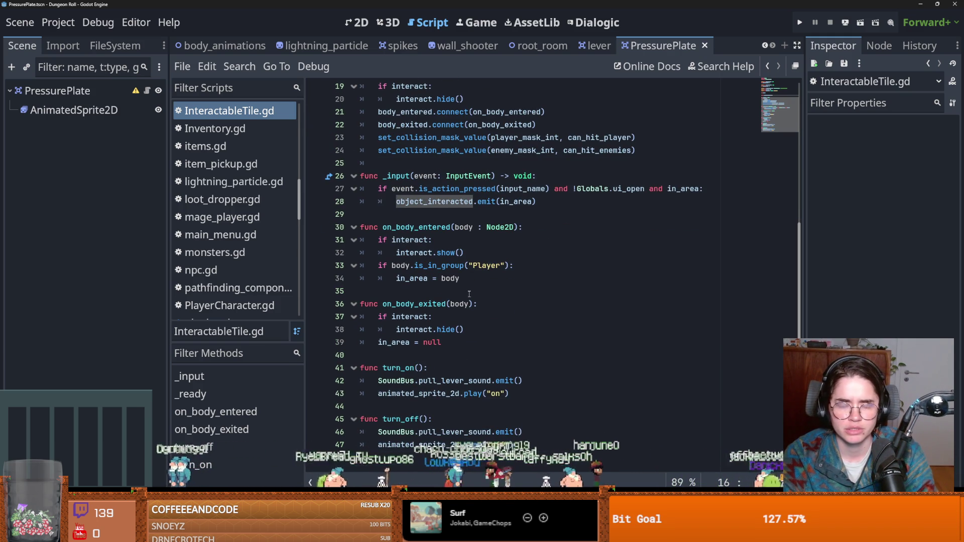
scroll(437, 284, "up", 6)
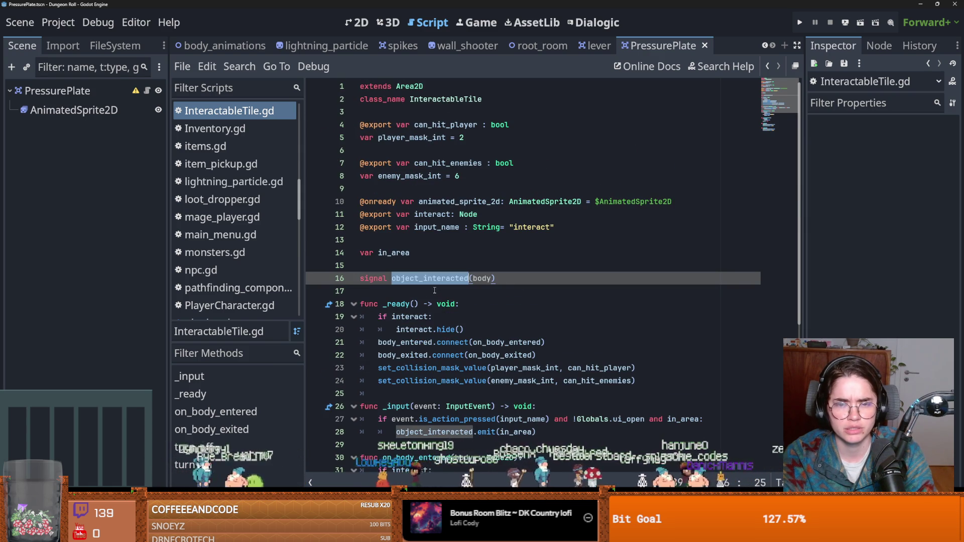
scroll(435, 290, "down", 1)
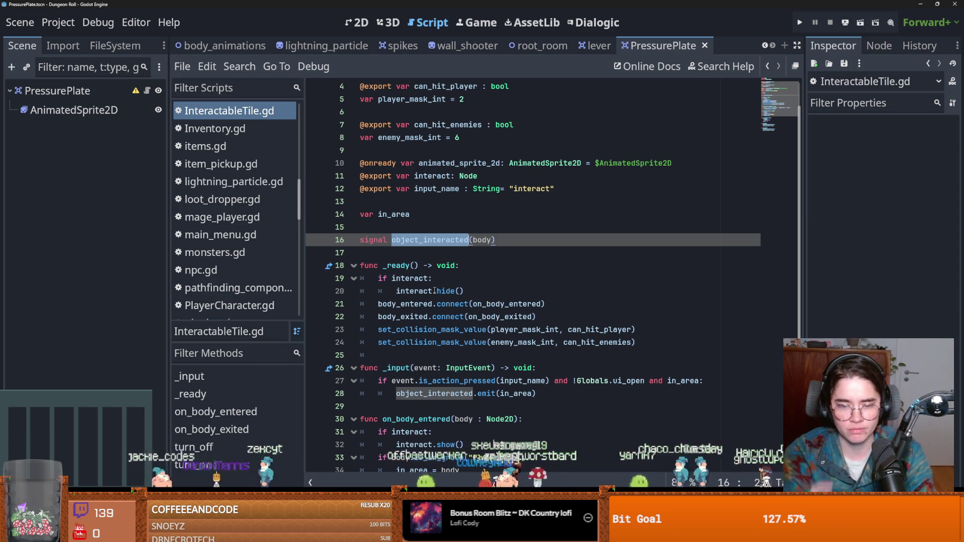
scroll(434, 290, "down", 5)
left_click(424, 265)
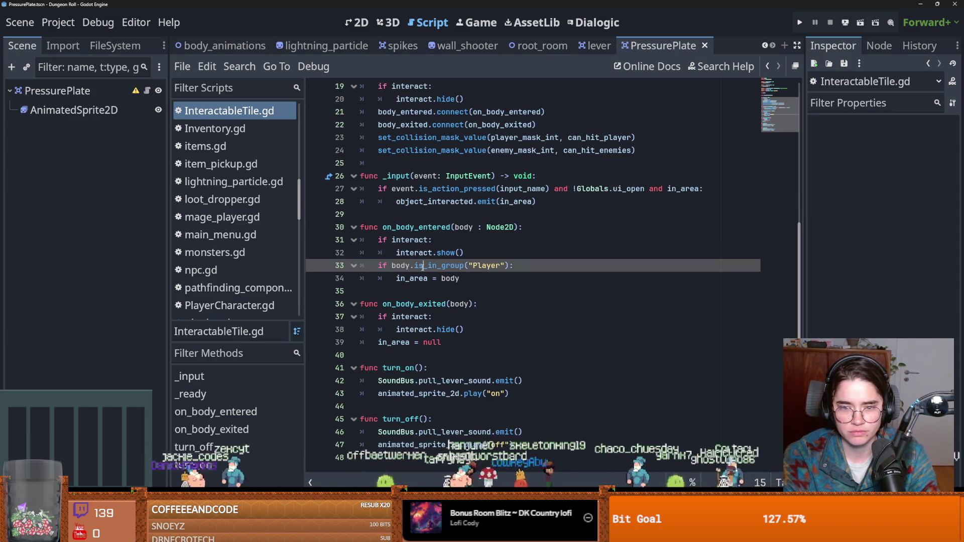
- Add 'else: turn_on()' after interact.show() in on_body_entered and copy that block
left_click(418, 241)
left_click(484, 252)
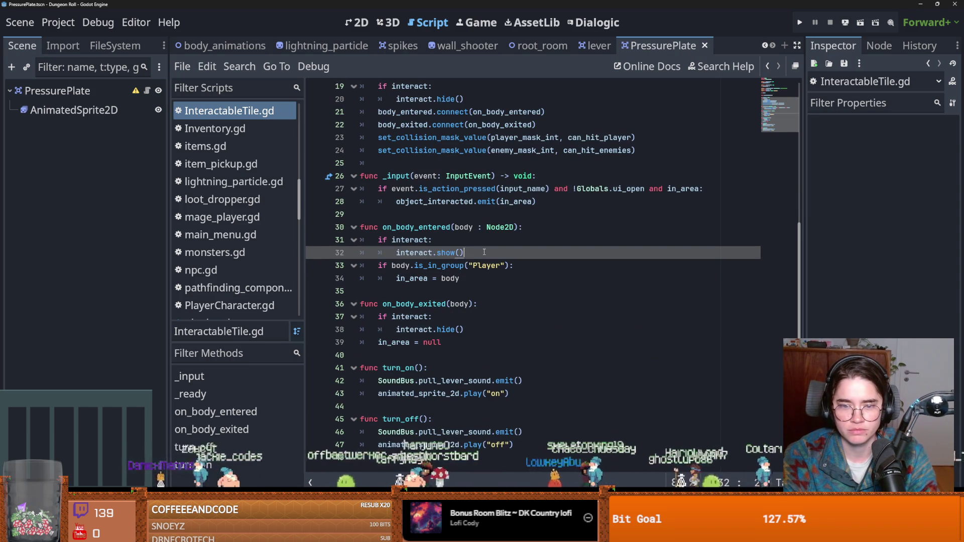
key("Return")
type("wl")
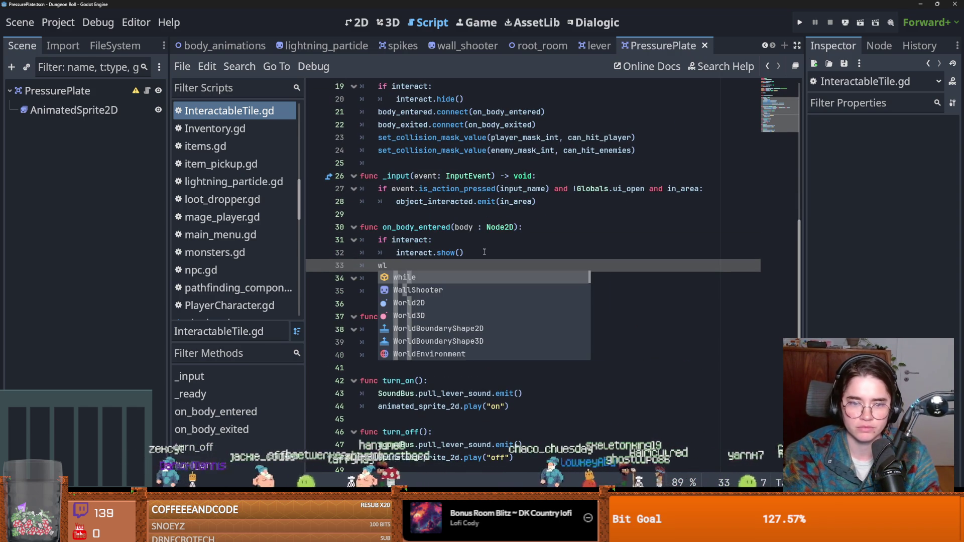
key("BackSpace")
key("BackSpace")
key("Return")
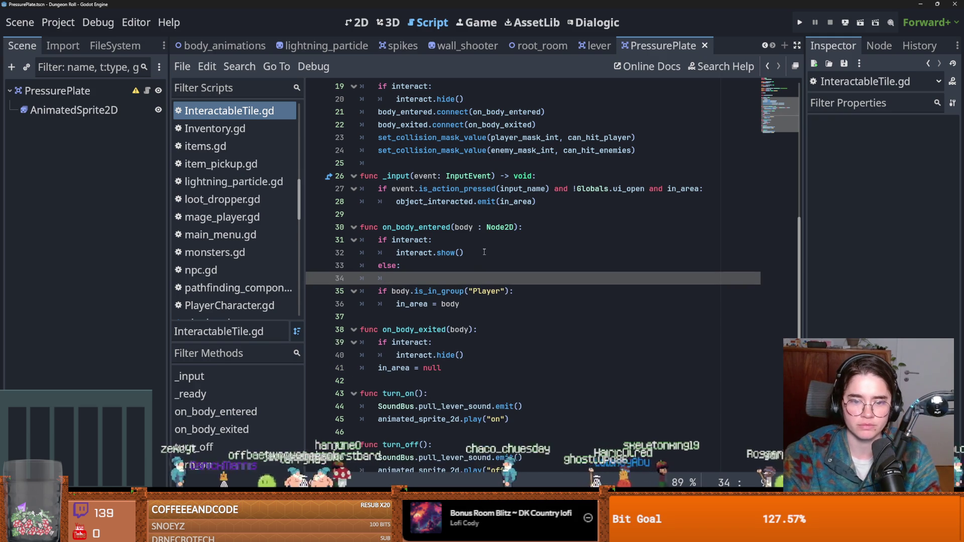
double_click(410, 394)
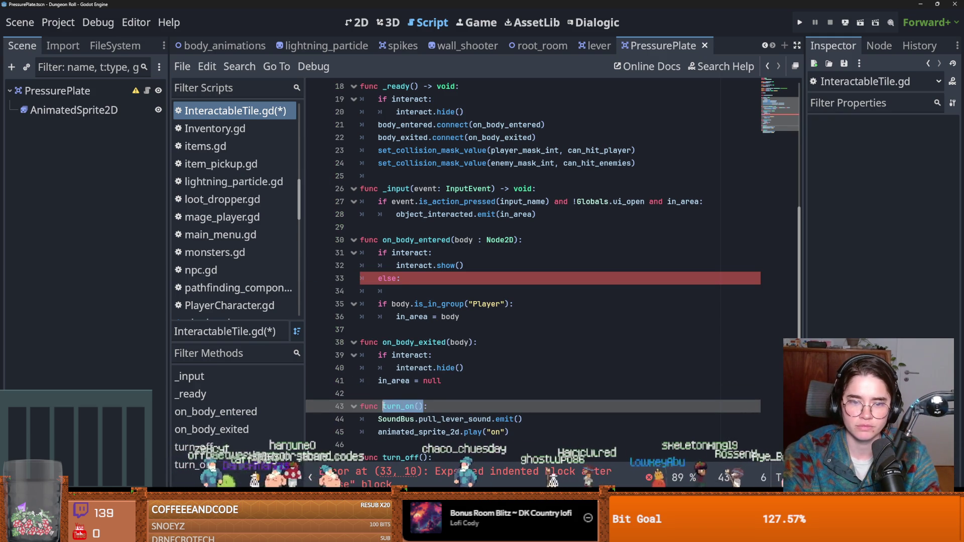
left_click(405, 292)
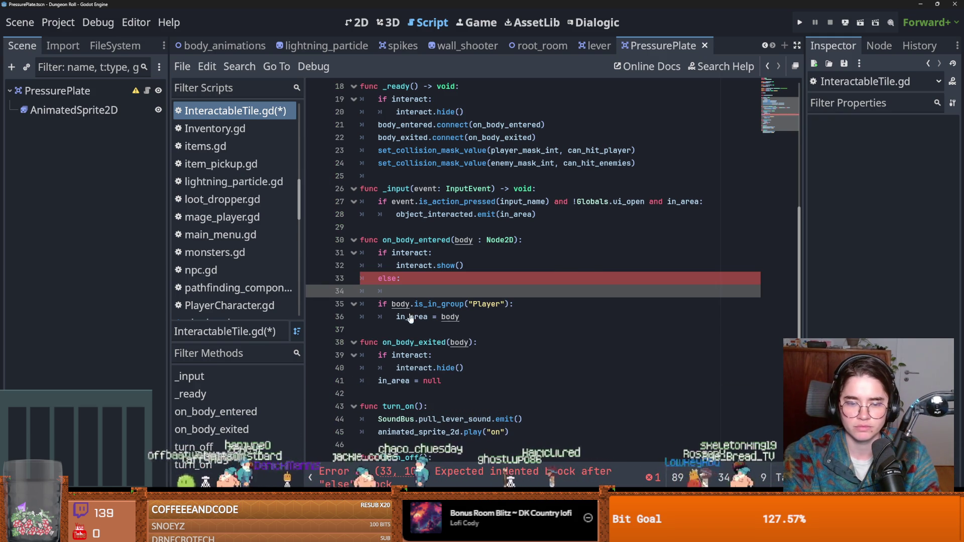
left_click_drag(422, 407, 390, 406)
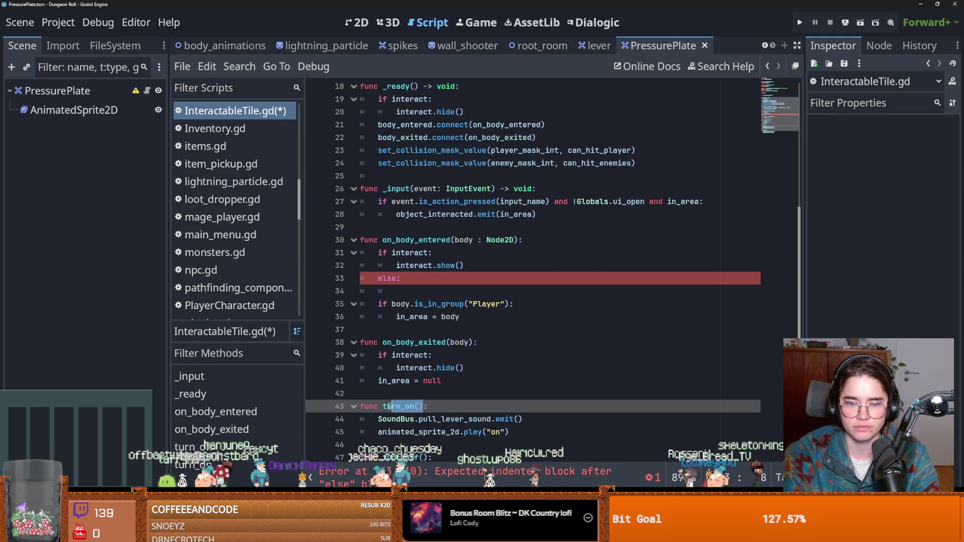
left_click(400, 291)
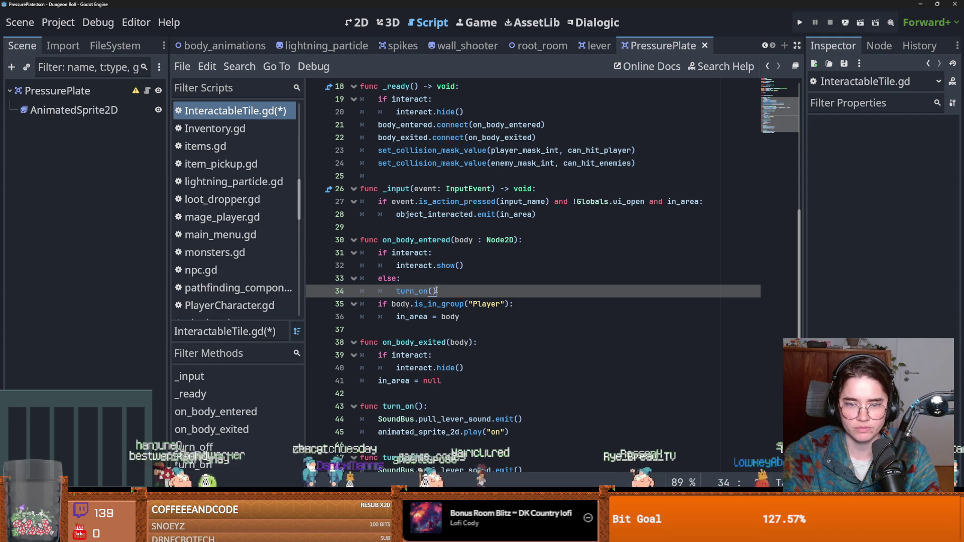
left_click_drag(436, 291, 373, 285)
key("ctrl+c")
- Add the else block after interact.hide() in on_body_exited, calling turn_off() instead
left_click(472, 367)
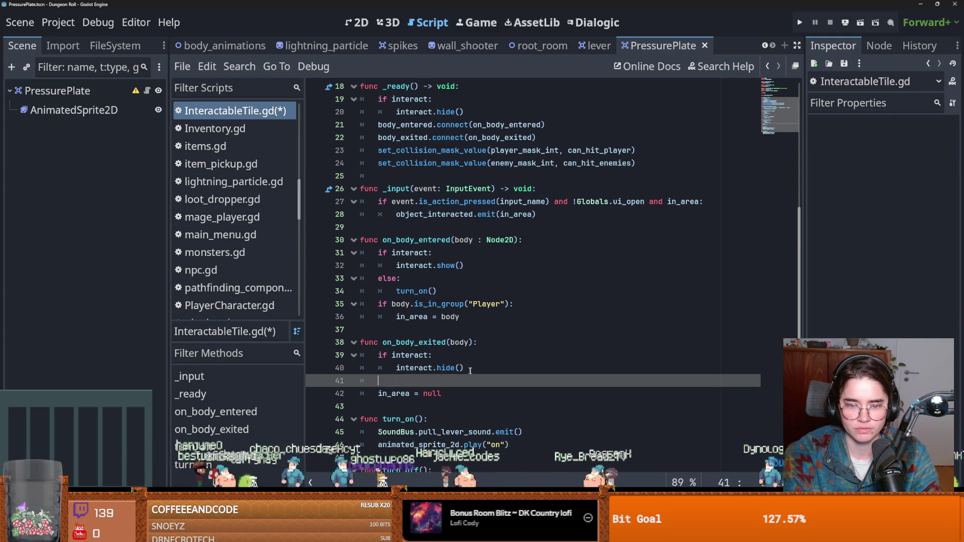
key("Return")
key("ctrl+v")
scroll(400, 420, "down", 2)
left_click(401, 419)
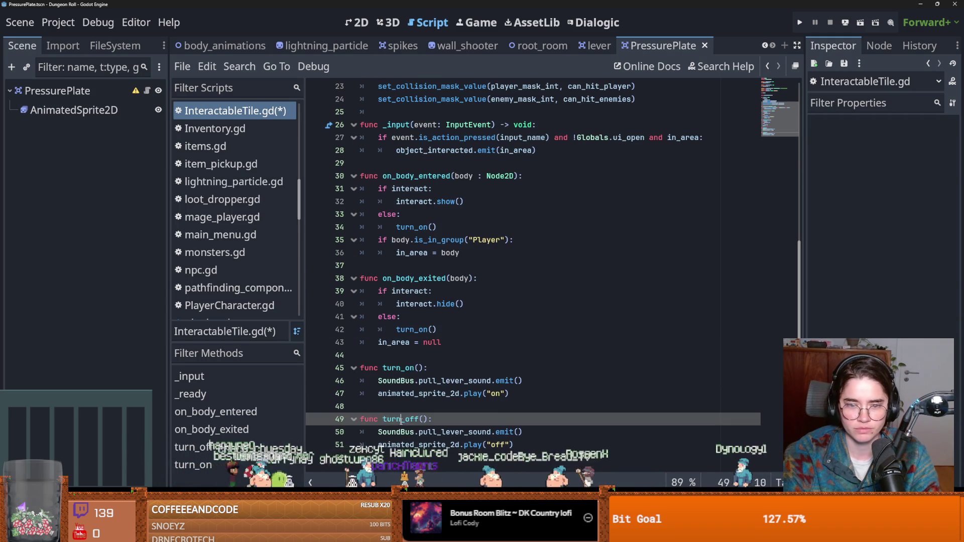
double_click(411, 331)
key("ctrl+v")
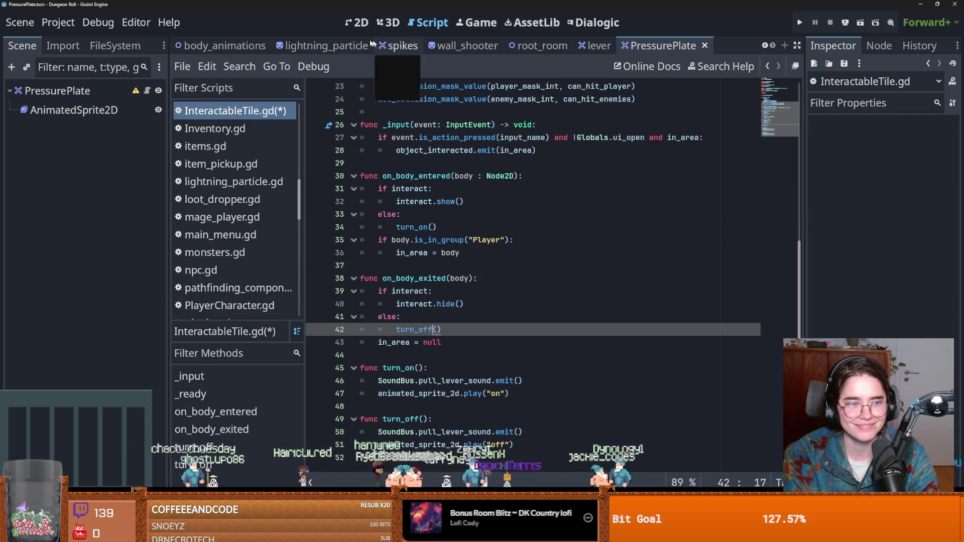
- Add a CollisionShape2D child to the PressurePlate root node
left_click(350, 27)
left_click(57, 91)
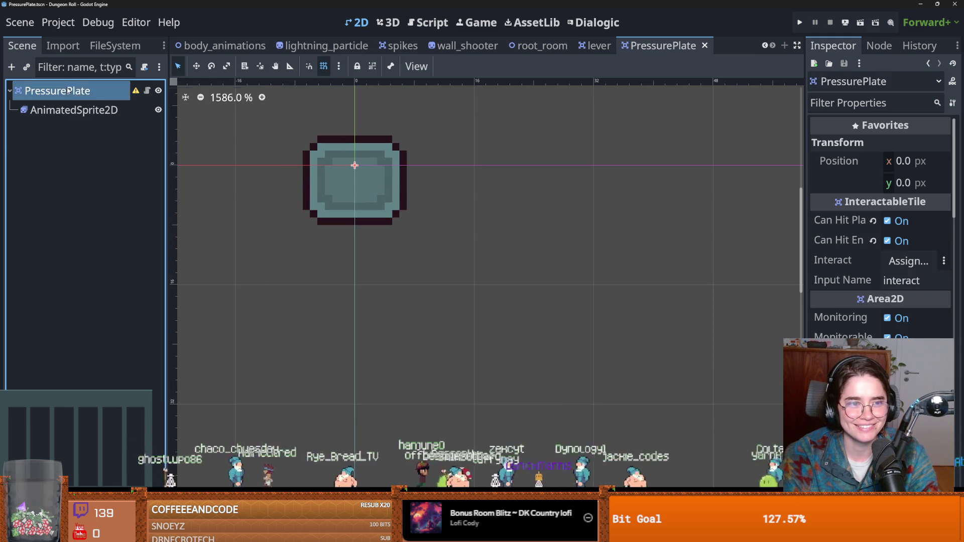
right_click(65, 91)
left_click(104, 118)
type("colli")
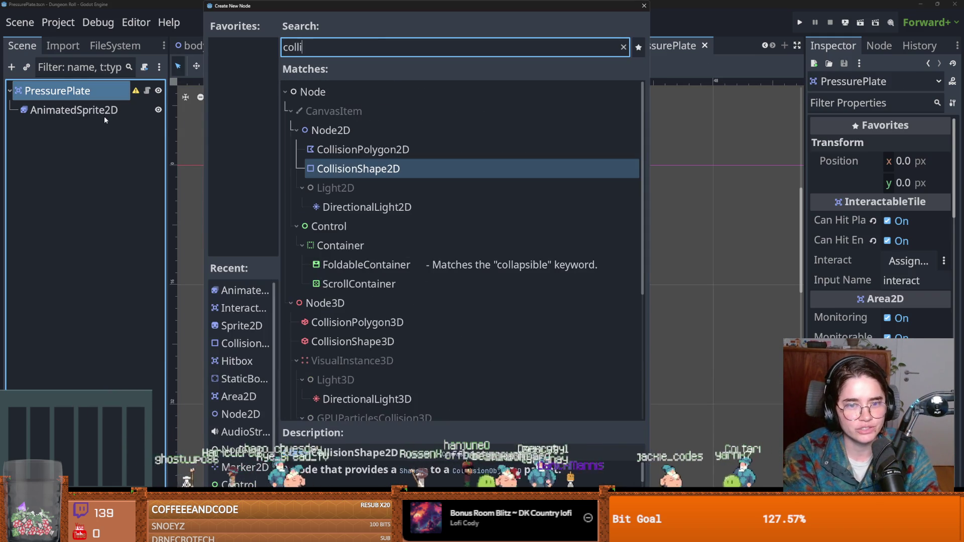
key("Return")
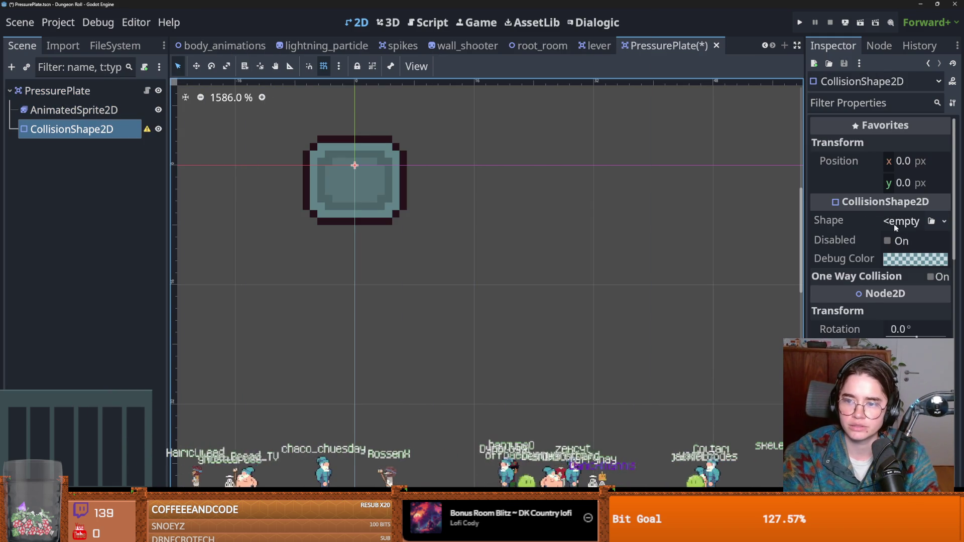
- Give it a New RectangleShape2D resized over the plate sprite, and save
left_click(896, 222)
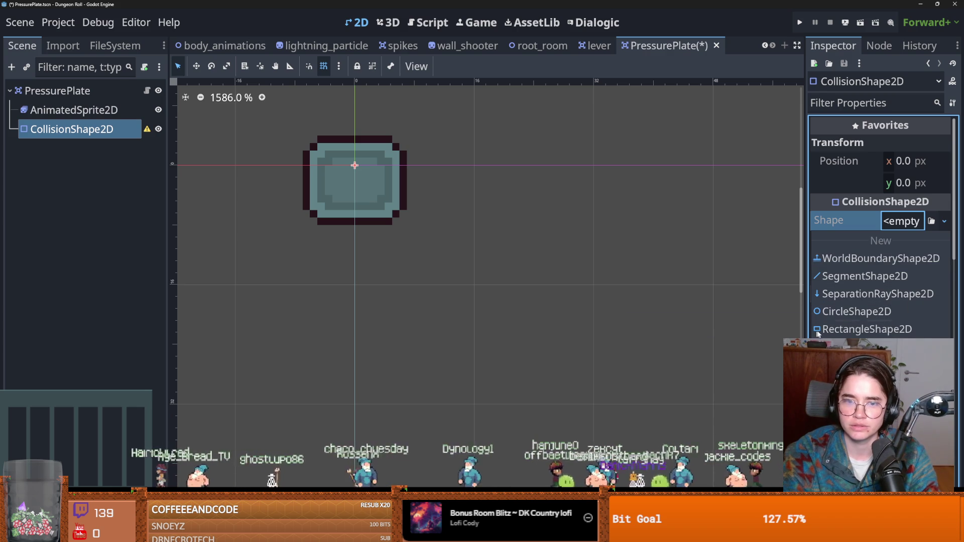
left_click(854, 329)
mouse_move(430, 240)
left_mouse_down()
mouse_move(475, 286)
mouse_move(355, 165)
mouse_move(407, 225)
left_mouse_up()
mouse_move(283, 93)
left_mouse_down()
mouse_move(307, 127)
mouse_move(302, 135)
left_mouse_up()
left_click(95, 116, "shift")
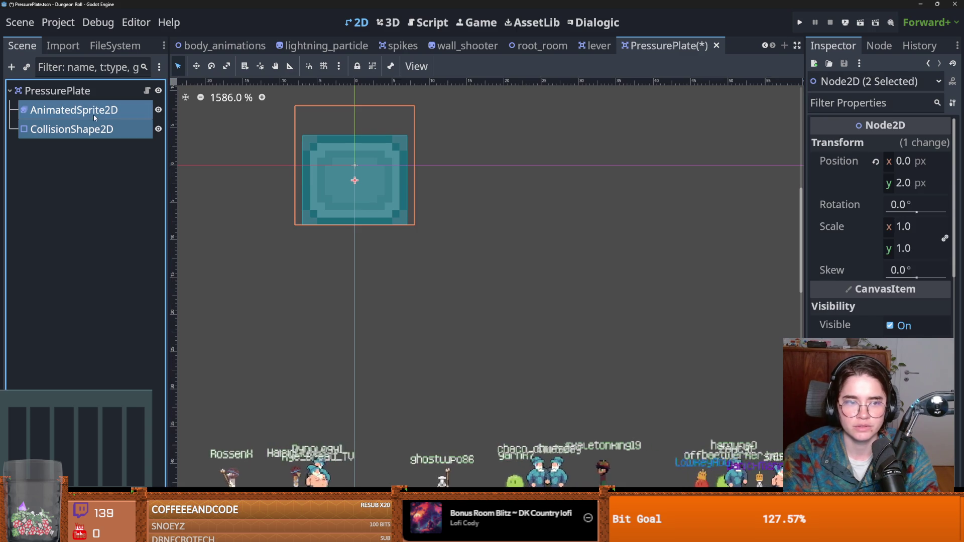
key("ctrl+s")
- Set the AnimatedSprite2D animation to off, save, and nudge the collision shape to (0, 1)
left_click(75, 111)
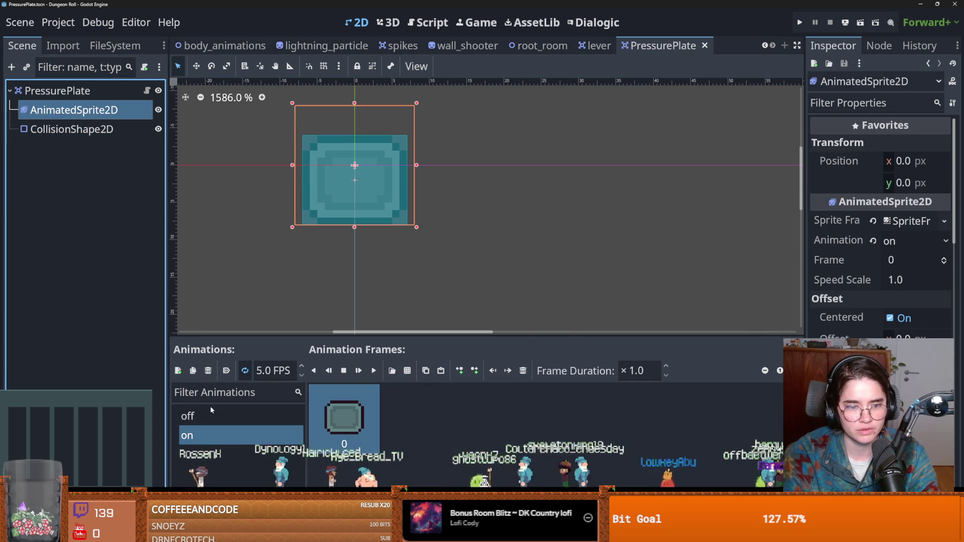
left_click(201, 415)
key("ctrl+s")
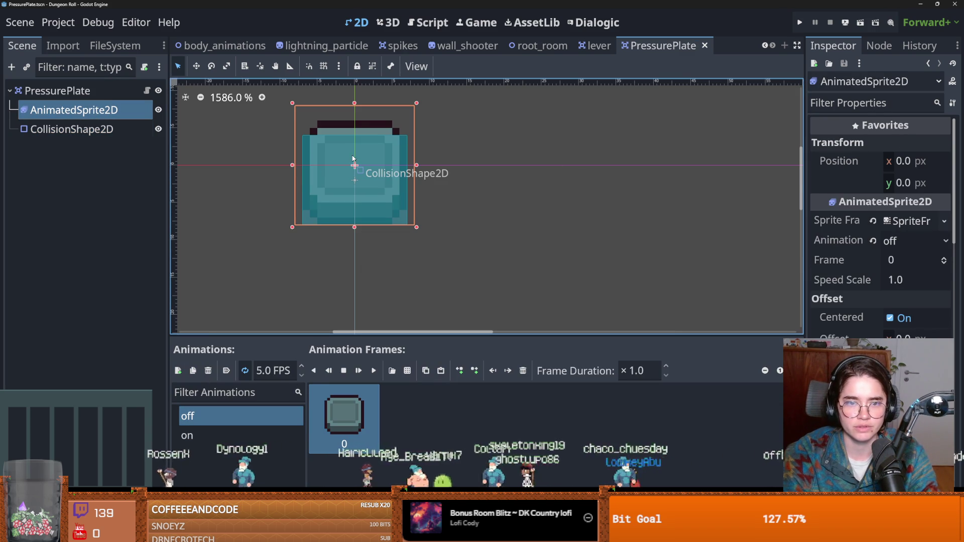
left_click(353, 159)
key("Down")
key("Down")
key("Up")
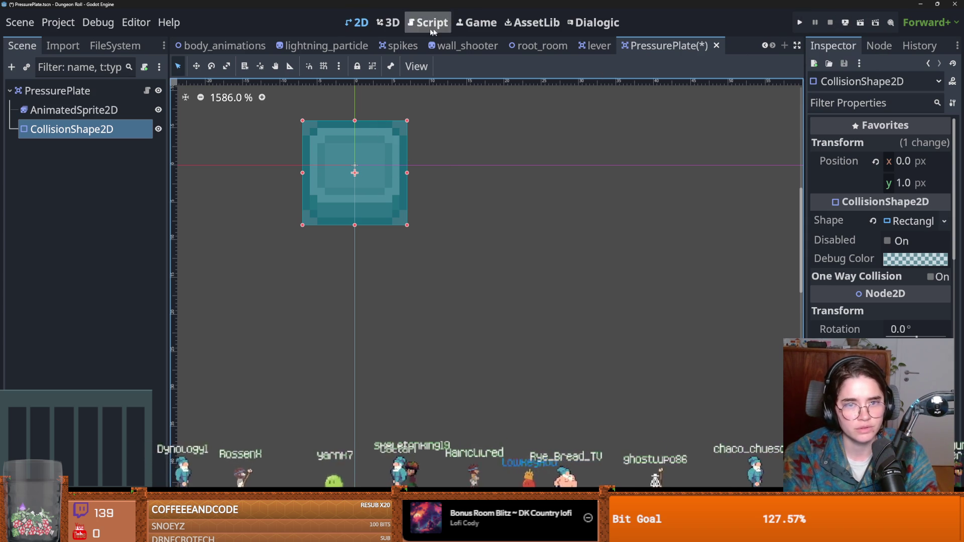
- Save PressurePlate and open the Ineractable scene collection in root_room's TileSet editor
key("ctrl+s")
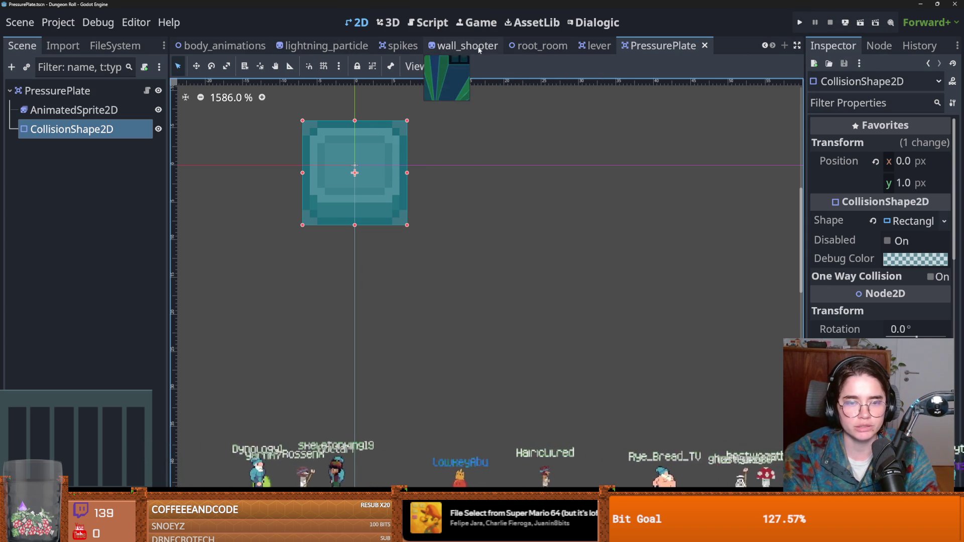
left_click(539, 48)
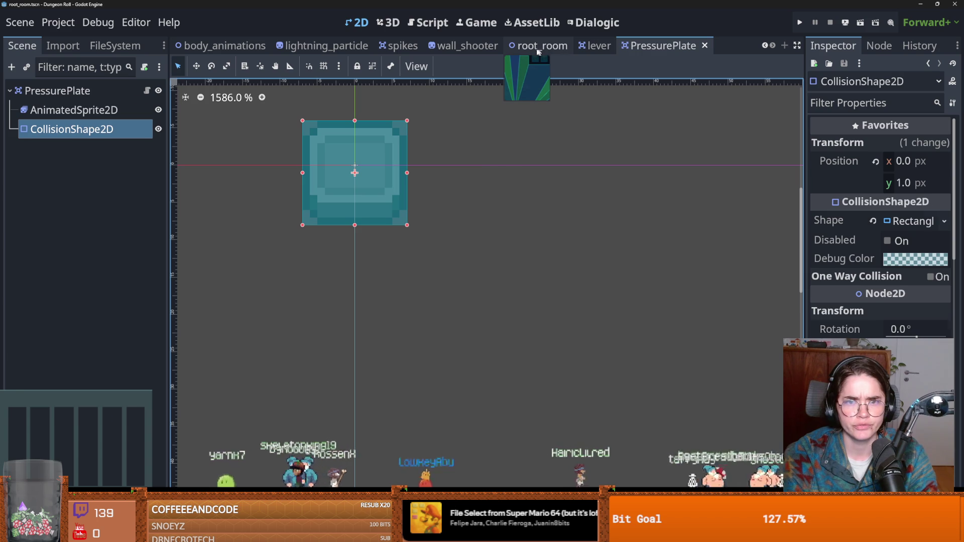
scroll(252, 407, "down", 3)
scroll(253, 406, "up", 4)
left_click(227, 398)
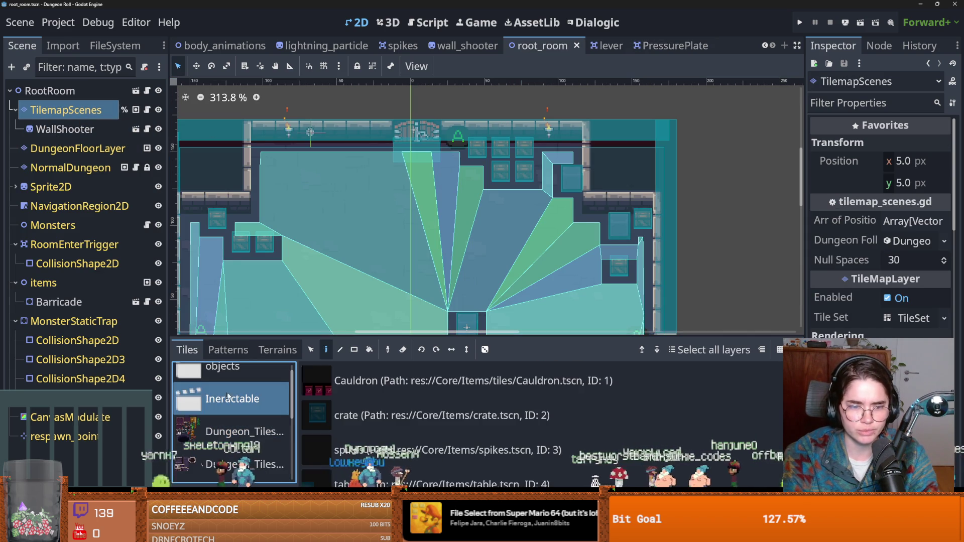
double_click(227, 397)
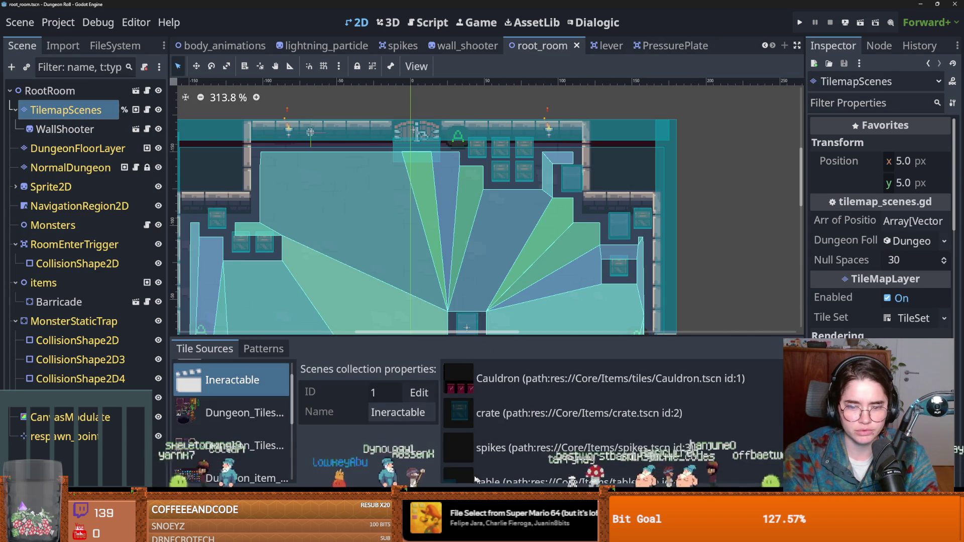
left_click(135, 110)
scroll(319, 427, "down", 5)
double_click(231, 399)
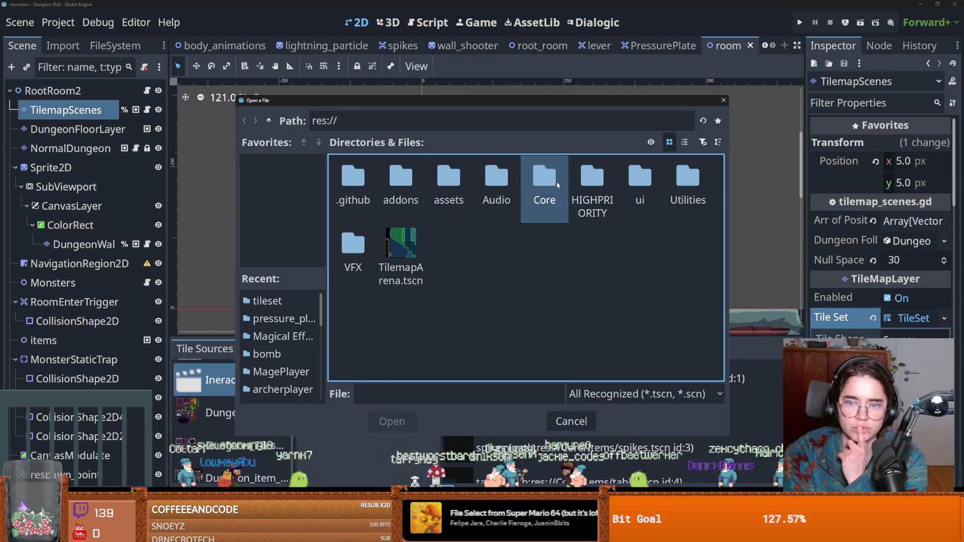
- Add Core/Tiles/Traps/pressure_plate/PressurePlate.tscn to the collection and save root_room
double_click(556, 182)
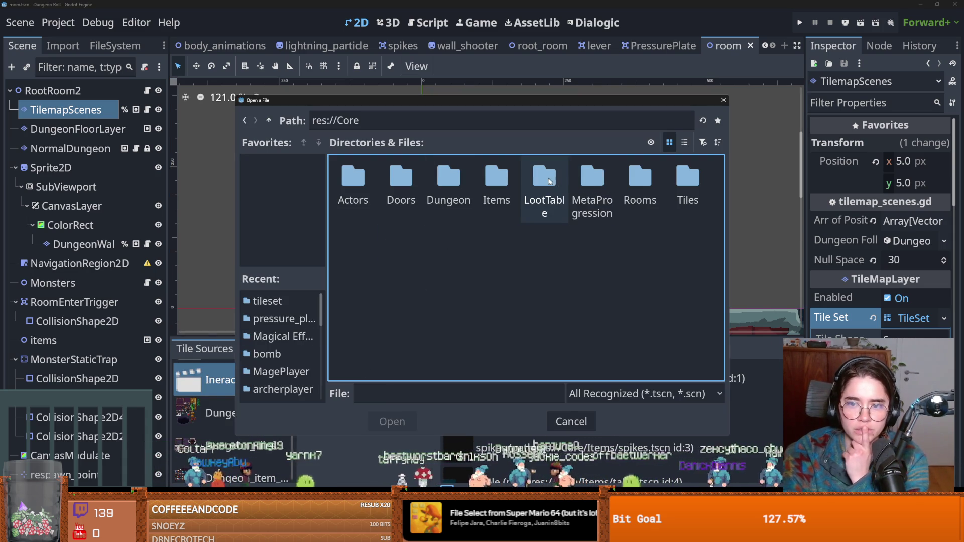
double_click(687, 178)
double_click(353, 179)
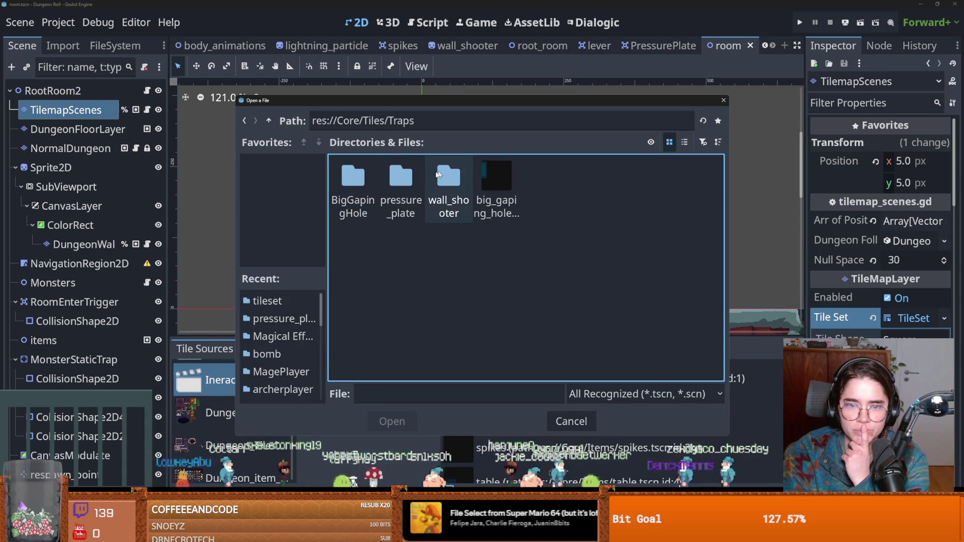
double_click(400, 178)
double_click(357, 185)
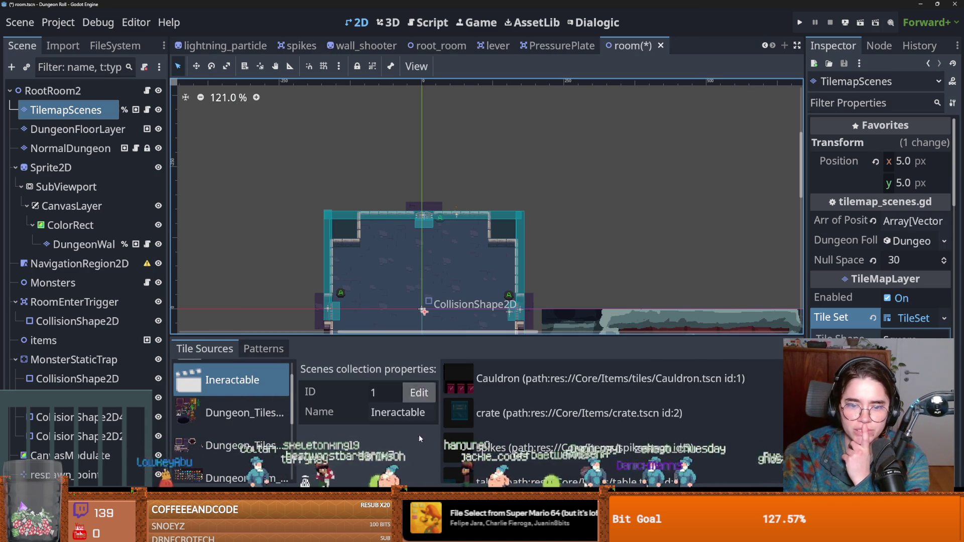
scroll(527, 459, "down", 5)
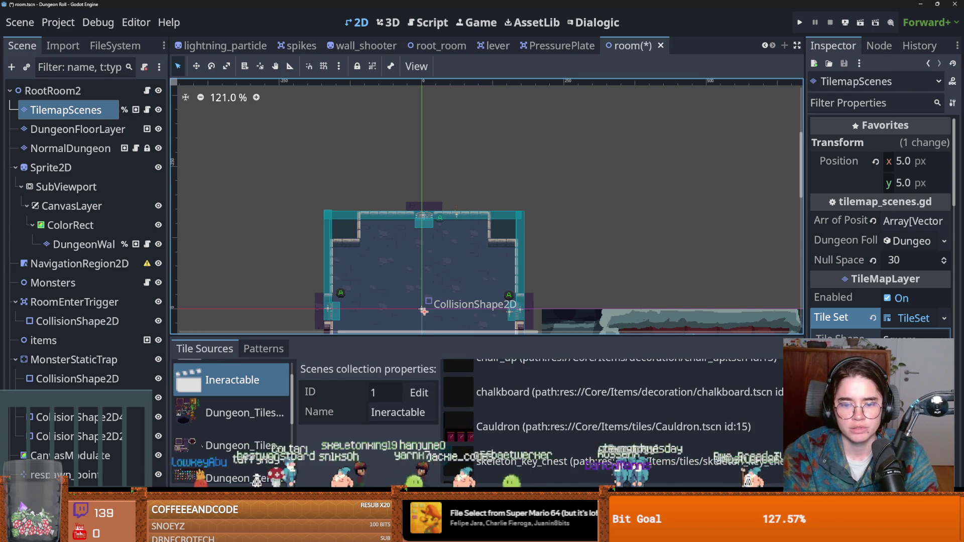
left_click(502, 535)
scroll(502, 427, "down", 5)
left_click(351, 409)
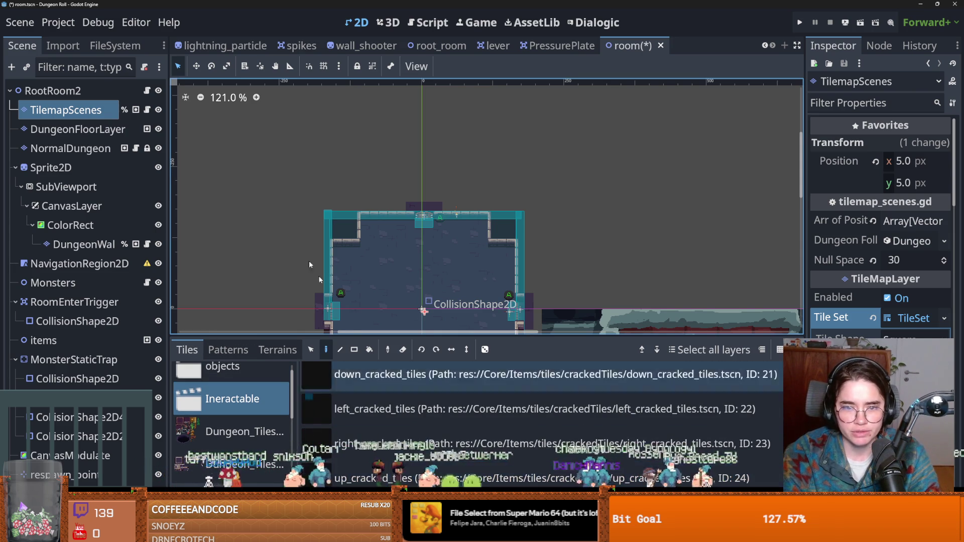
key("ctrl+s")
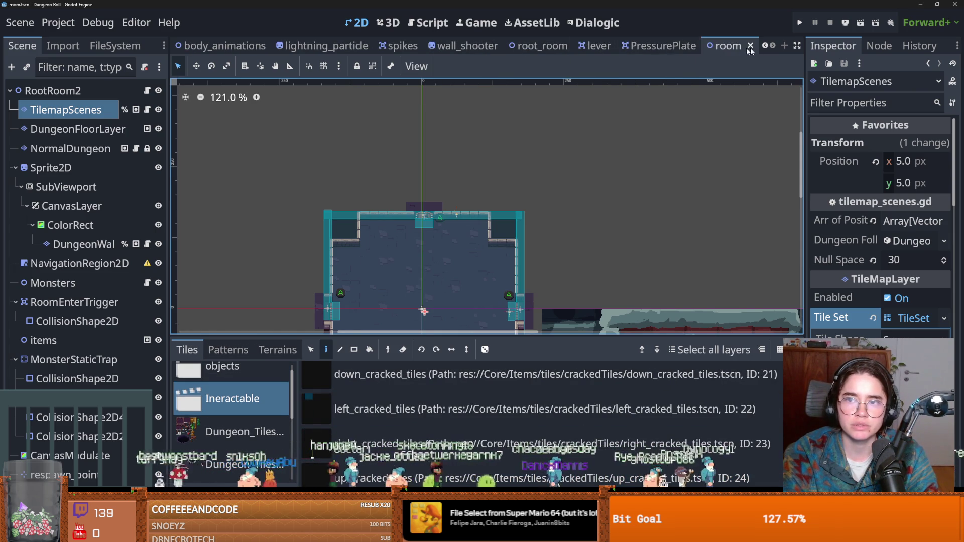
left_click(541, 46)
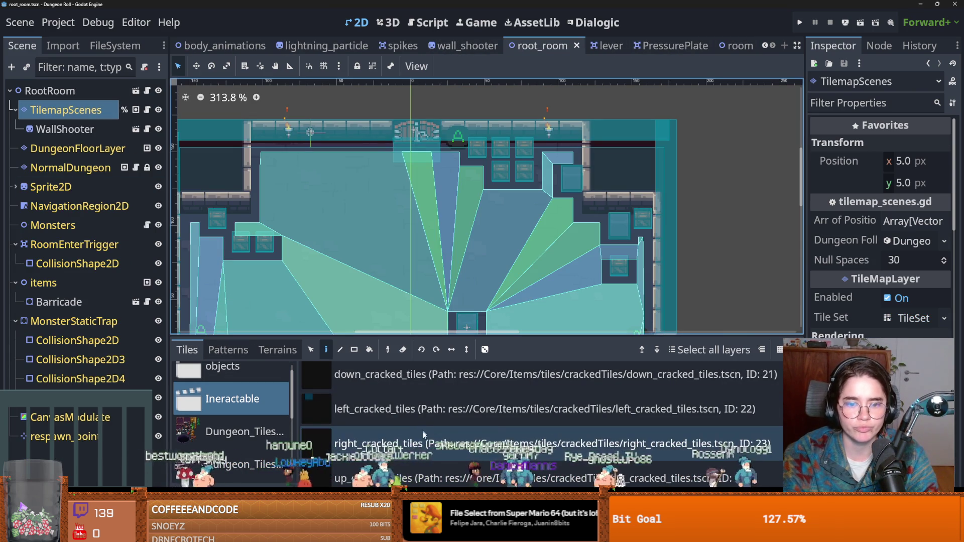
- Paint two PressurePlate tiles into root_room and run the game
scroll(424, 432, "up", 2)
scroll(425, 436, "down", 2)
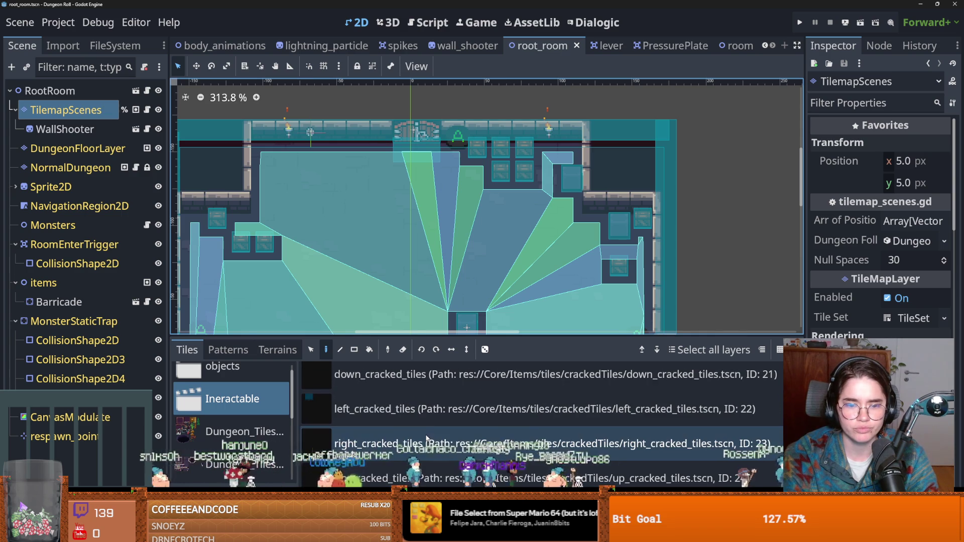
scroll(425, 439, "up", 3)
scroll(425, 438, "up", 6)
left_click(502, 467)
left_click(358, 251)
left_click(429, 251)
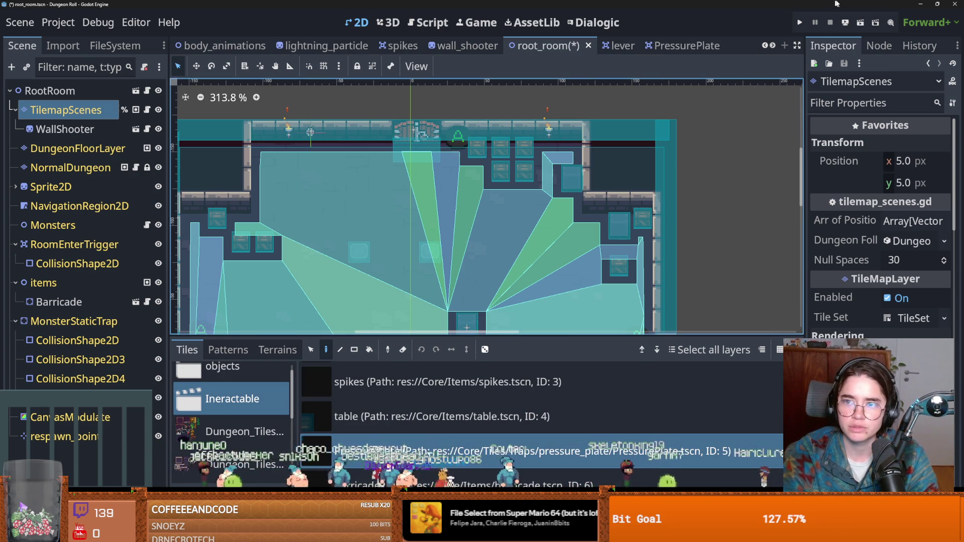
left_click(801, 22)
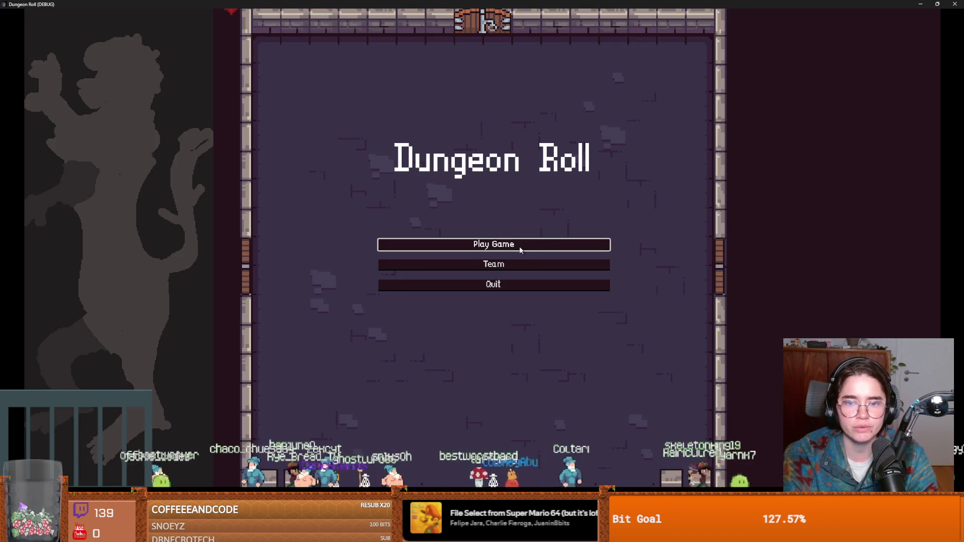
- Start a new game as the Crusader and walk around the dungeon room
left_click(519, 249)
key("Return")
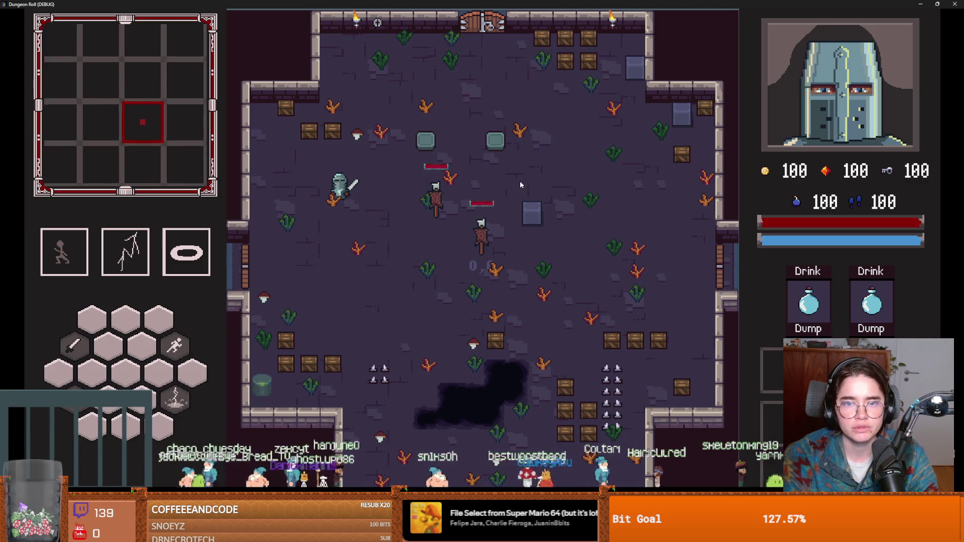
key("w+d")
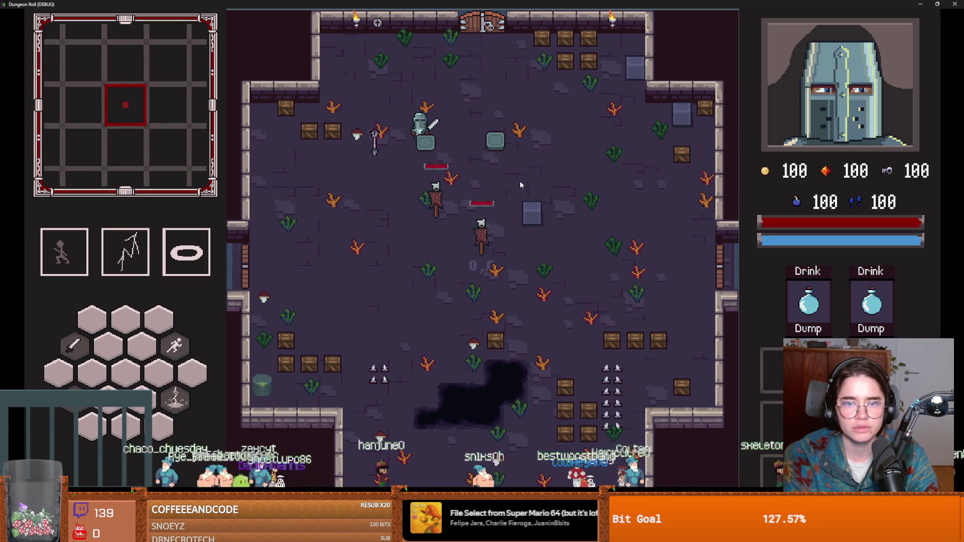
key("d")
key("a")
key("s")
key("w+d")
key("a")
key("s")
- Walk the knight past the pillars, then stop the game with F8 and save root_room
key("w")
key("w")
key("d")
key("s")
key("d")
key("w")
key("a")
key("d")
key("d")
key("F8")
key("ctrl+s")
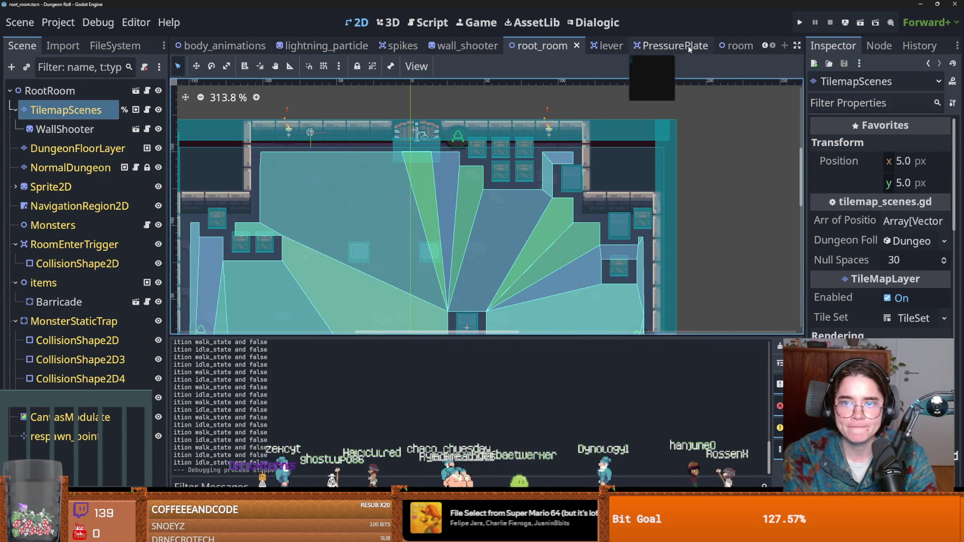
- Change the PressurePlate AnimatedSprite2D's Ordering in the Inspector, save, and return to root_room
left_click(692, 48)
left_click(76, 110)
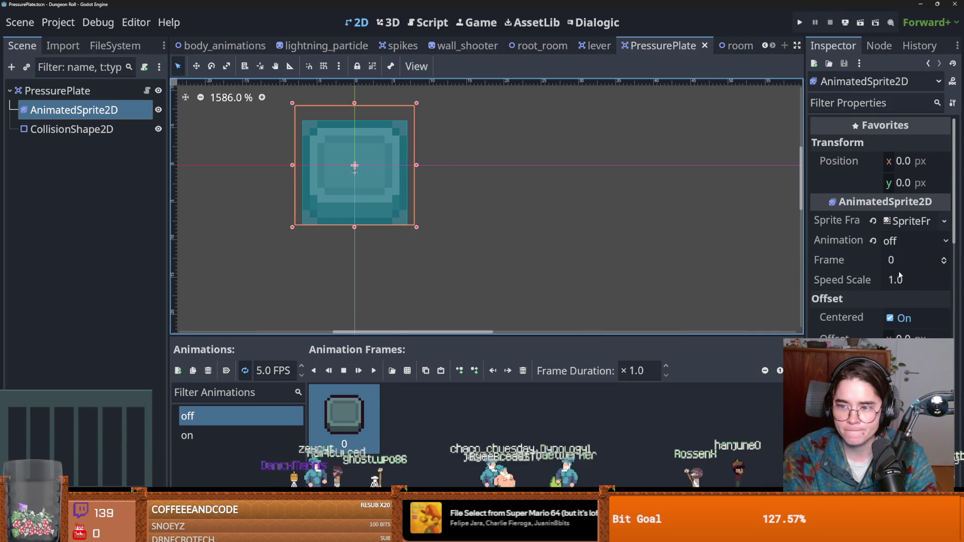
scroll(905, 323, "down", 7)
scroll(881, 226, "up", 10)
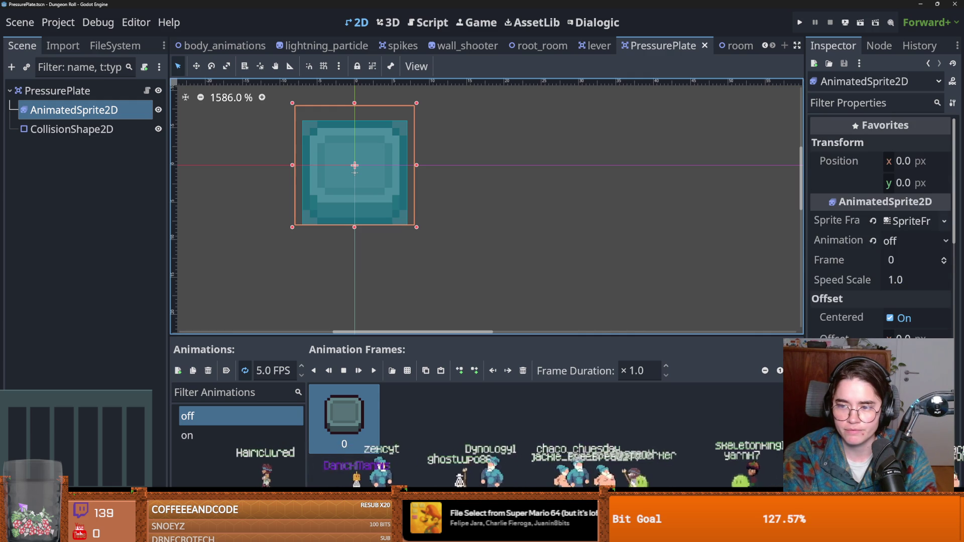
scroll(881, 226, "down", 7)
scroll(881, 226, "down", 4)
key("ctrl+s")
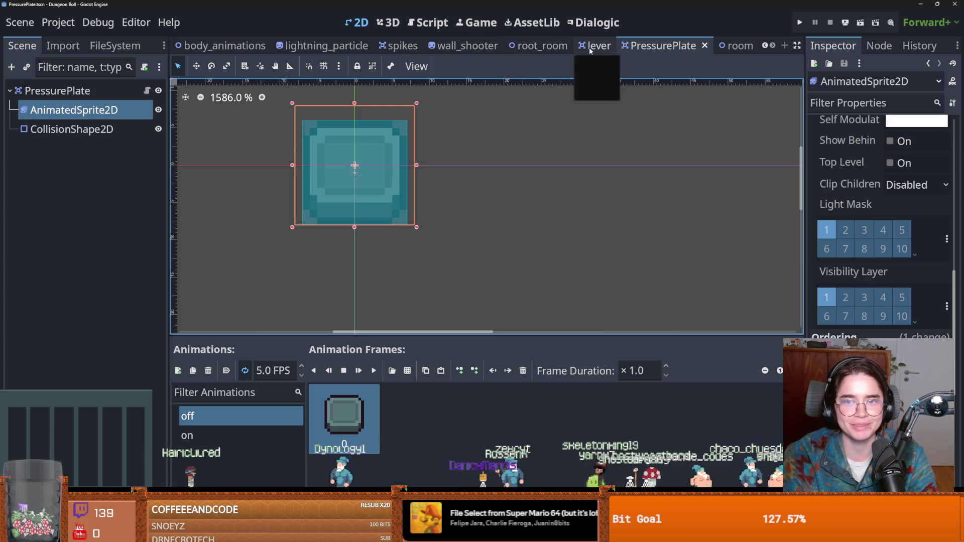
left_click(541, 45)
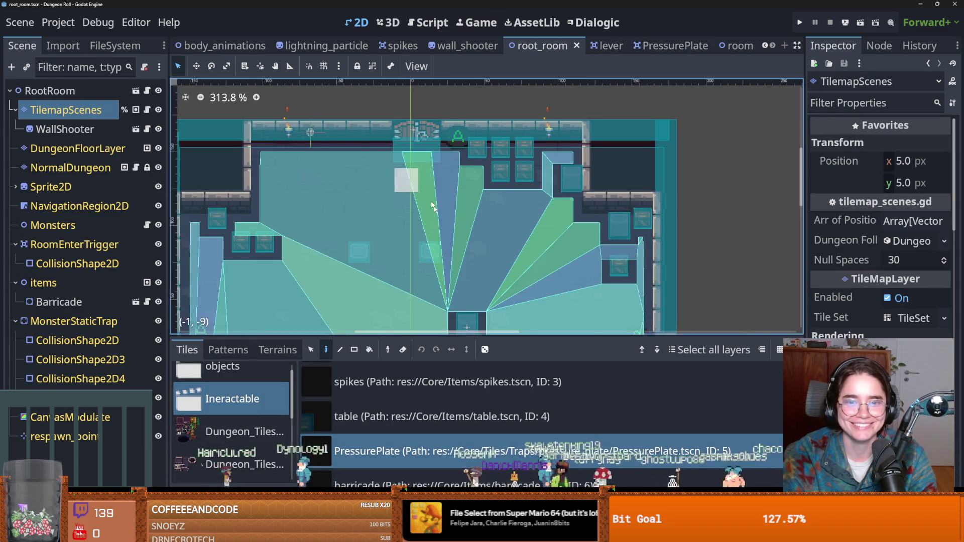
- Drag-paint rows of PressurePlate tiles across the root_room floor, save, and run with F5
left_click(380, 451)
mouse_move(405, 250)
left_mouse_down()
mouse_move(477, 250)
mouse_move(525, 266)
mouse_move(385, 267)
left_mouse_up()
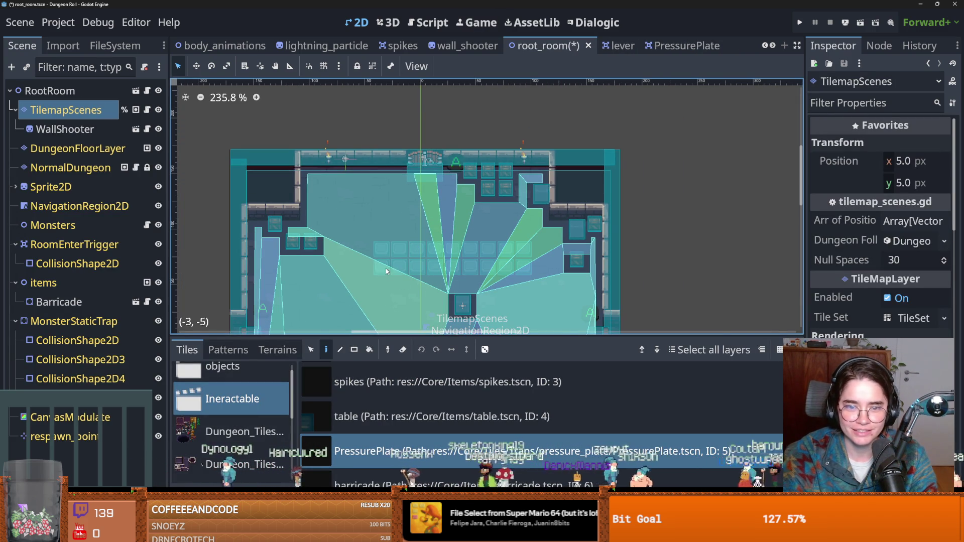
key("ctrl+s")
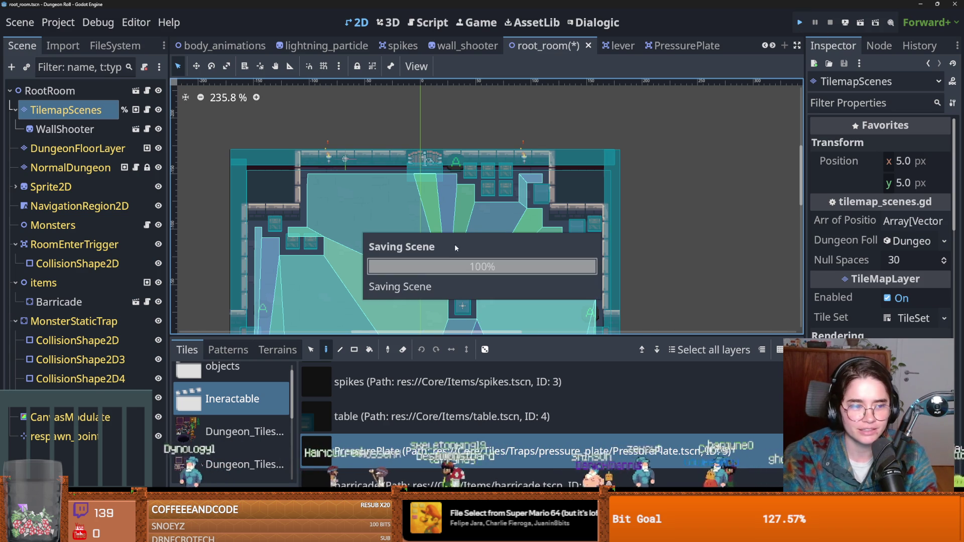
key("F5")
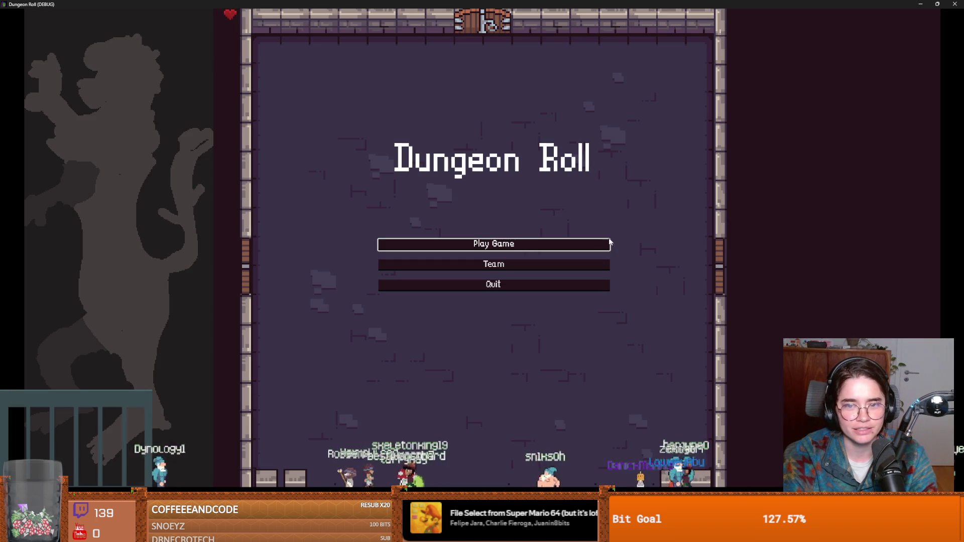
- Start a new game as the Crusader and walk the knight right, then back left over the plates
left_click(523, 244)
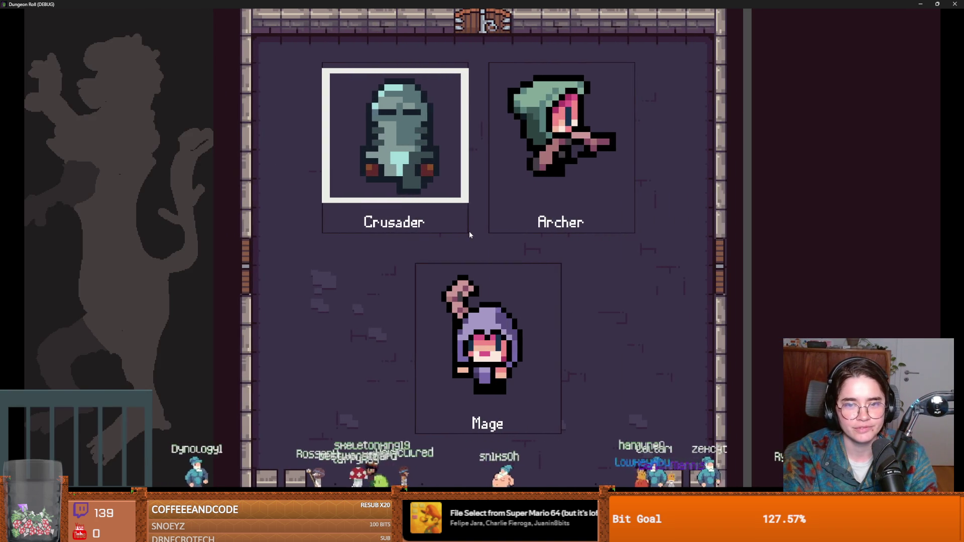
left_click(469, 232)
key("d")
key("w")
key("a")
key("s")
- Walk the knight around the room and dash it to the top
key("a")
key("w")
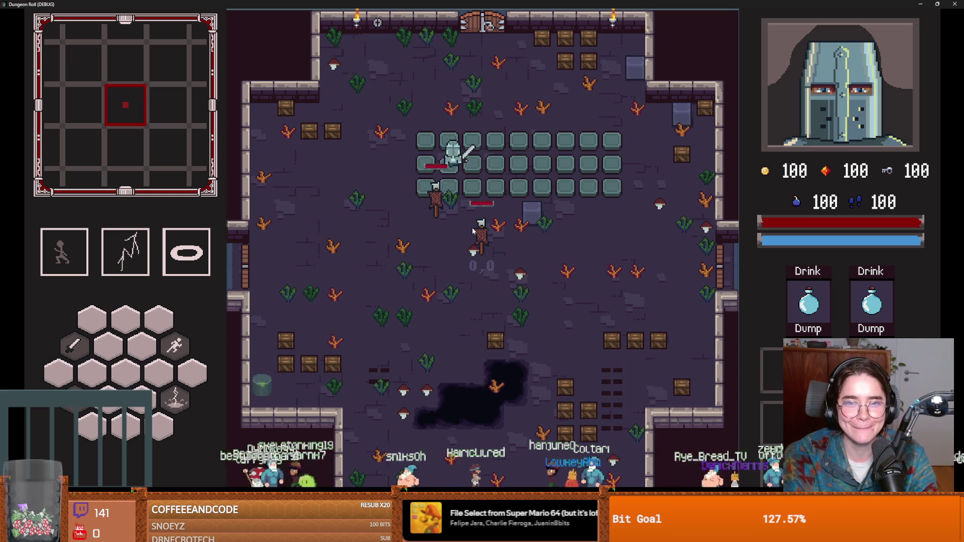
key("d")
key("s")
key("s")
key("a")
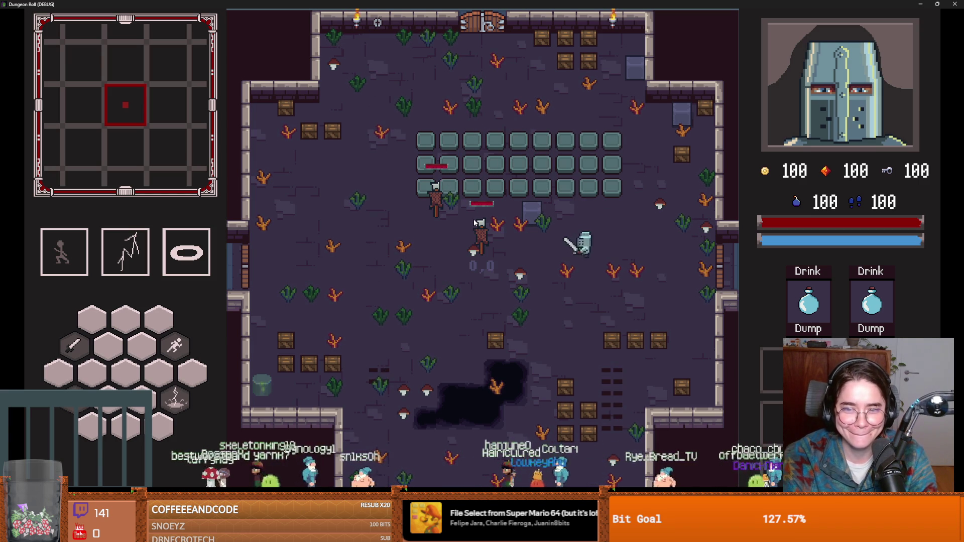
key("w")
key("space")
key("a")
key("s")
key("a")
key("s")
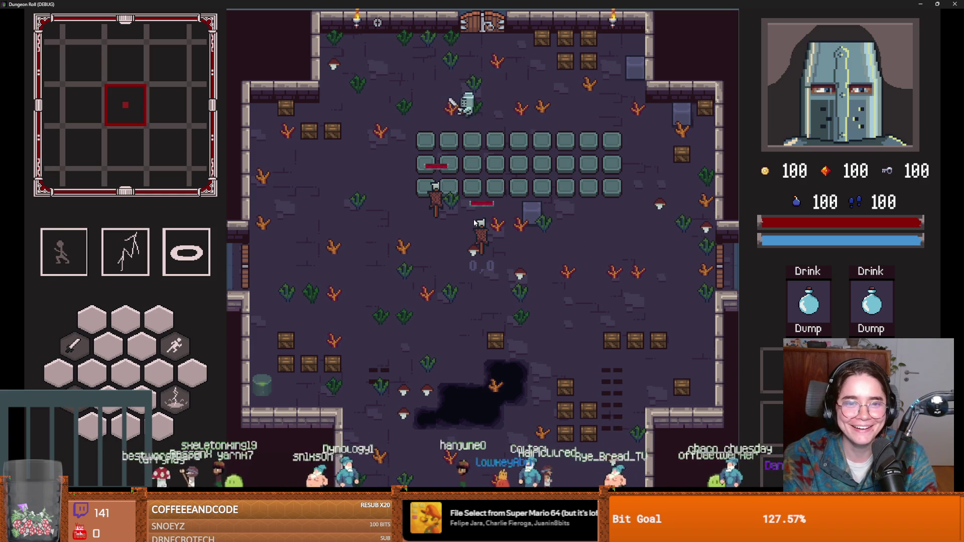
key("a")
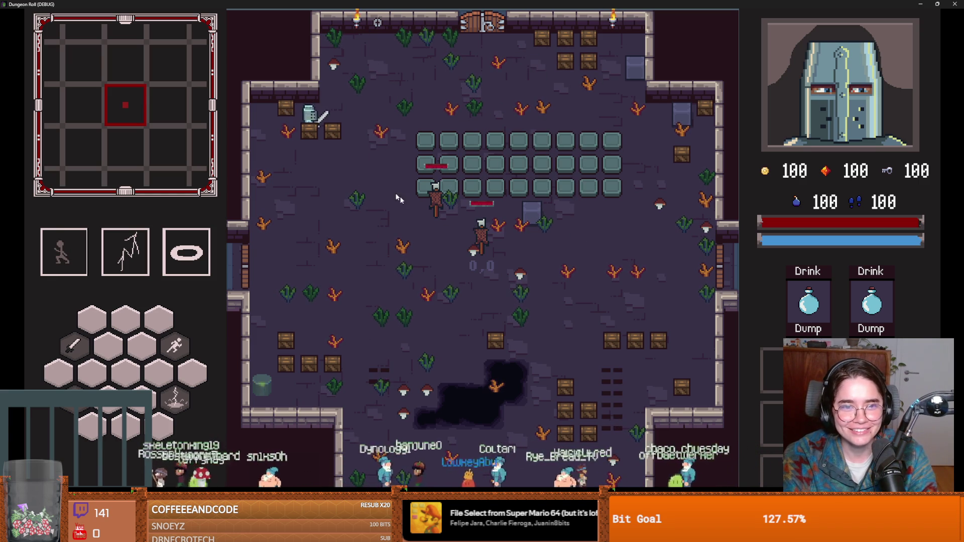
- Swing the knight's sword, then dash it right across the room
left_click(311, 168)
key("s")
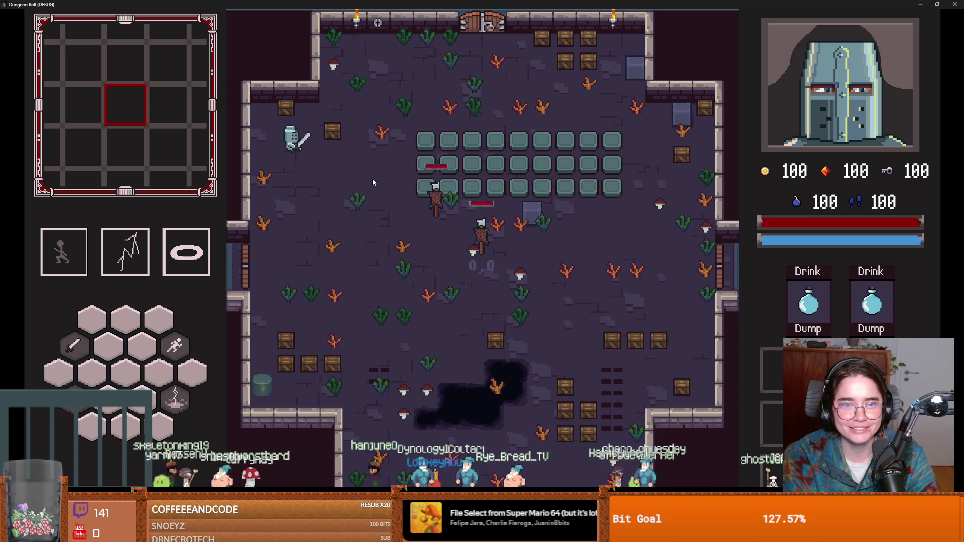
key("d")
key("space")
- Walk the knight below the plates, then back and forth along the top plate row
key("d")
key("s")
key("w")
key("a")
key("a")
key("s")
key("d")
key("w")
key("a")
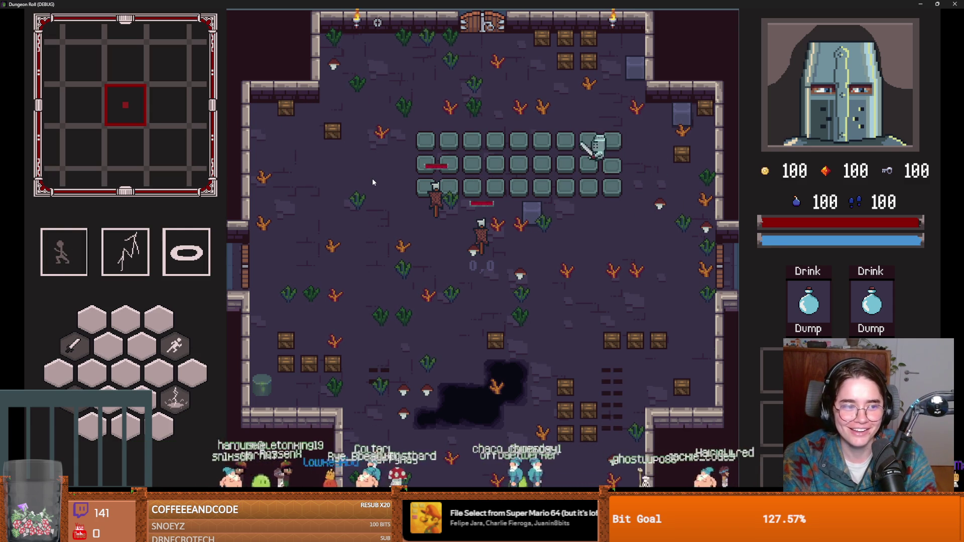
key("w")
key("d")
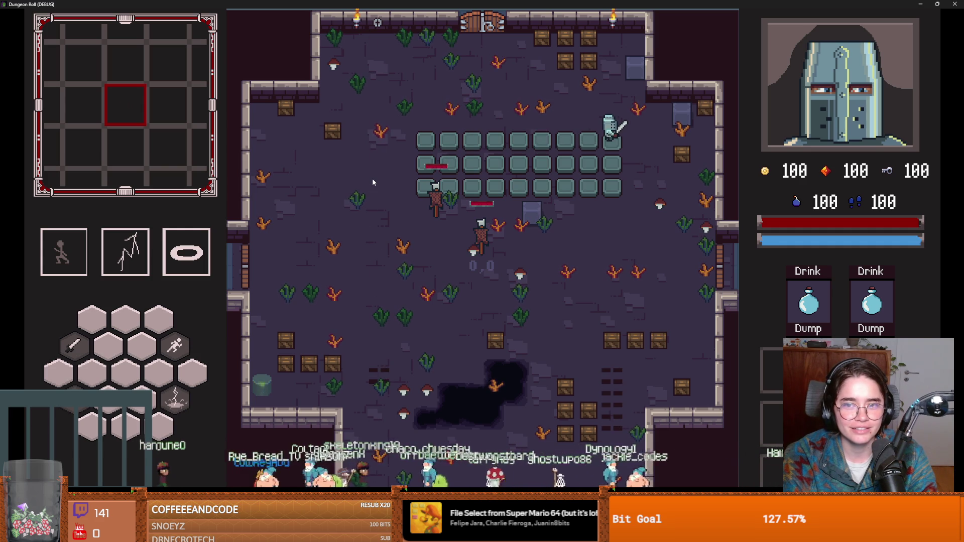
key("a")
- Walk the knight down two plate rows, then back up and along the plates
key("s")
key("d")
key("s")
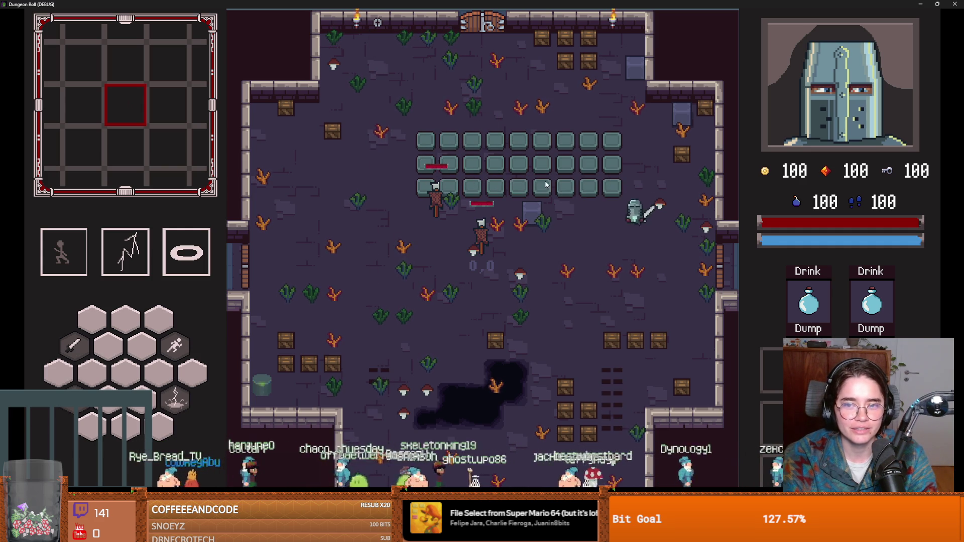
key("w")
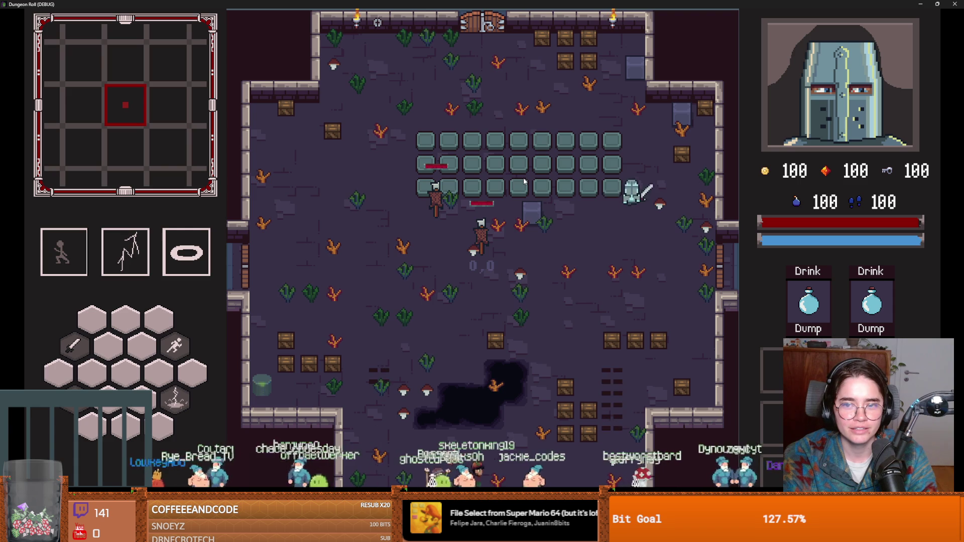
key("w")
key("a")
key("s")
key("d")
- Cross the middle and top plate rows, then take the game window out of fullscreen
key("w")
key("a")
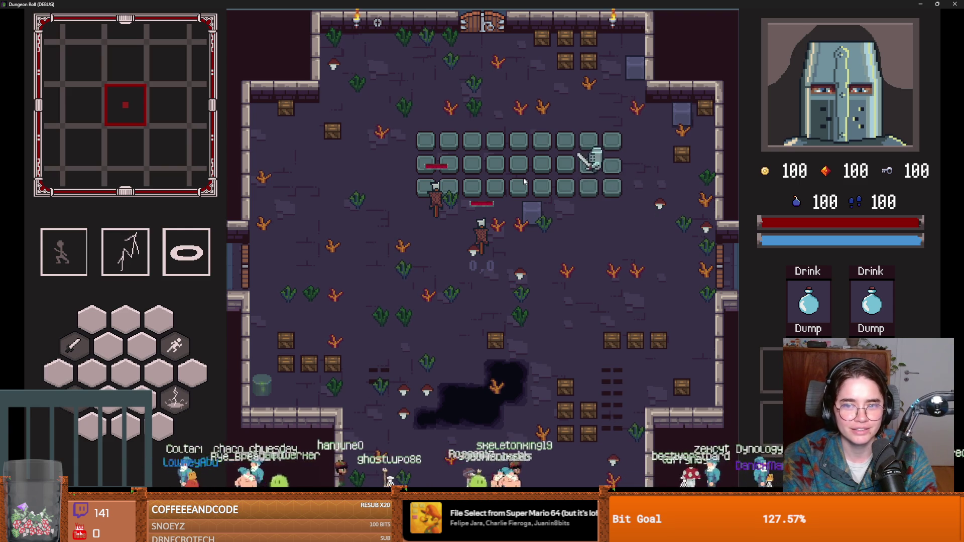
key("s")
key("d")
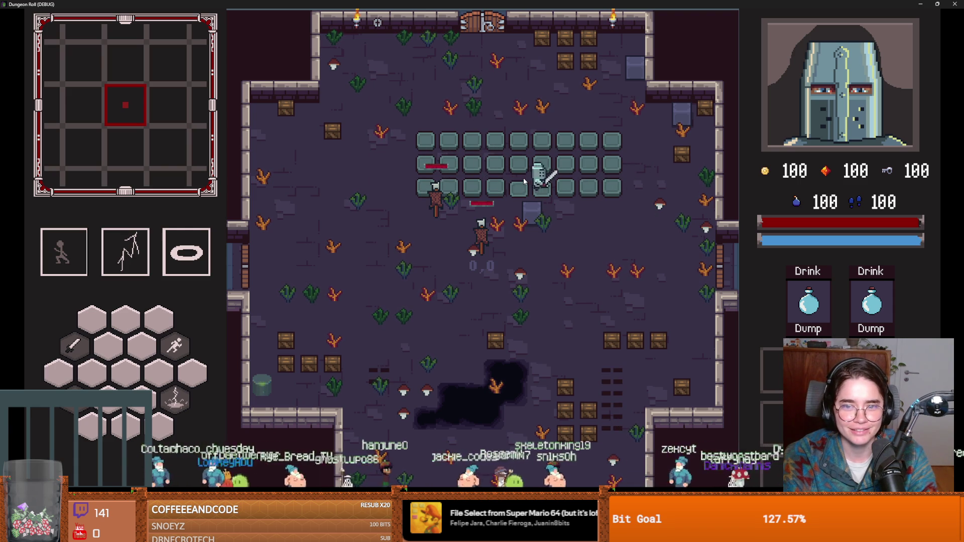
key("w")
key("a")
key("a")
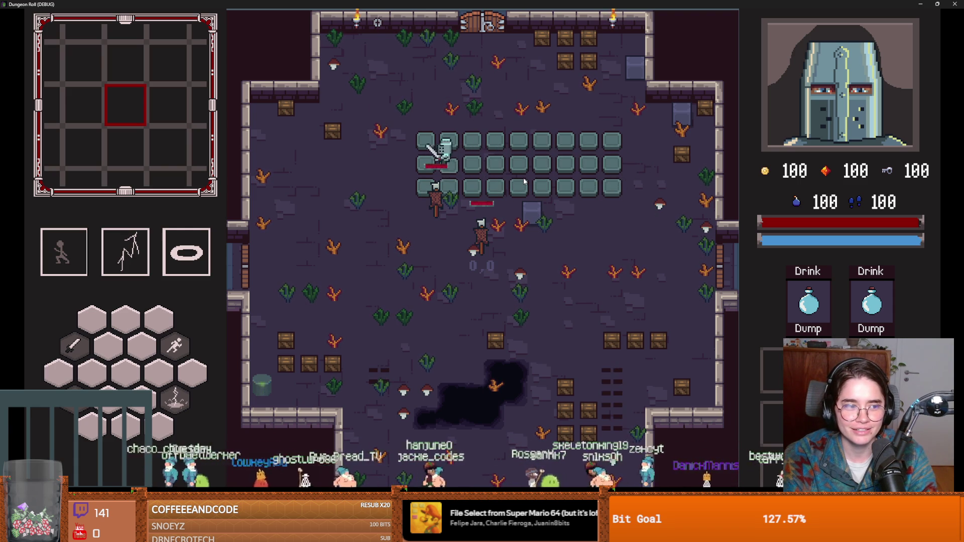
key("super+Down")
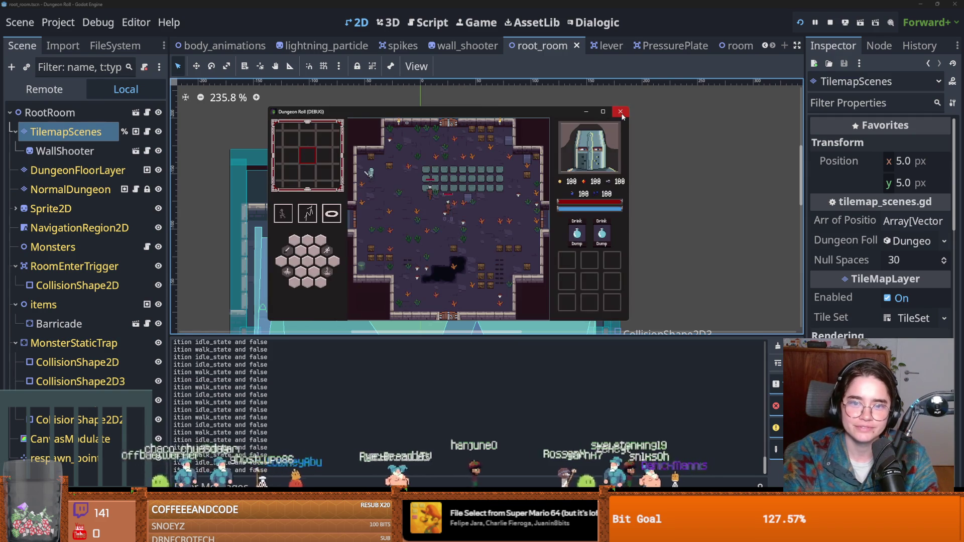
- Close the Dungeon Roll (DEBUG) window and switch to the repository's pending changes
left_click(621, 112)
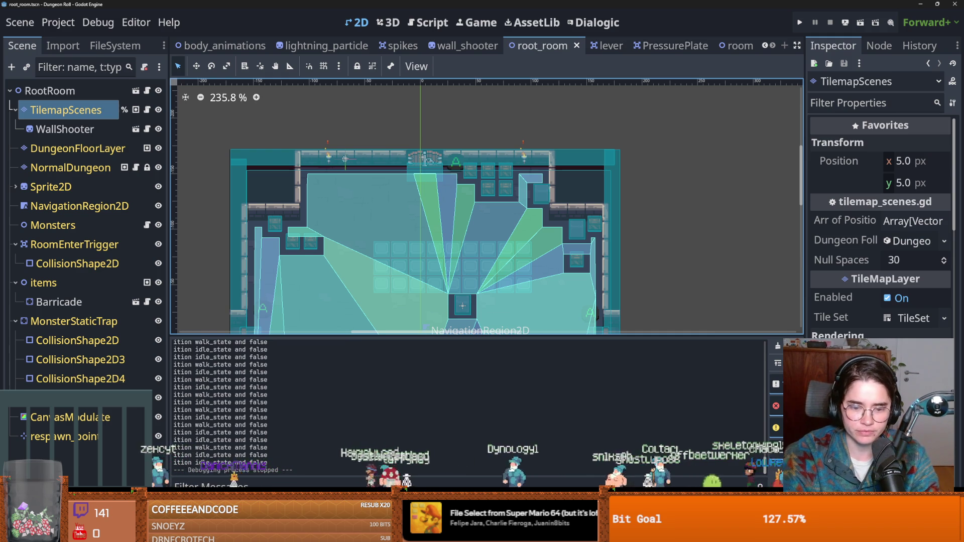
key("alt+Tab")
- Commit the five files to dev as 'pressure plate start' and push to origin
type("pressure plate")
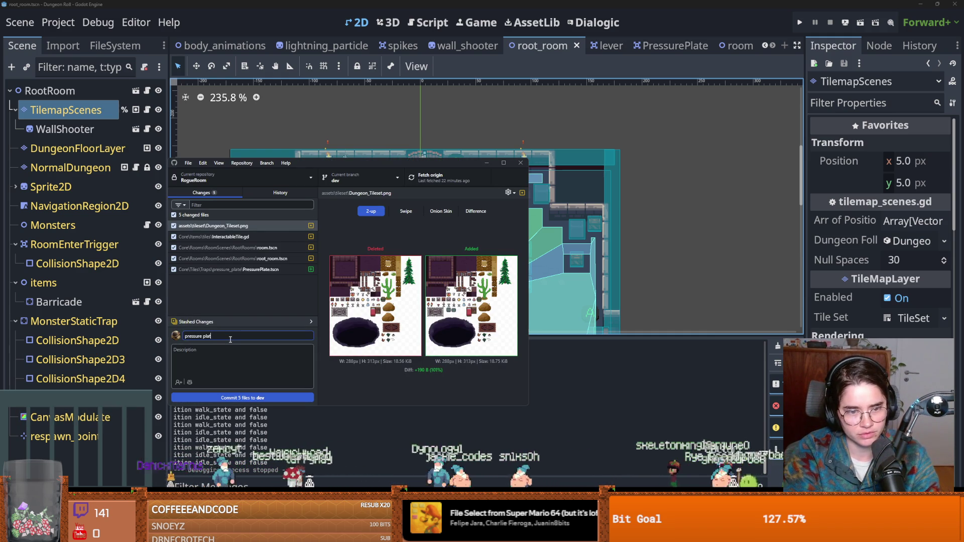
type(" start")
left_click(242, 397)
left_click(485, 178)
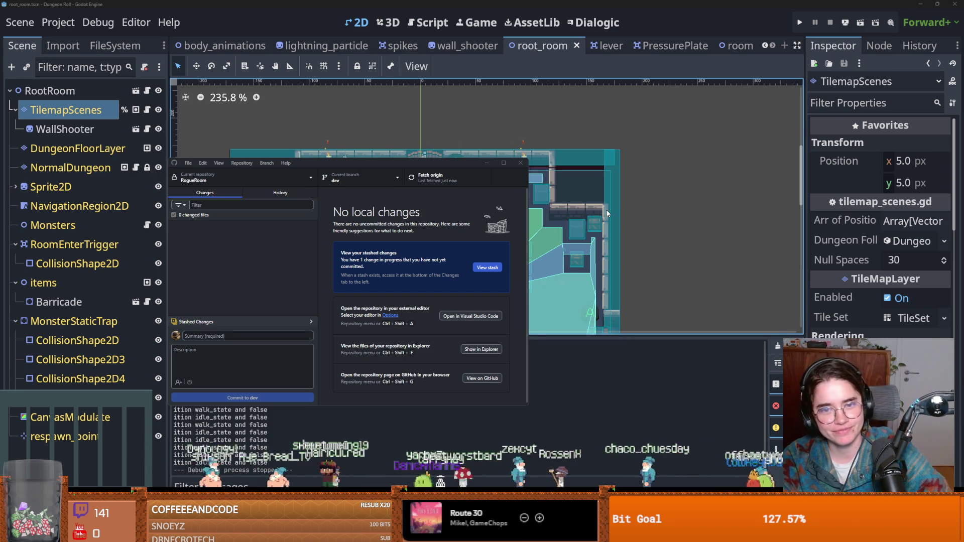
- Return to the Godot editor's root_room scene
left_click(682, 206)
scroll(596, 186, "up", 1)
scroll(596, 186, "down", 2)
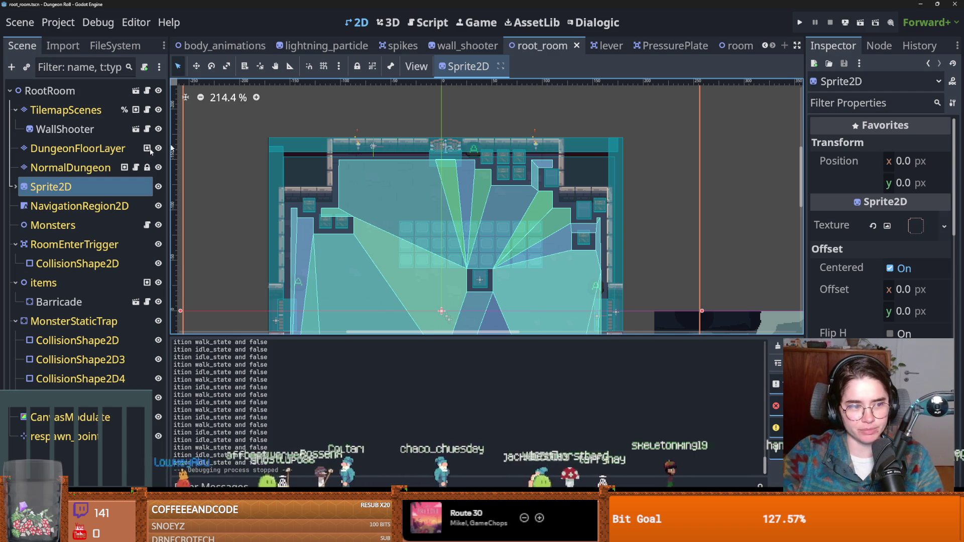
- Save root_room, widen the Scene dock, and expand then collapse Sprite2D's child nodes
left_click(52, 186)
key("ctrl+s")
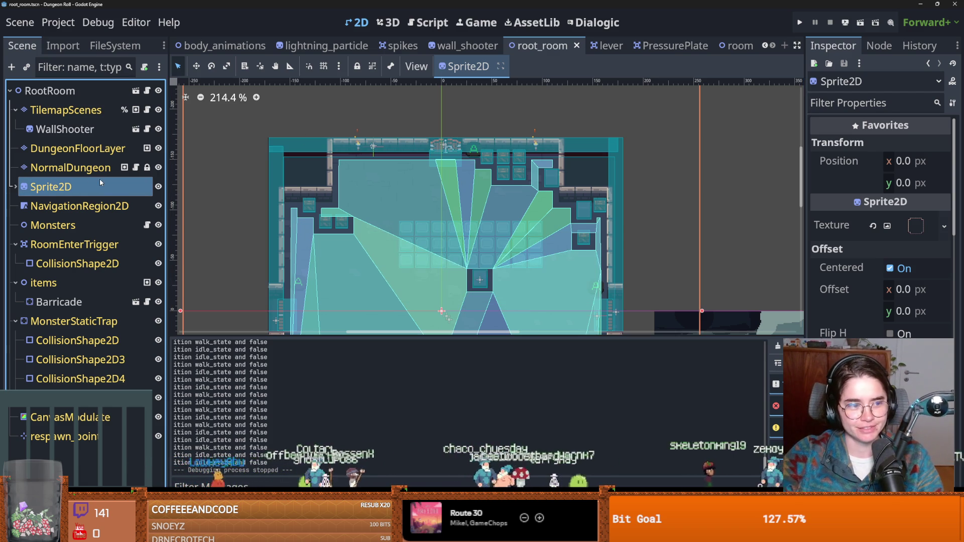
left_click_drag(169, 200, 213, 199)
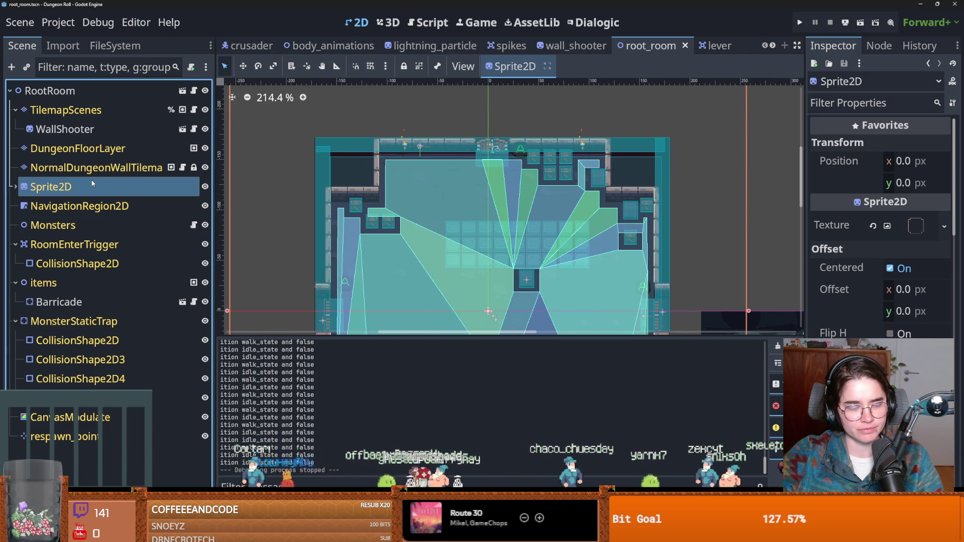
key("ctrl+s")
left_click(15, 186)
key("ctrl+s")
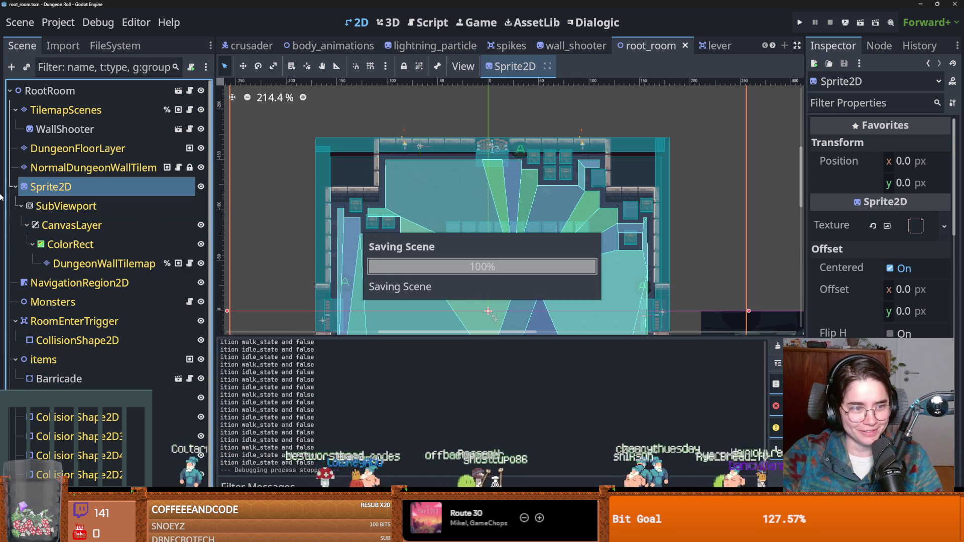
left_click(15, 186)
key("ctrl+s")
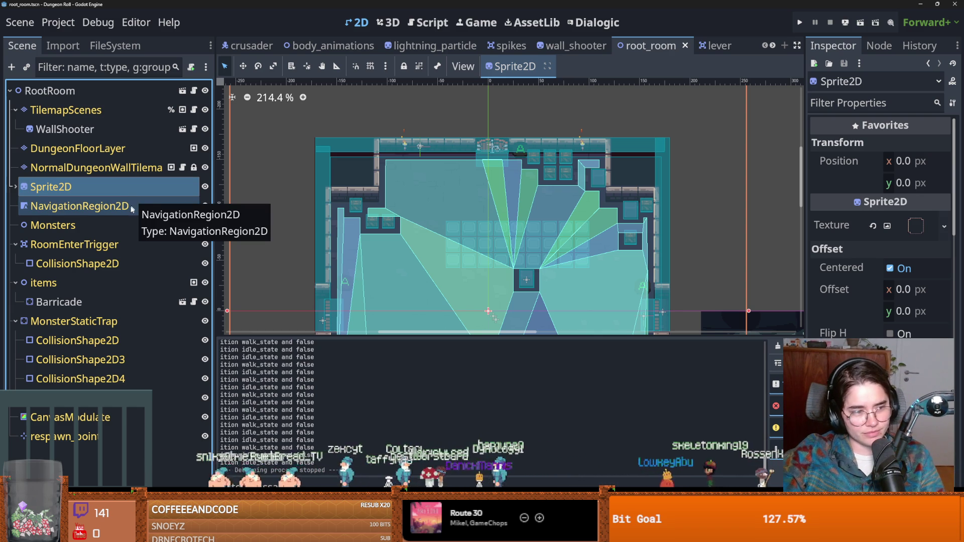
key("ctrl+s")
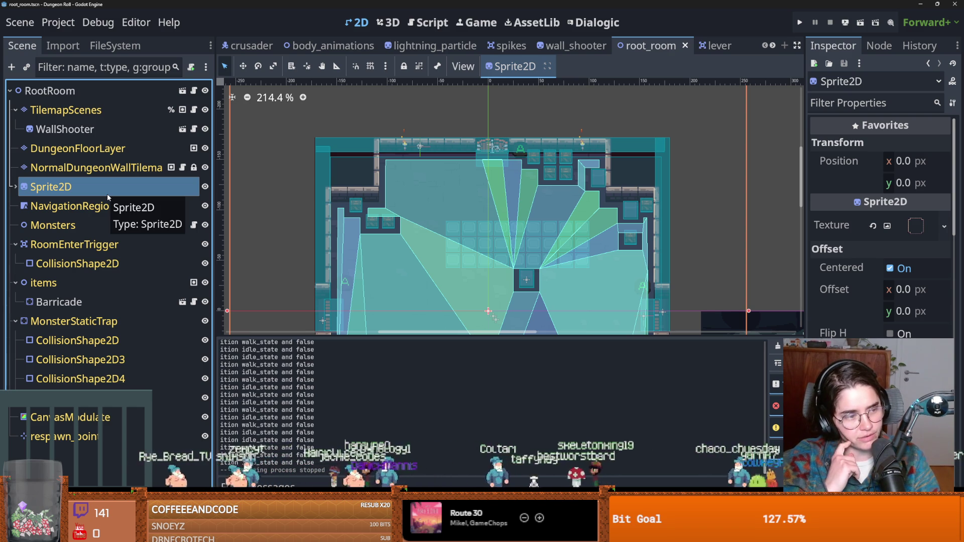
- Save root_room once more, then select the PressurePlate scene's root node
scroll(479, 157, "up", 2)
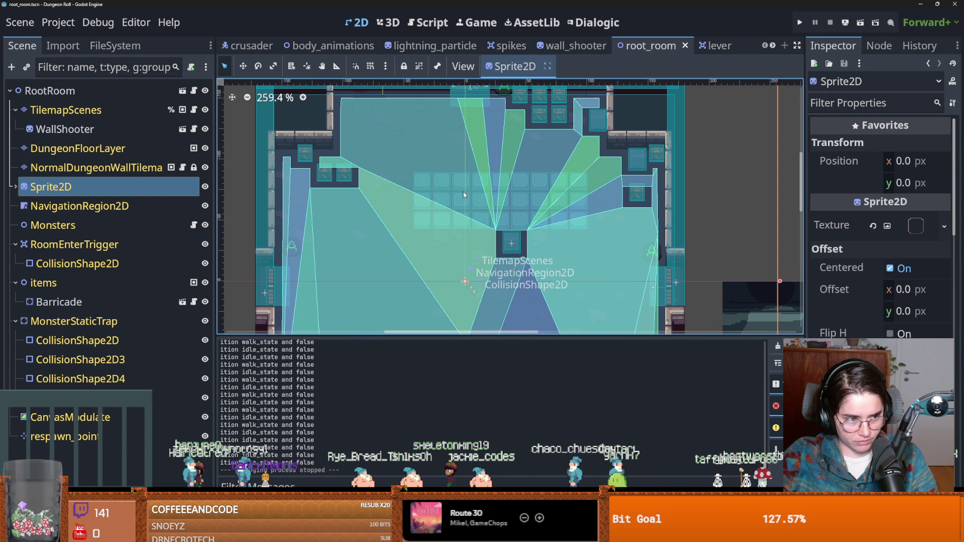
scroll(463, 195, "up", 3)
scroll(446, 201, "down", 3)
key("ctrl+s")
key("ctrl+s")
scroll(502, 251, "down", 2)
scroll(502, 251, "left", 3)
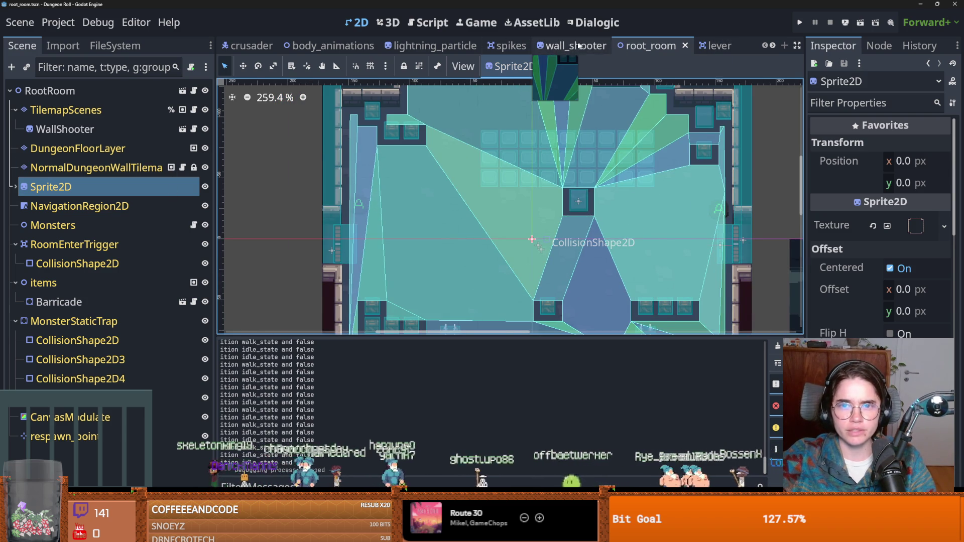
scroll(633, 45, "down", 2)
left_click(620, 45)
left_click(57, 91)
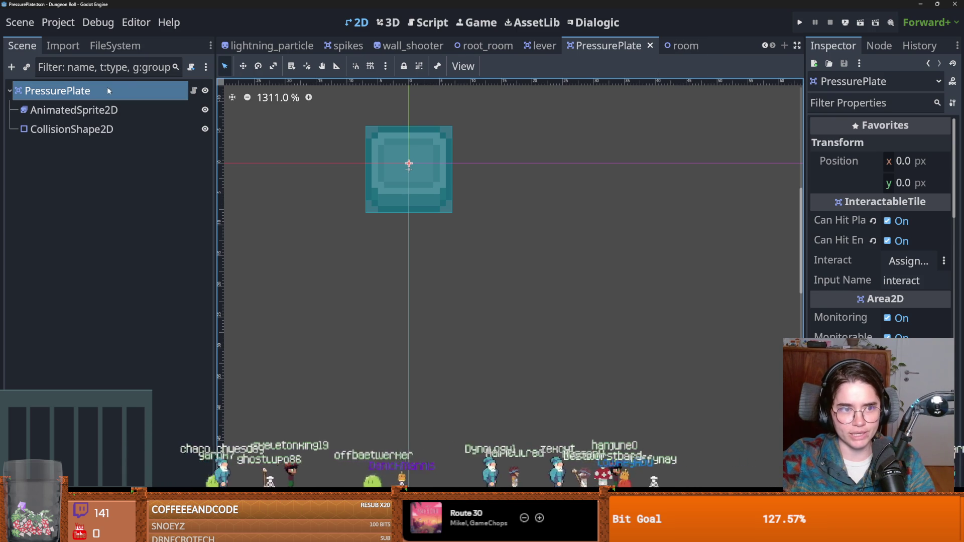
- Search the project files for 'item' and open the item_pickup scene
left_click(115, 46)
double_click(63, 87)
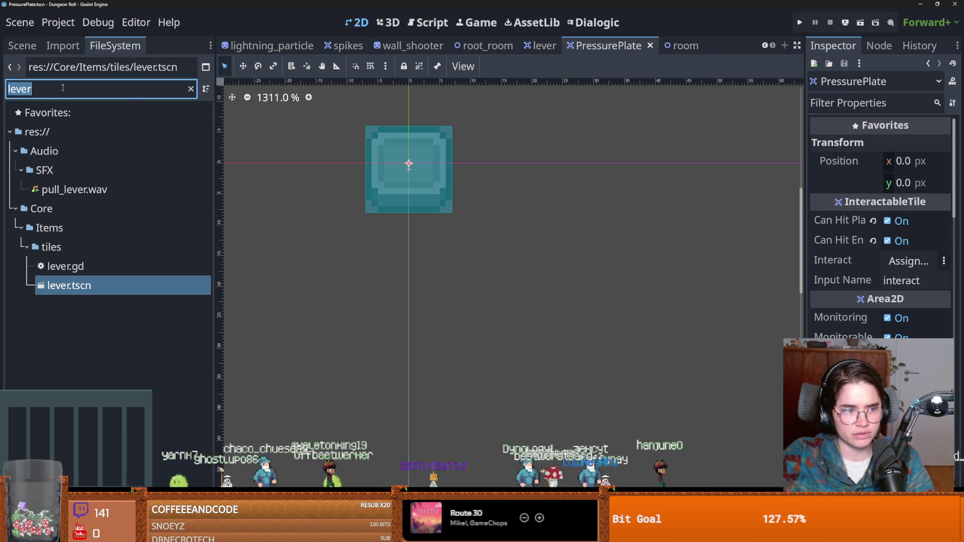
type("pick")
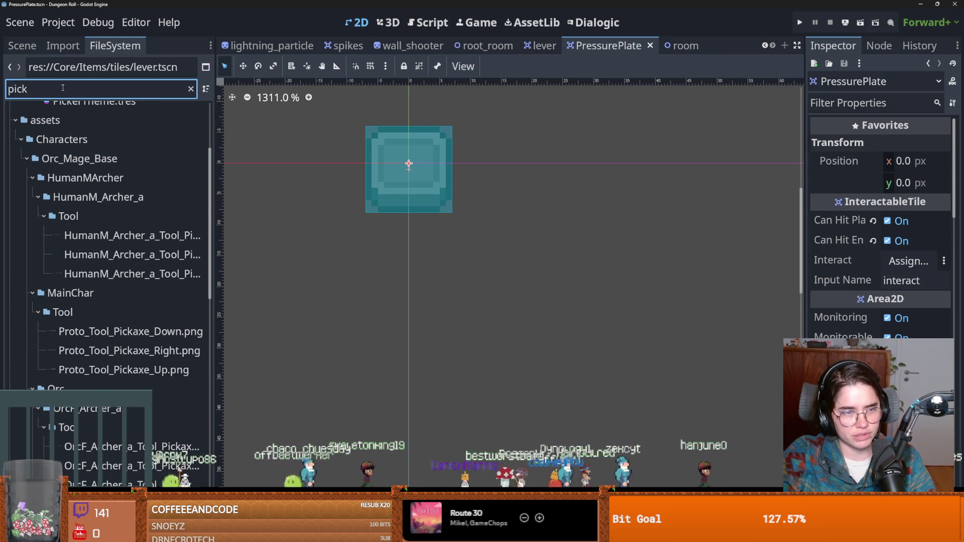
key("BackSpace")
key("BackSpace")
key("BackSpace")
type("item_")
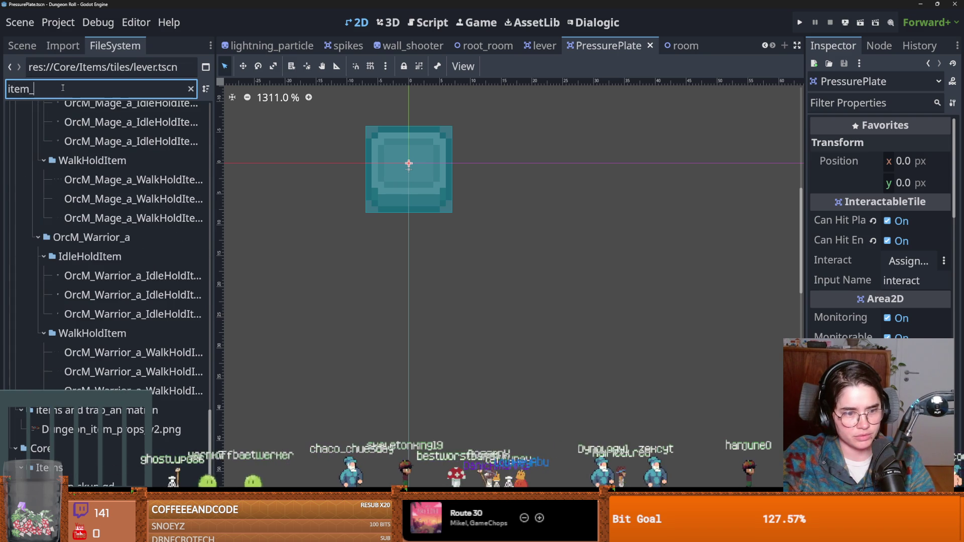
key("BackSpace")
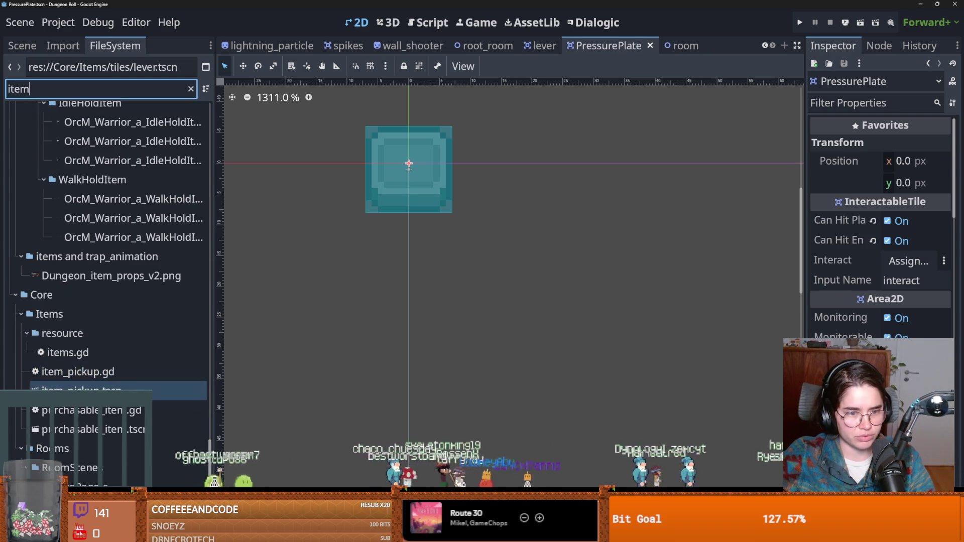
double_click(93, 390)
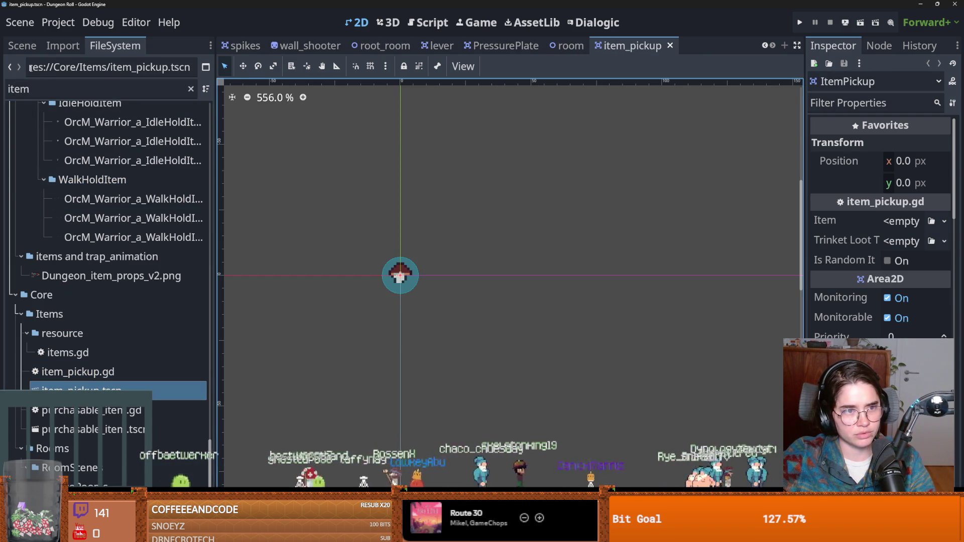
- Review item_pickup's node tree, save it, then open PressurePlate's InteractableTile script
left_click(22, 46)
scroll(634, 262, "down", 3)
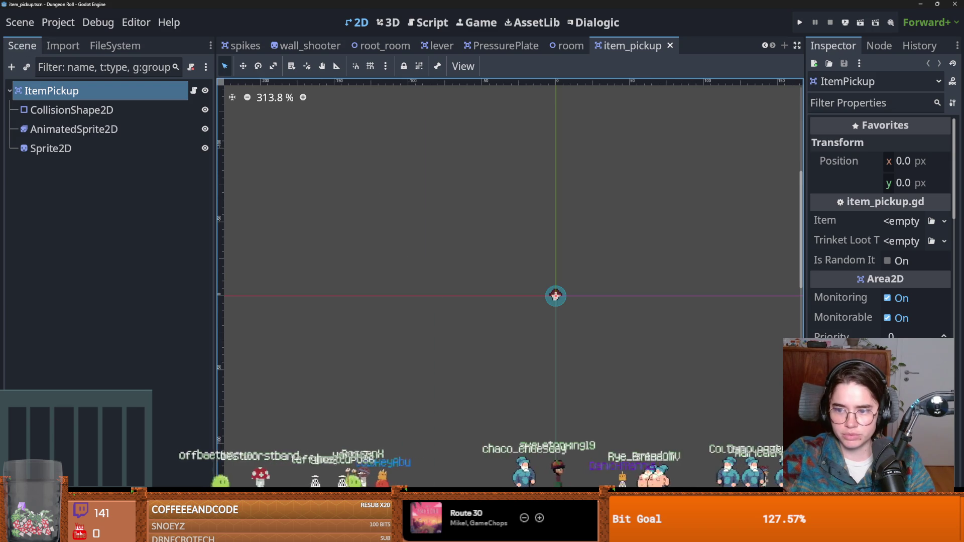
scroll(881, 226, "down", 5)
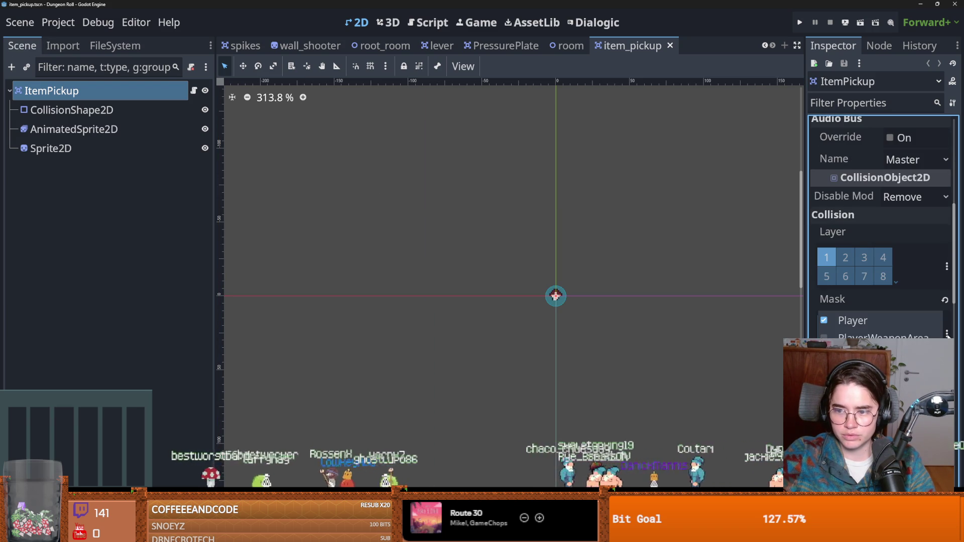
scroll(867, 306, "up", 3)
scroll(867, 306, "down", 3)
key("ctrl+s")
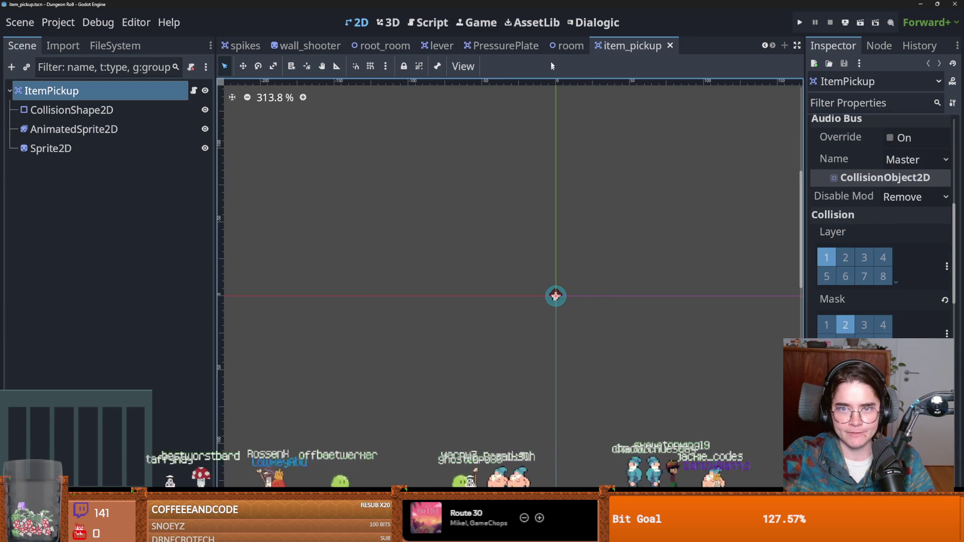
left_click(502, 45)
left_click(193, 91)
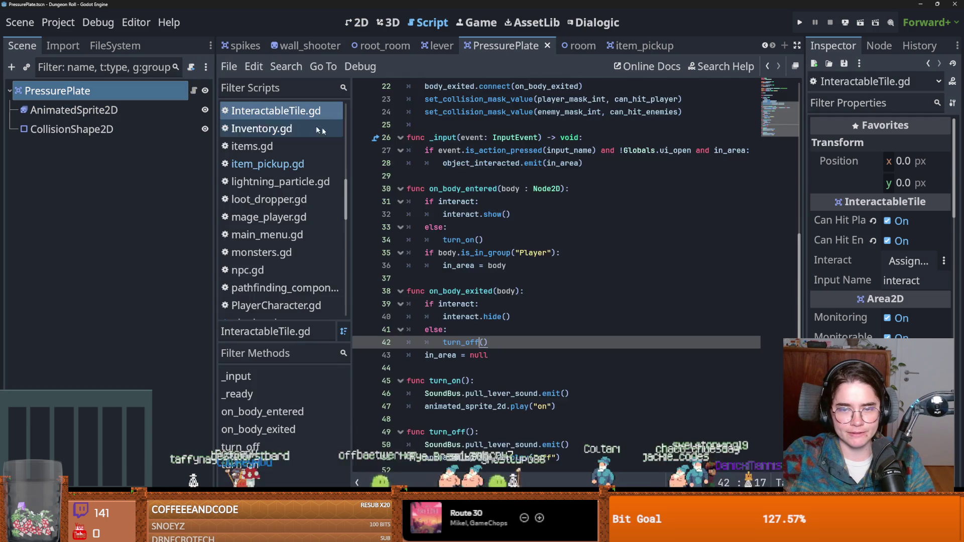
- Highlight player_mask_int (line 23) and enemy_mask_int (line 24), then switch to item_pickup
scroll(542, 227, "up", 4)
double_click(594, 253)
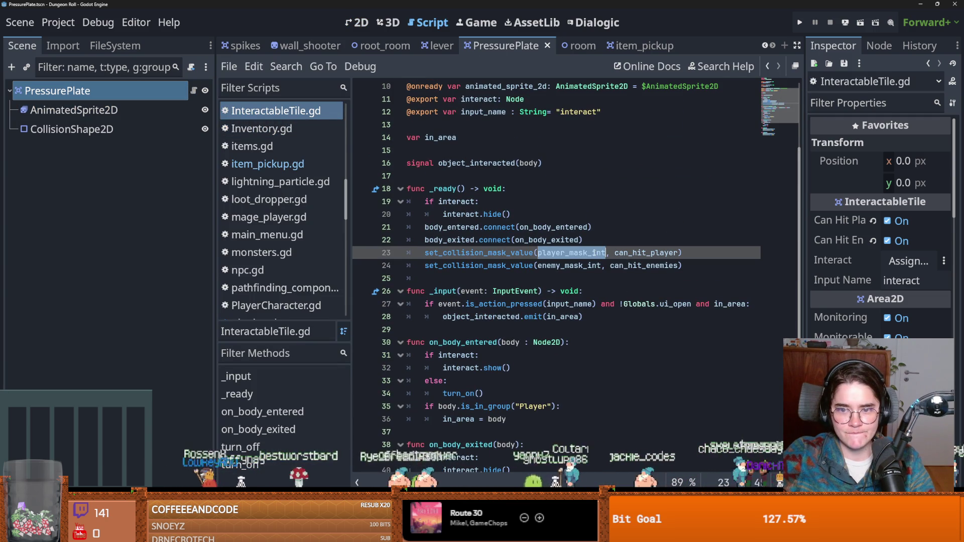
double_click(567, 265)
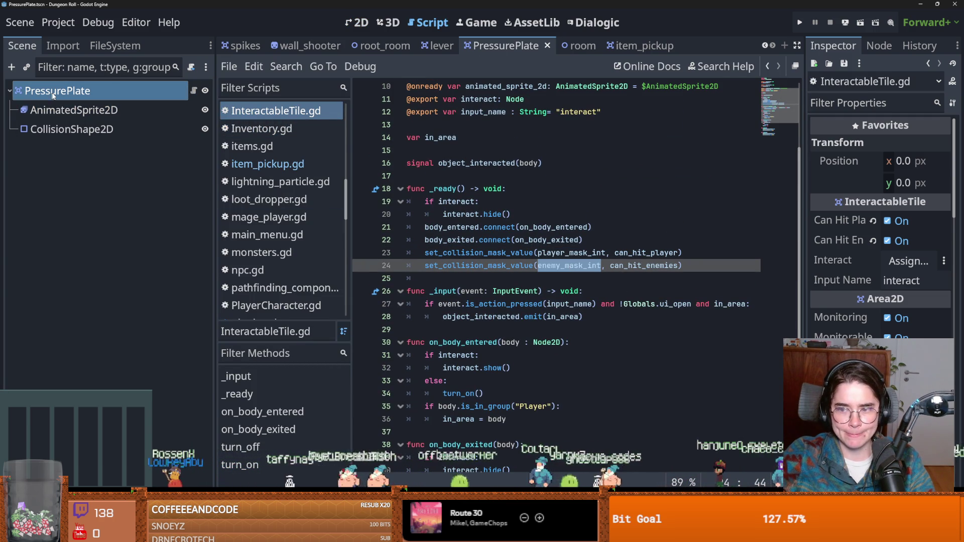
scroll(853, 251, "down", 10)
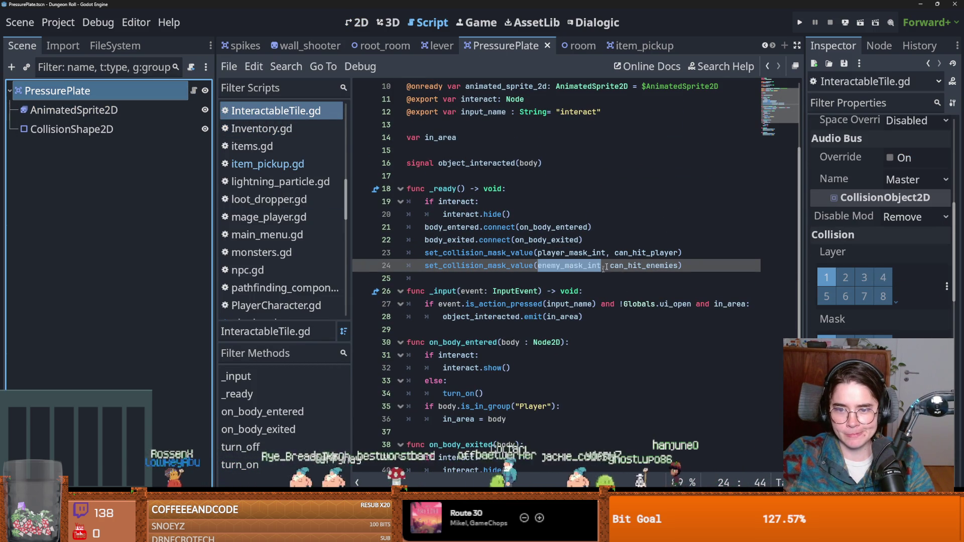
scroll(621, 261, "up", 3)
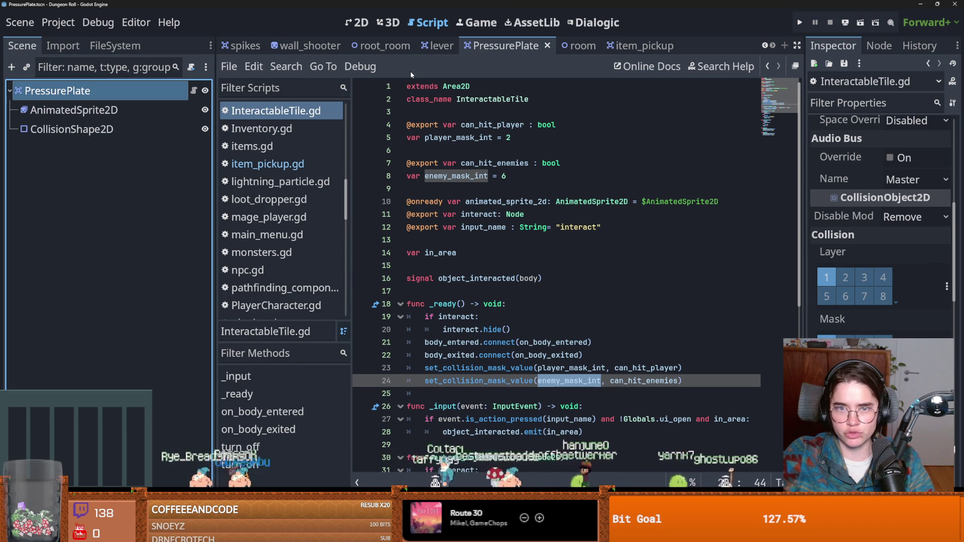
left_click(637, 46)
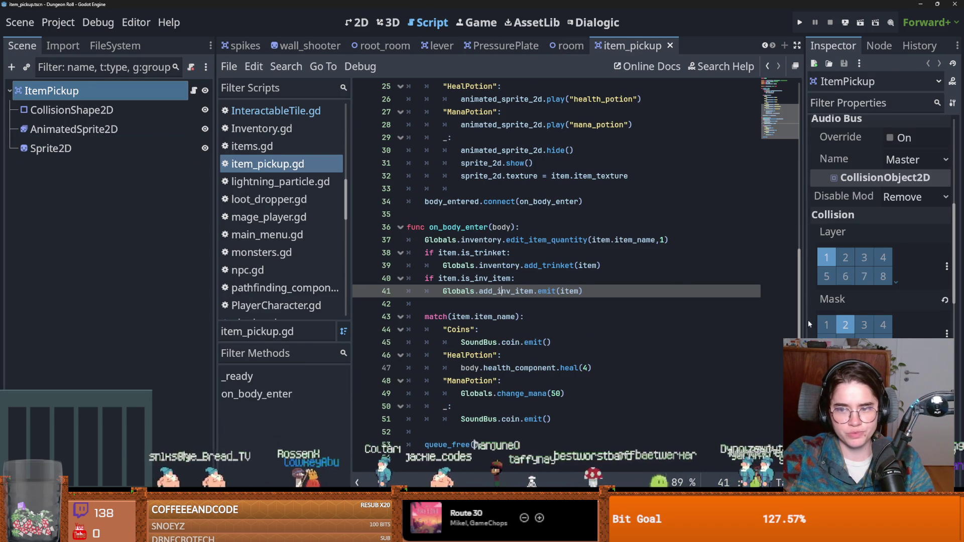
- Scroll through item_pickup.gd and view the named collision layers 1–16 in the Inspector
left_click_drag(804, 314, 837, 314)
scroll(601, 302, "up", 8)
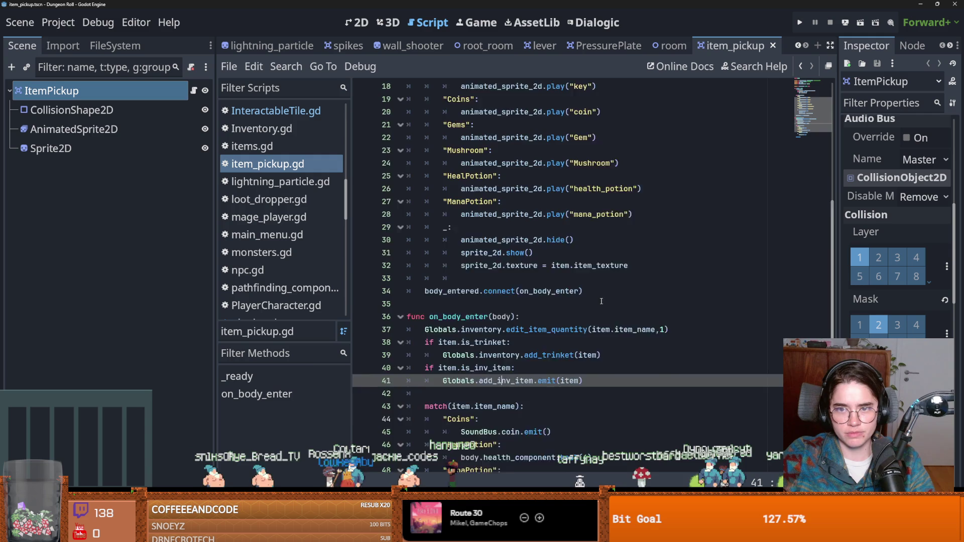
scroll(600, 302, "down", 7)
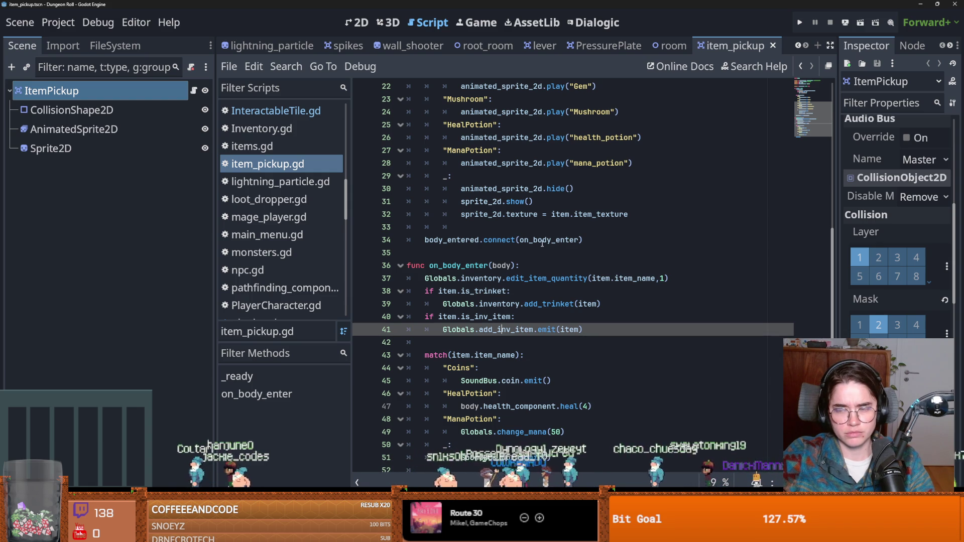
scroll(570, 257, "up", 3)
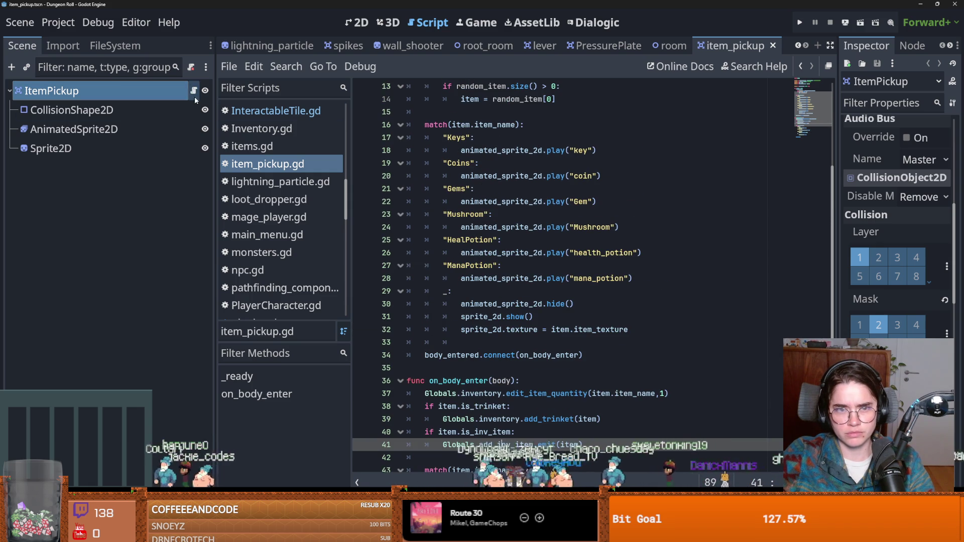
scroll(473, 219, "up", 4)
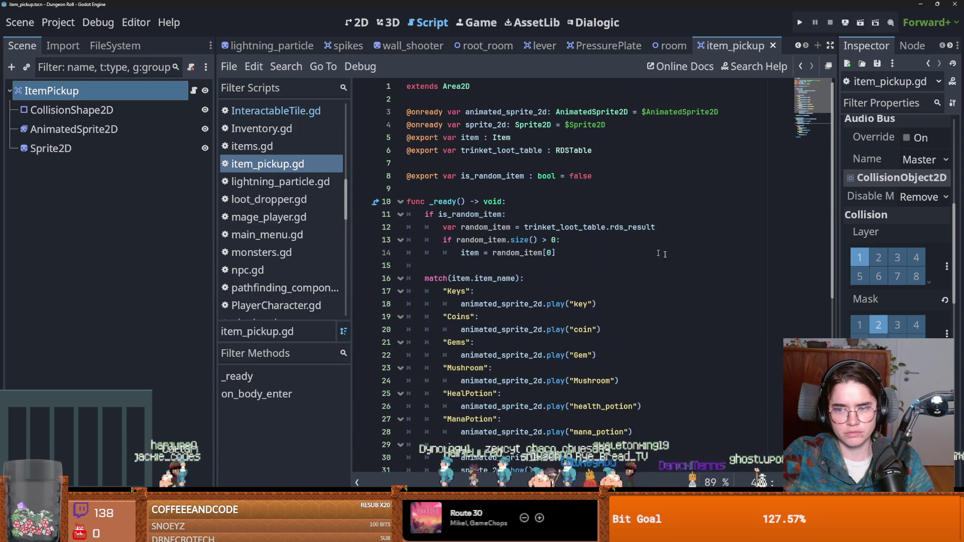
left_click_drag(837, 311, 702, 297)
left_click(947, 266)
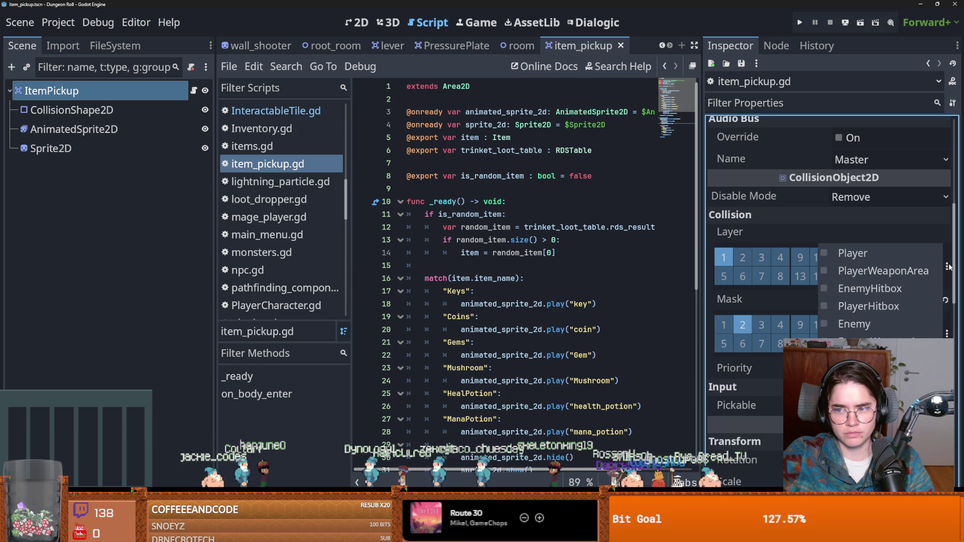
left_click(808, 227)
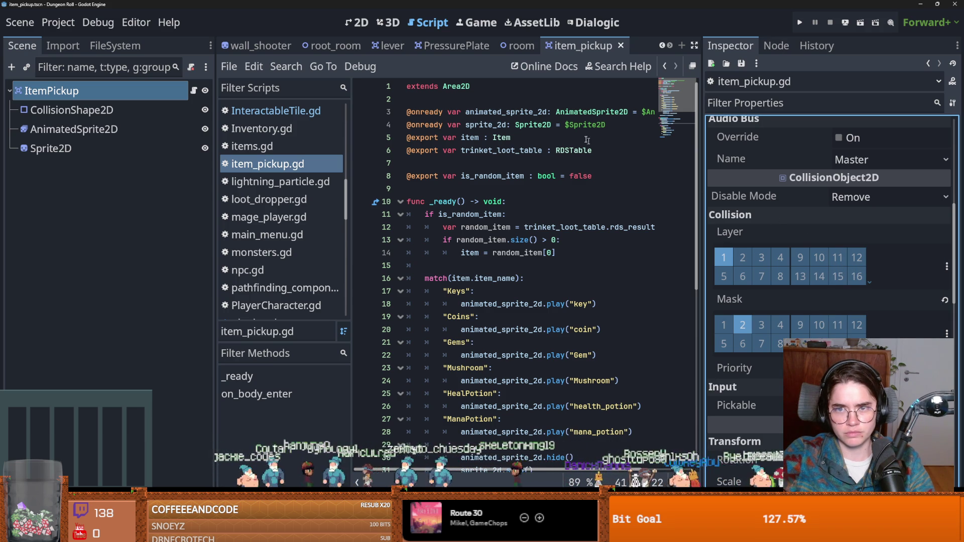
left_click_drag(702, 71, 859, 94)
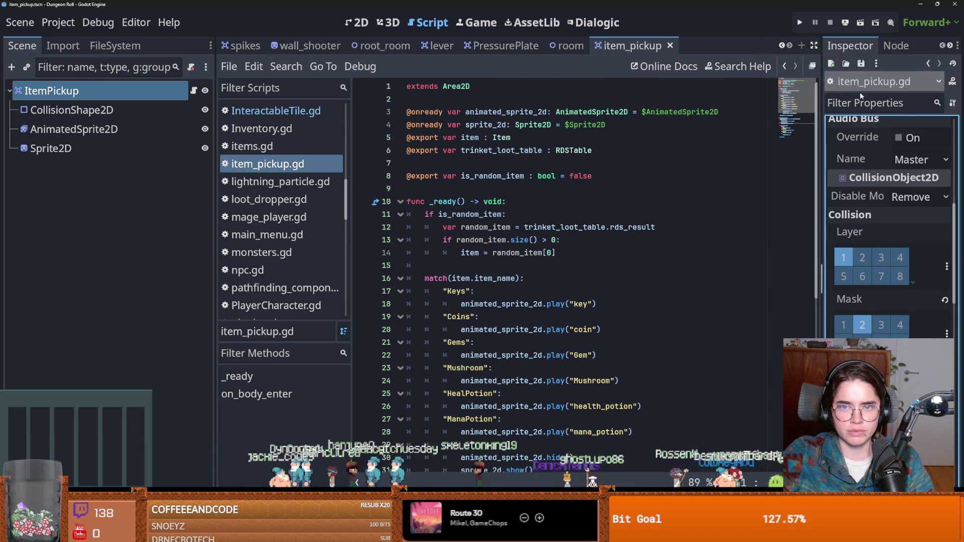
- Copy the can_hit_enemies and enemy_mask_int declarations from PressurePlate's InteractableTile.gd
left_click(608, 45)
left_click_drag(507, 177, 375, 158)
key("ctrl+c")
left_click(522, 179)
- Paste the declarations in InteractableTile.gd, then delete the duplicate lines and save
key("Return")
key("Return")
key("ctrl+v")
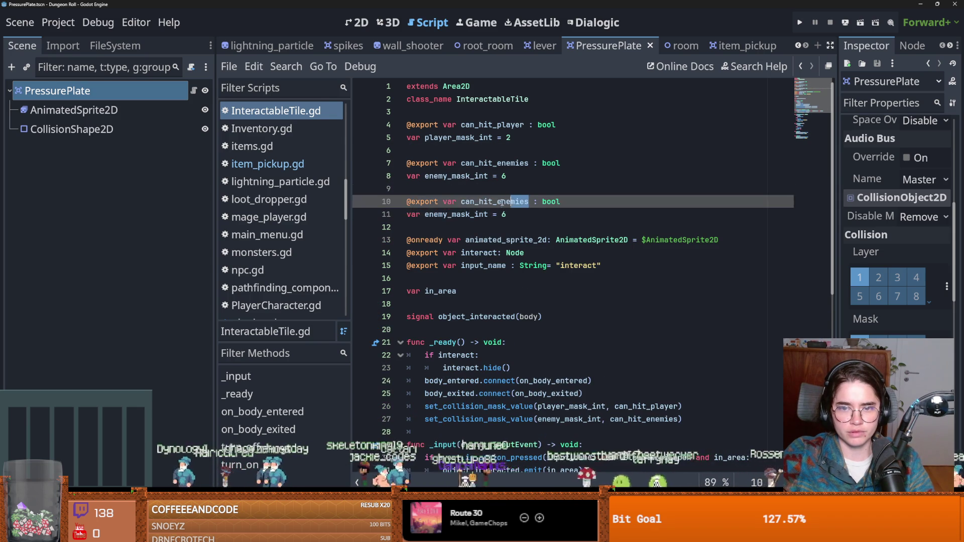
left_click_drag(523, 215, 407, 201)
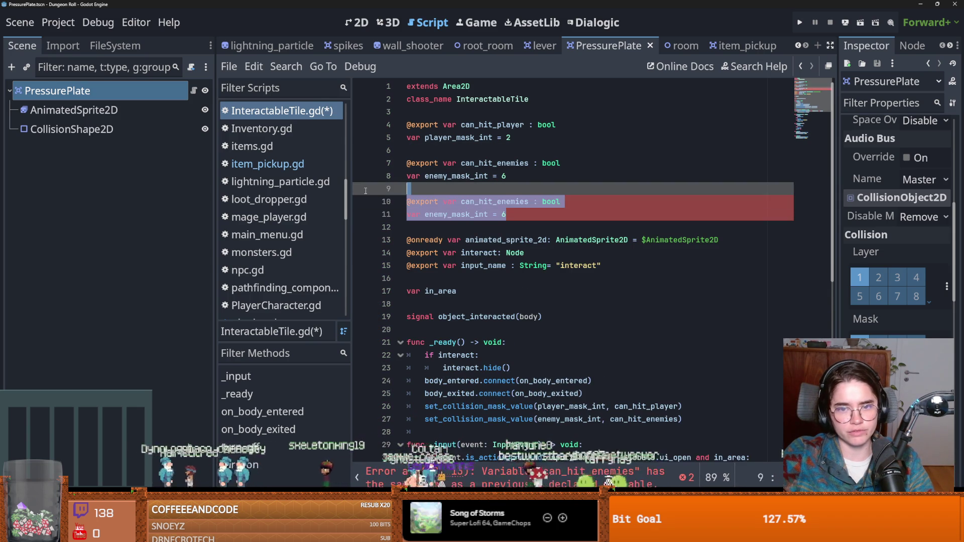
key("BackSpace")
key("ctrl+s")
key("BackSpace")
key("BackSpace")
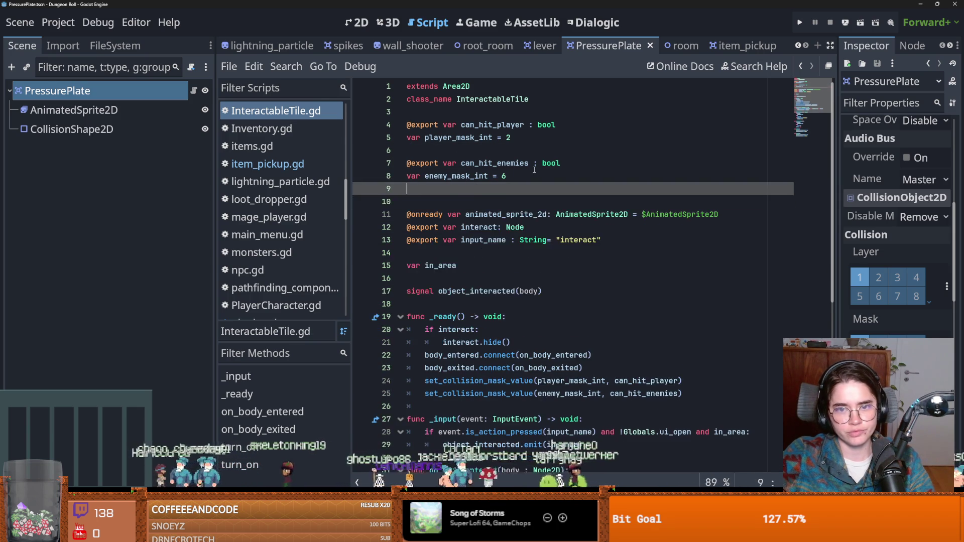
- Add blank lines after is_random_item in item_pickup.gd, then view PressurePlate in 2D
left_click(738, 46)
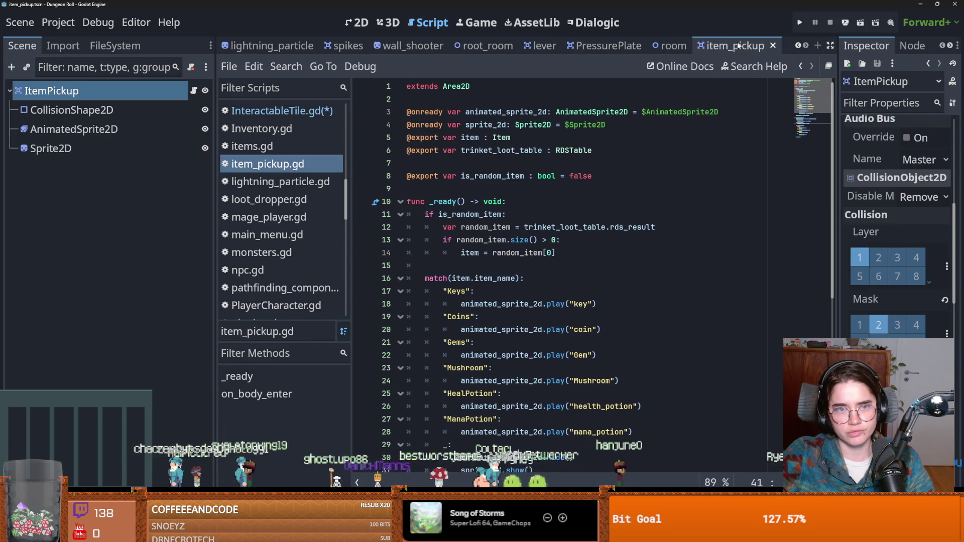
left_click(446, 188)
key("Return")
key("Return")
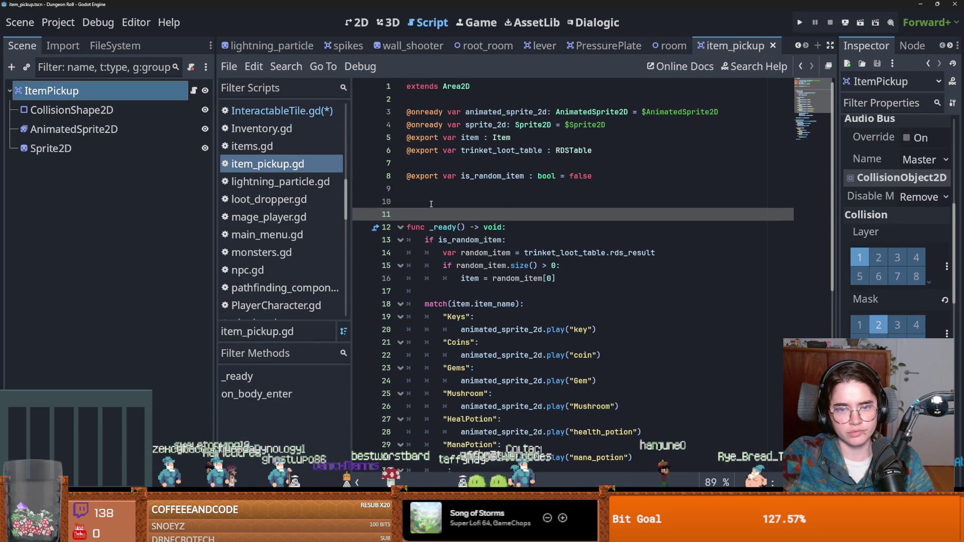
key("Up")
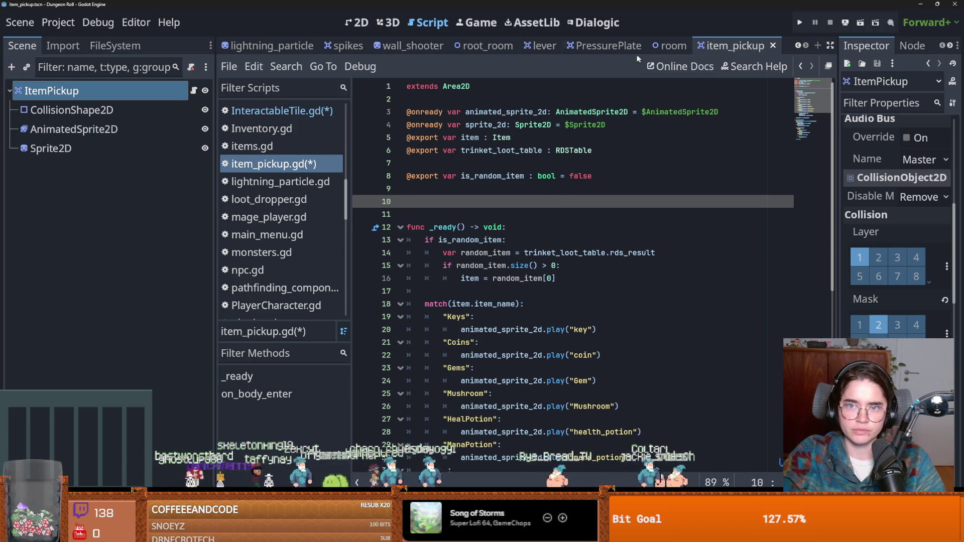
left_click(586, 45)
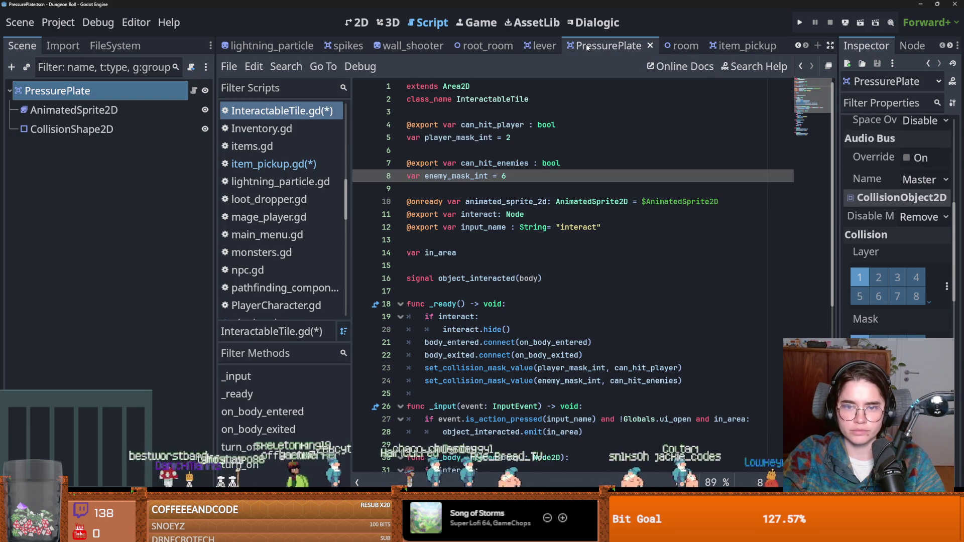
key("ctrl+F1")
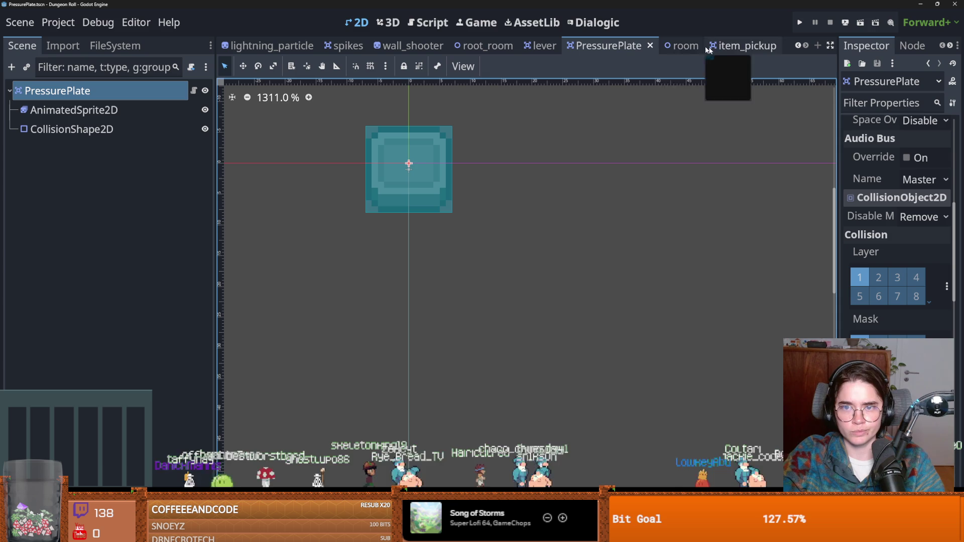
- Save the item_pickup scene and reopen the root_room scene
left_click(738, 46)
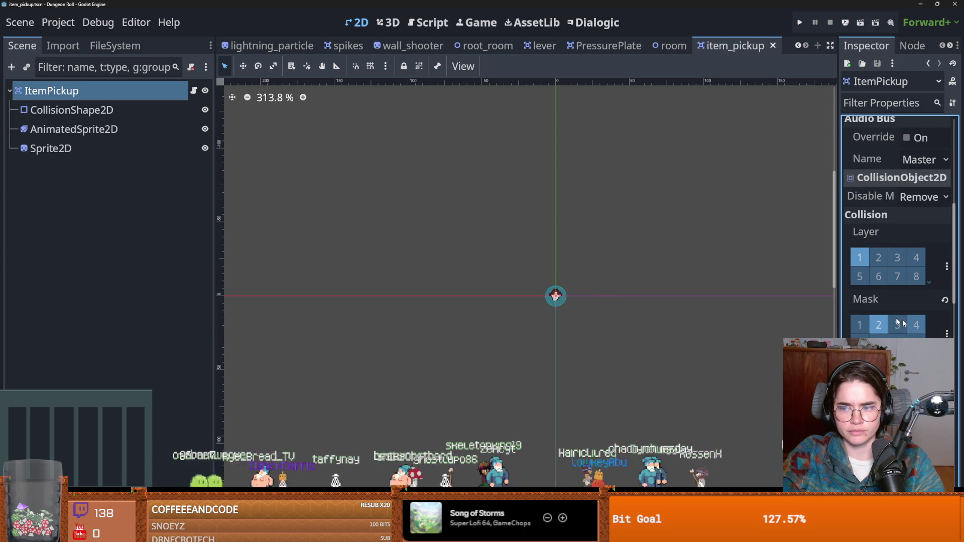
key("ctrl+s")
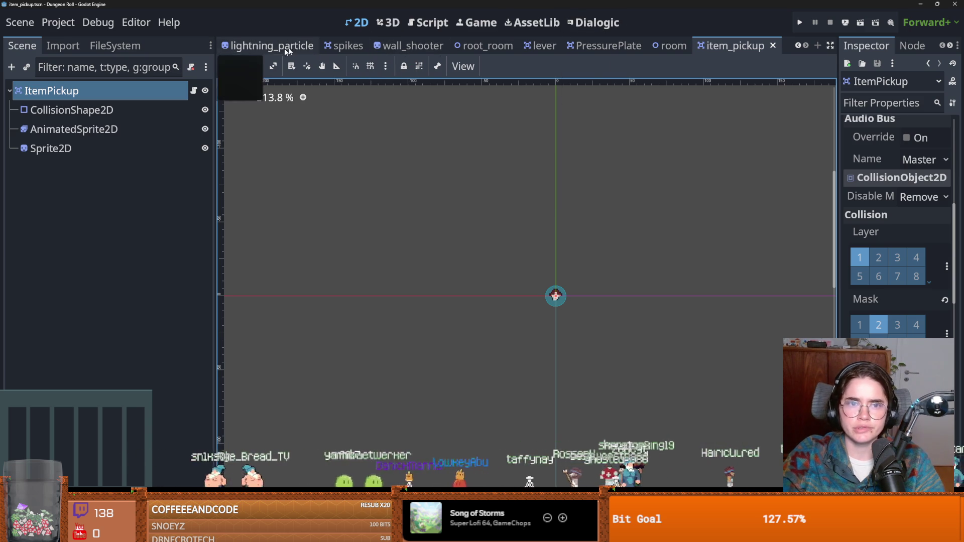
left_click(798, 46)
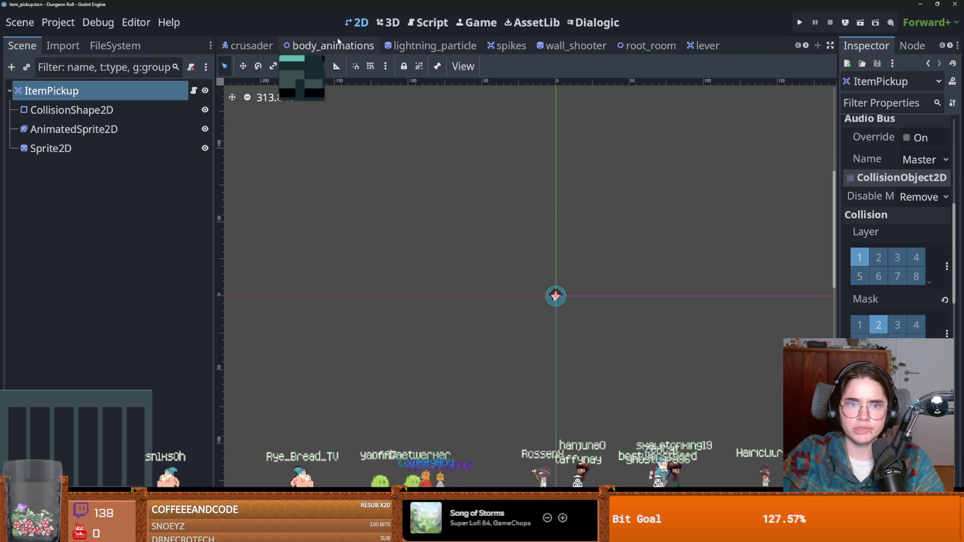
left_click(639, 51)
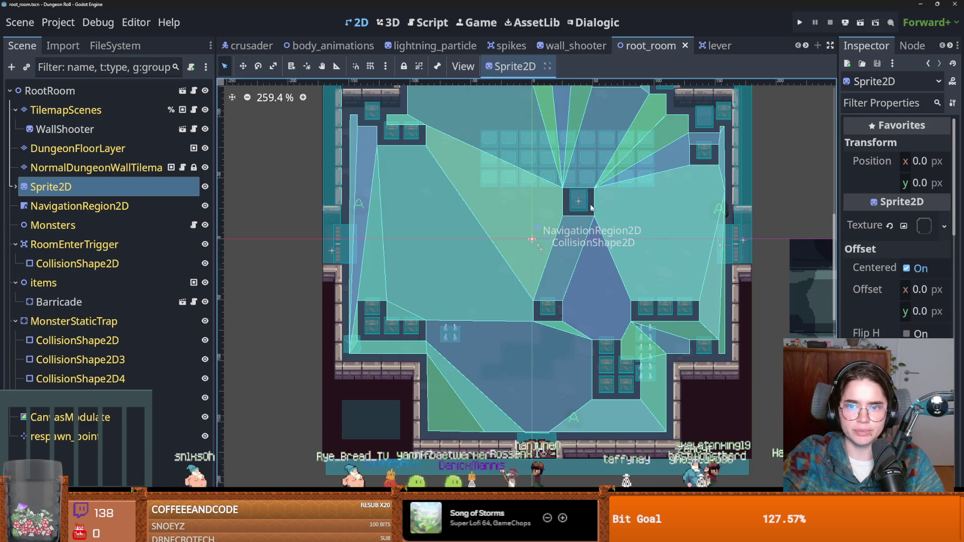
- Instance item_pickup.tscn as a child of the items node
left_click(54, 283)
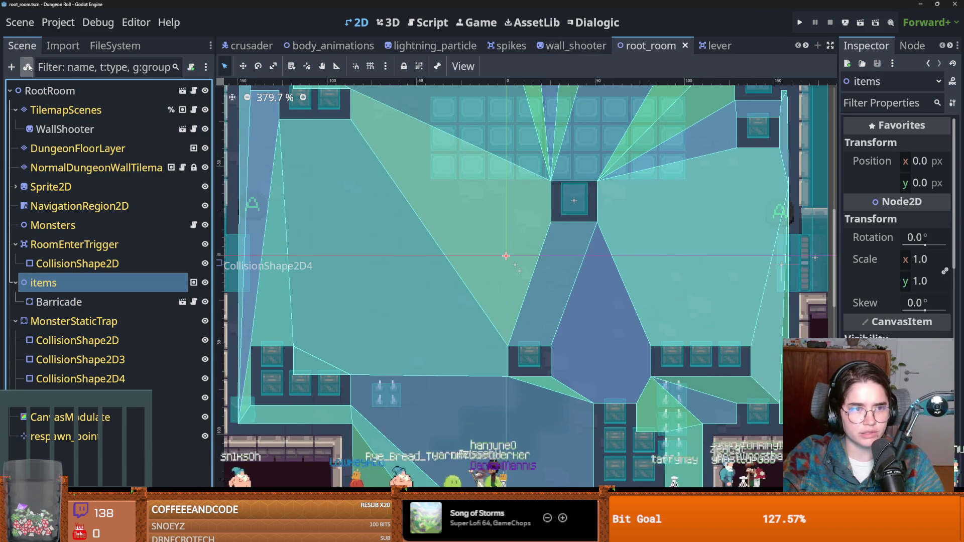
left_click(28, 67)
type("item")
key("Return")
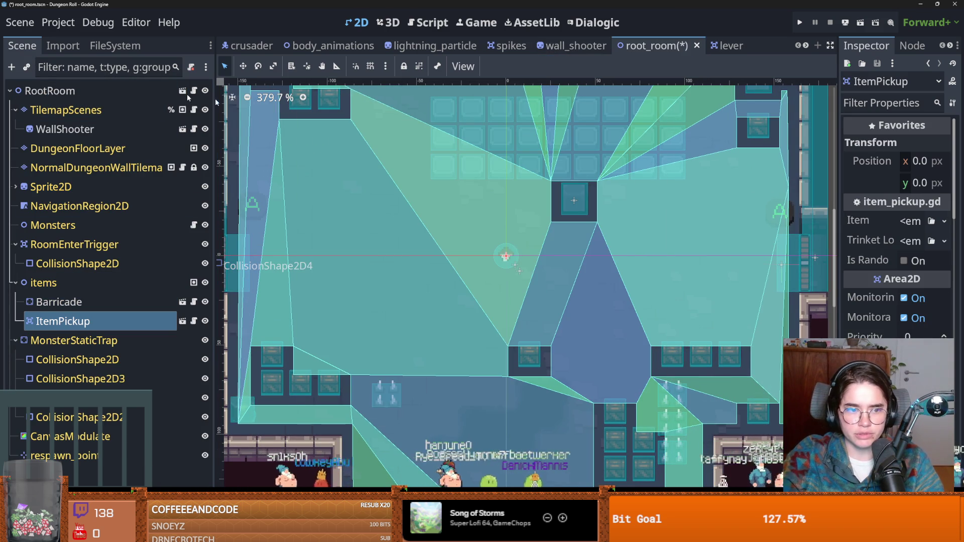